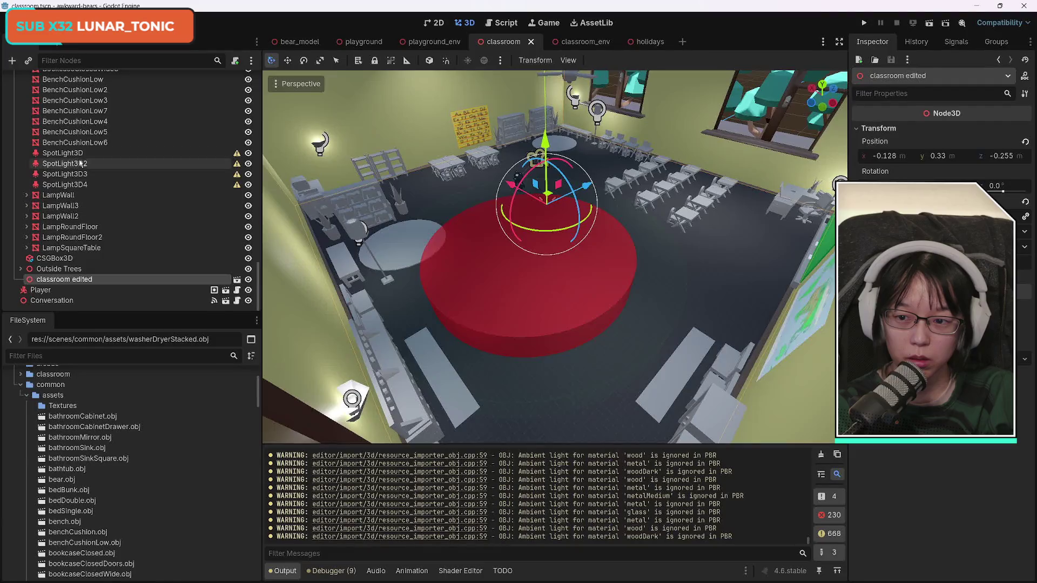
- Drag the benchCushionLow.obj model from the assets into the classroom scene
key(f)
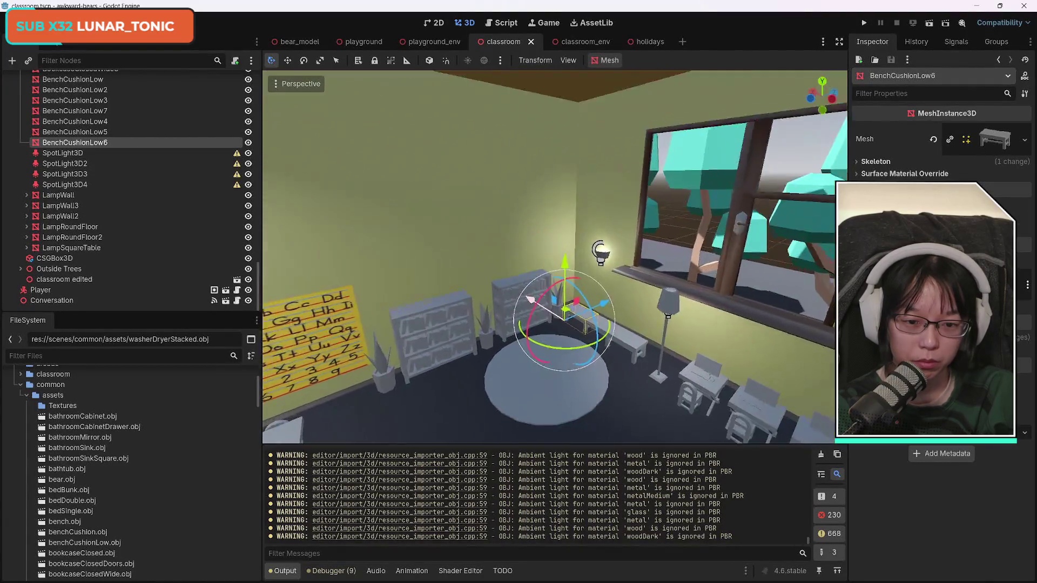
scroll(554, 256, down, 5)
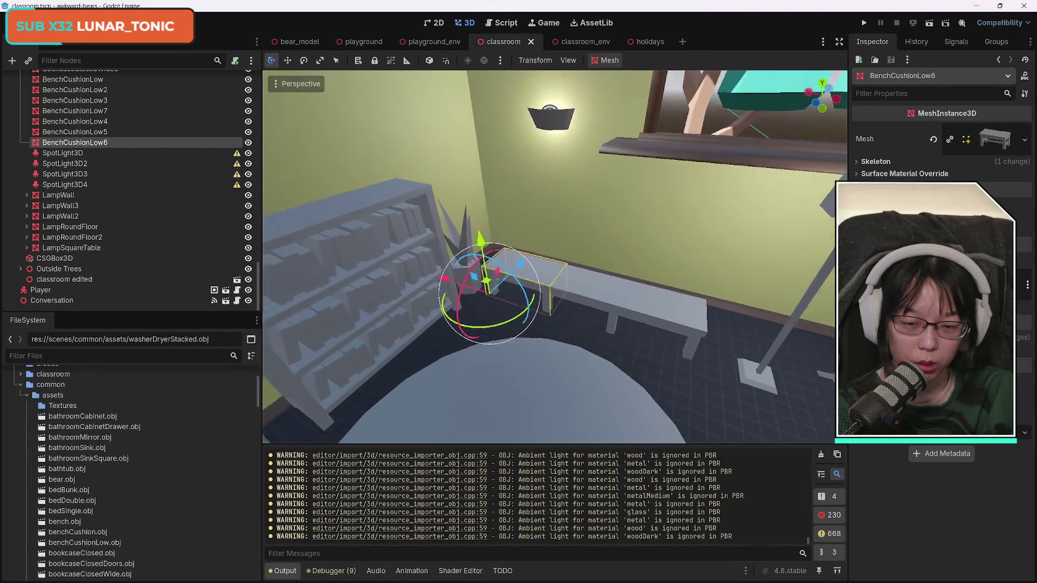
scroll(137, 439, down, 3)
scroll(138, 439, down, 2)
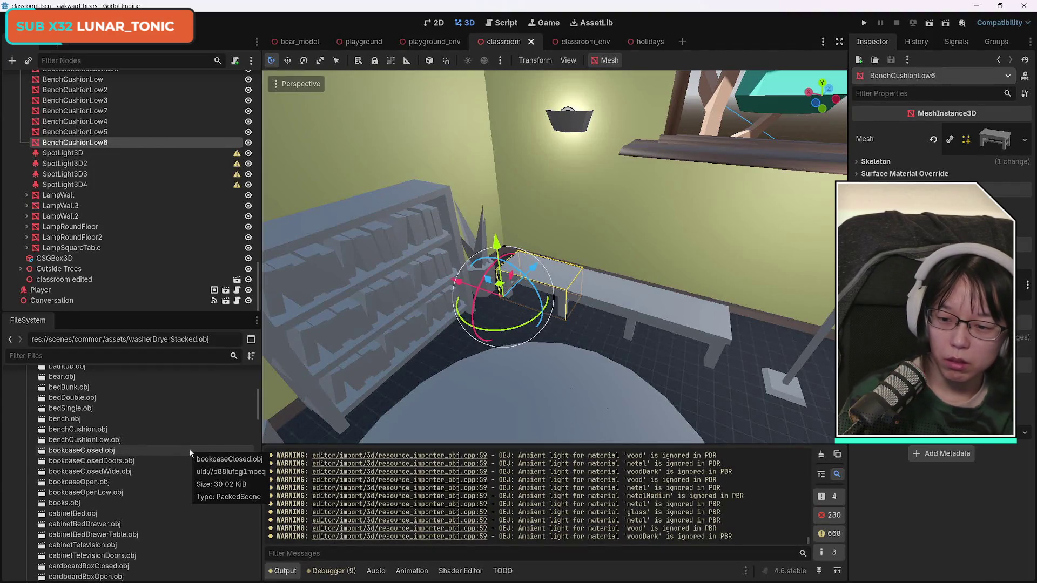
click(115, 440)
drag(114, 440, 108, 142)
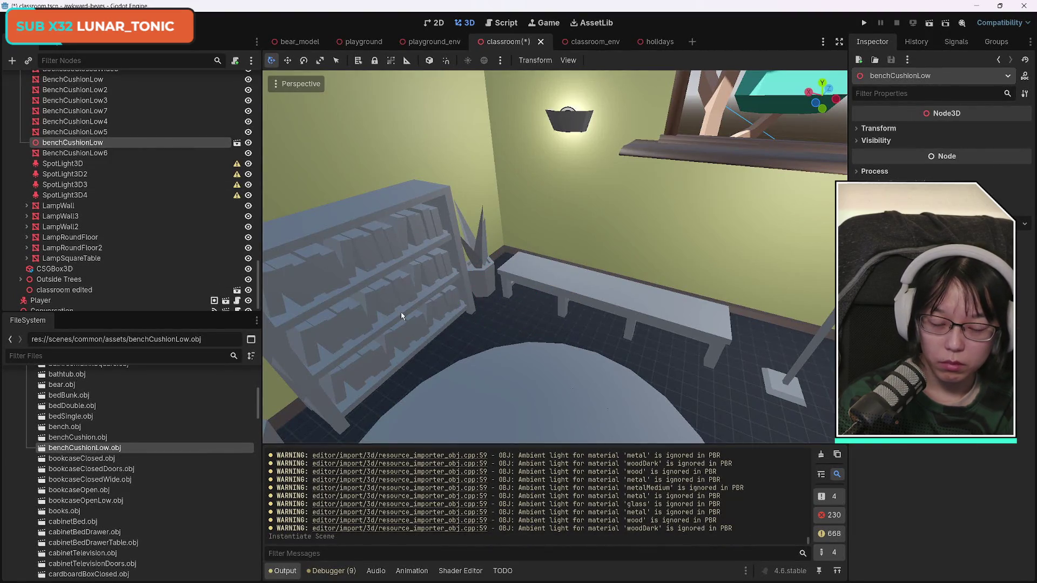
- Try moving and scaling the new bench cushion, then undo everything, including adding it
key(f)
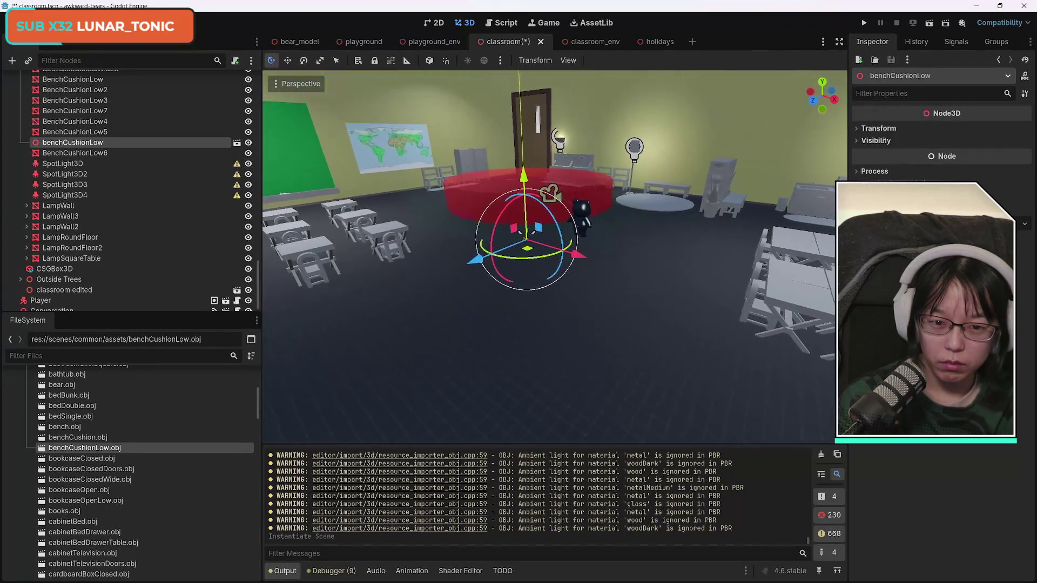
mouse_move(538, 227)
mouse_down()
mouse_move(414, 229)
mouse_move(432, 259)
mouse_move(475, 290)
mouse_up()
key(ctrl+z)
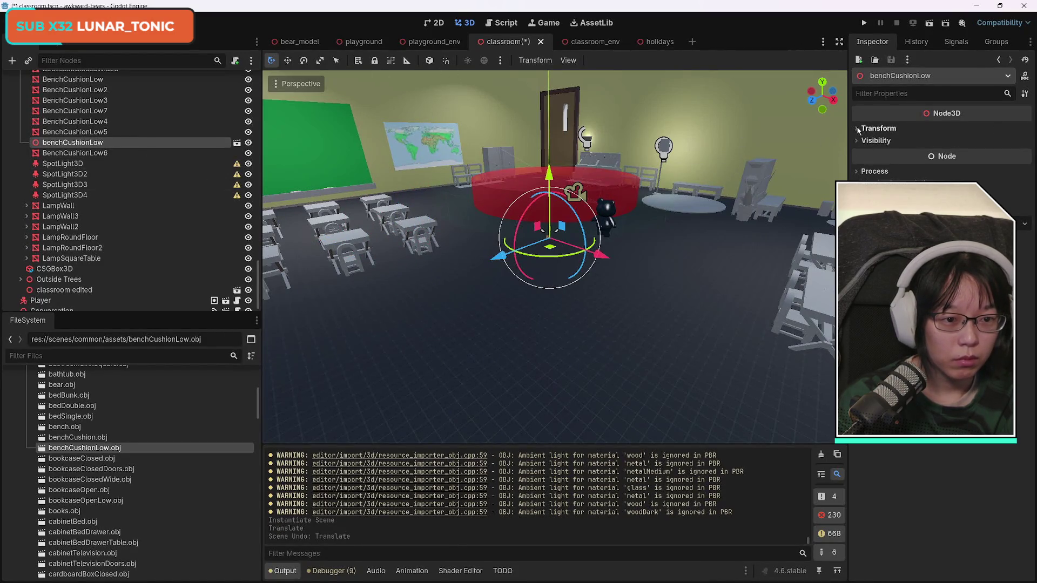
click(877, 128)
mouse_move(878, 215)
mouse_down()
mouse_move(897, 215)
mouse_move(802, 214)
mouse_up()
key(ctrl+z)
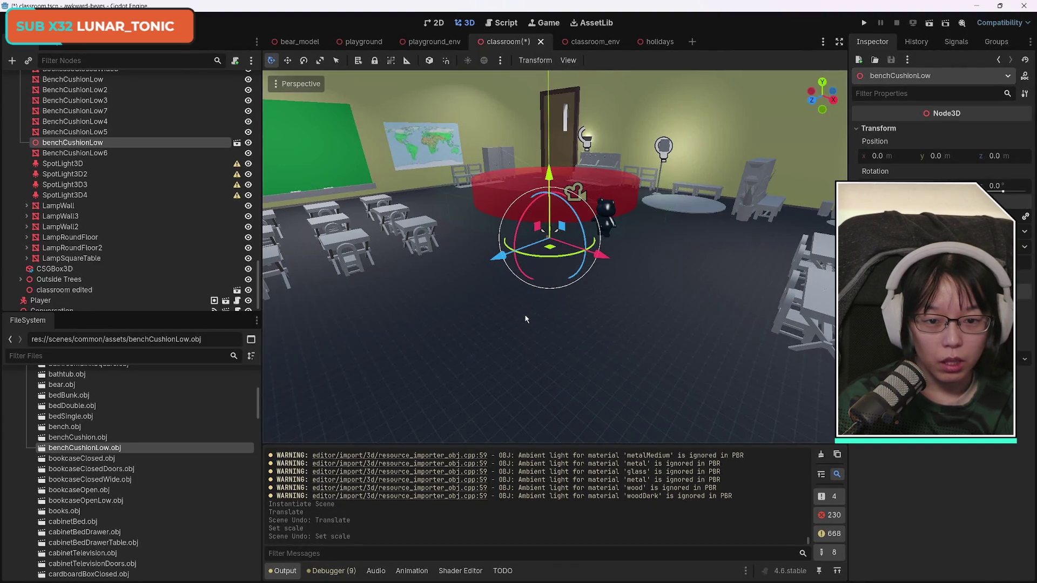
key(ctrl+z)
- Fly the view across the classroom toward the wall of desks and the bookcase corner
mouse_move(478, 311)
mouse_down()
mouse_move(478, 302)
mouse_move(411, 291)
mouse_move(271, 298)
mouse_move(389, 297)
mouse_up()
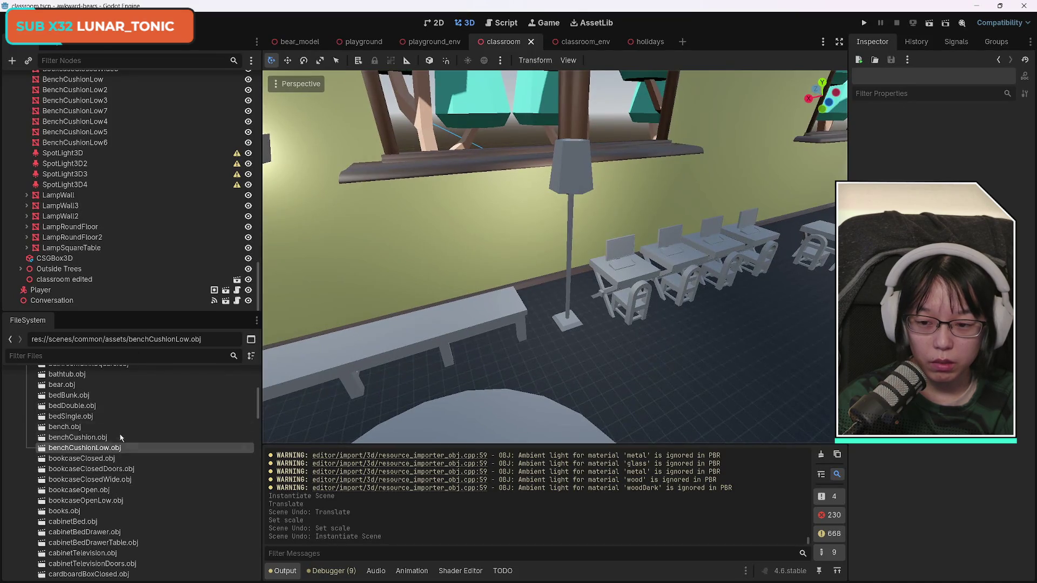
scroll(162, 475, up, 3)
scroll(162, 472, down, 10)
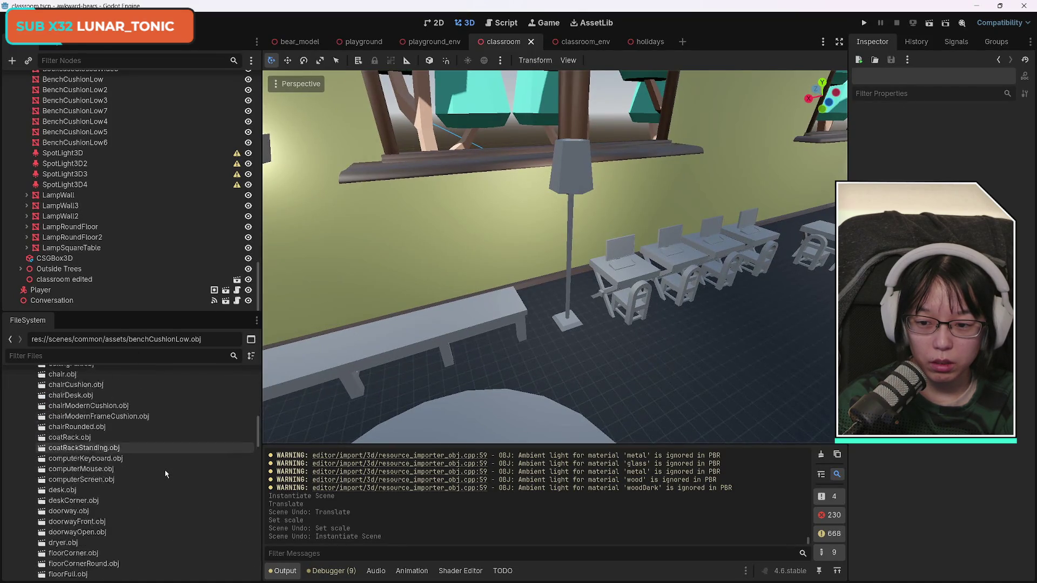
scroll(165, 474, down, 15)
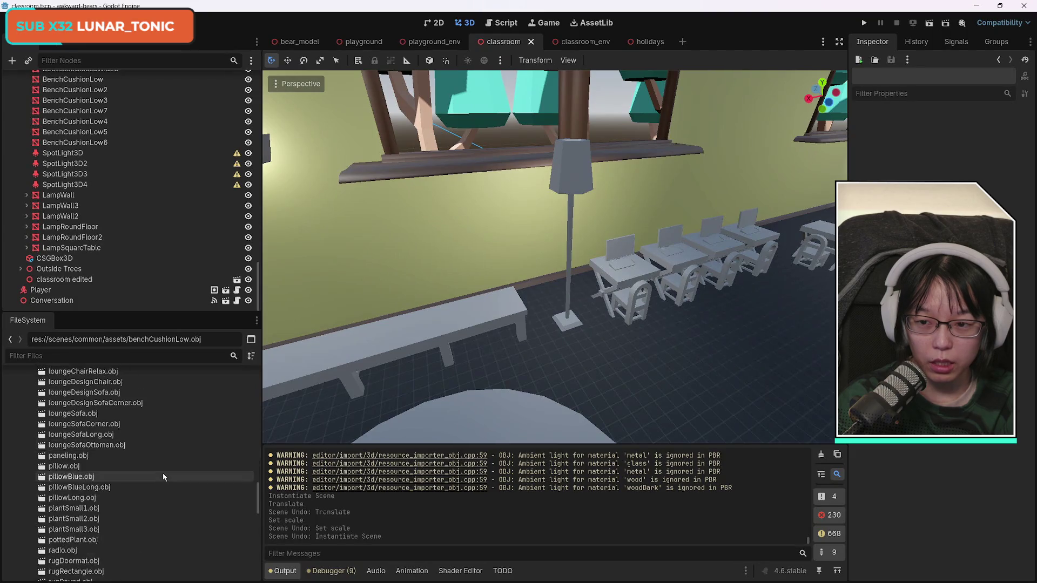
scroll(165, 477, down, 5)
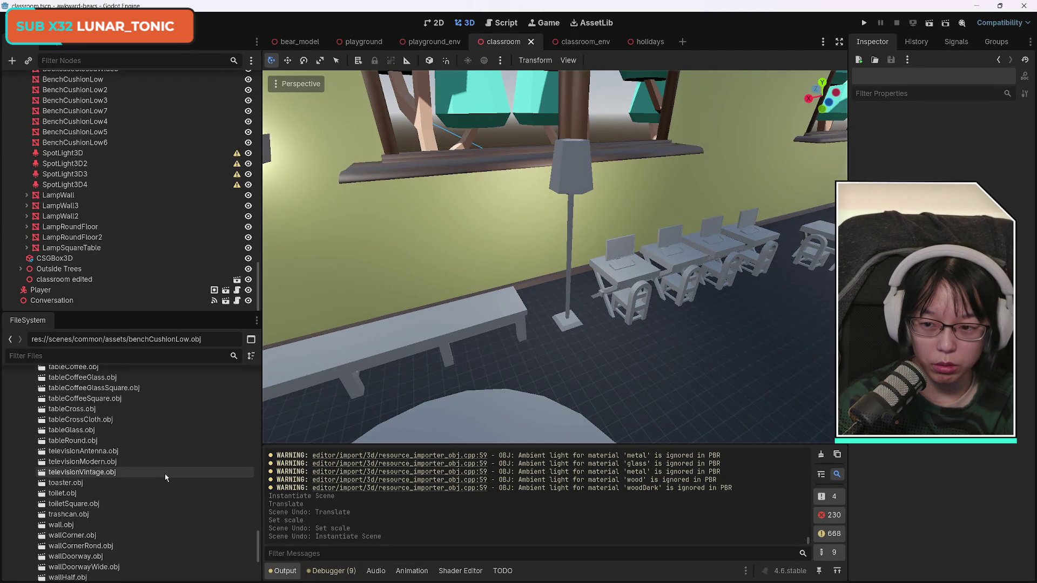
scroll(155, 475, up, 20)
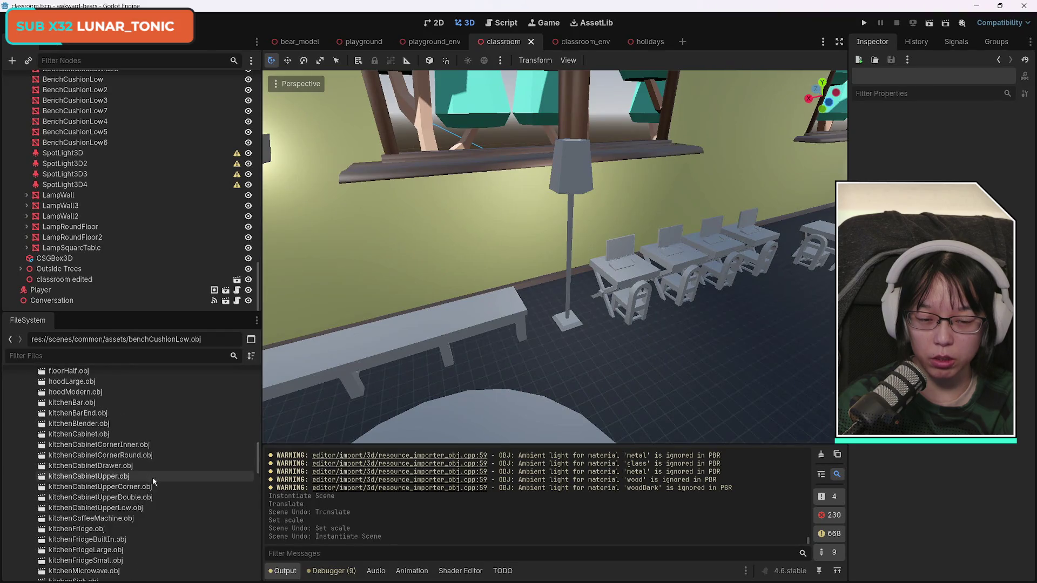
scroll(156, 475, up, 15)
scroll(156, 476, down, 10)
scroll(157, 475, up, 2)
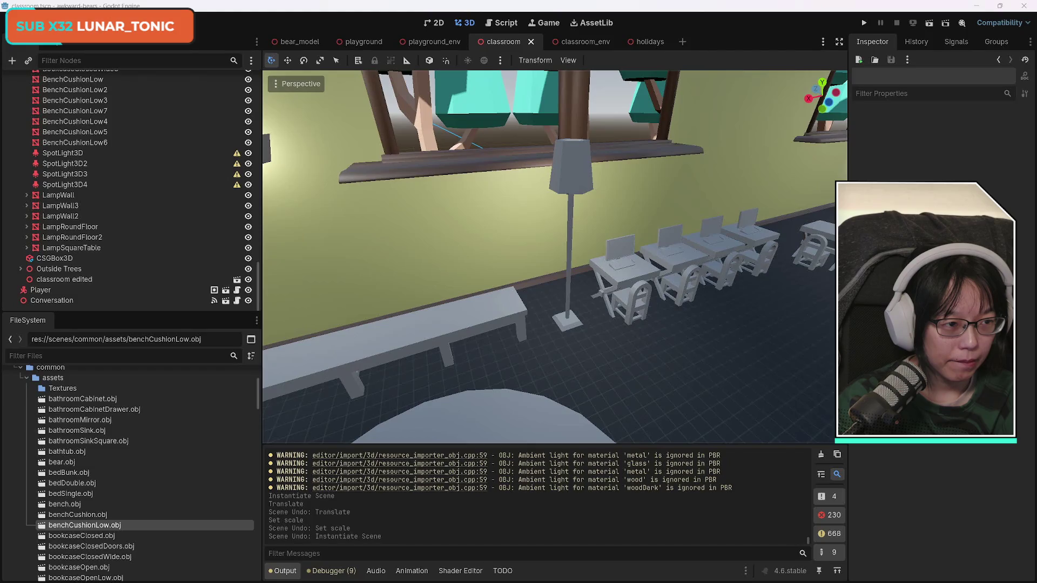
mouse_move(382, 105)
mouse_down()
mouse_move(292, 108)
mouse_move(403, 108)
mouse_up()
scroll(81, 227, up, 20)
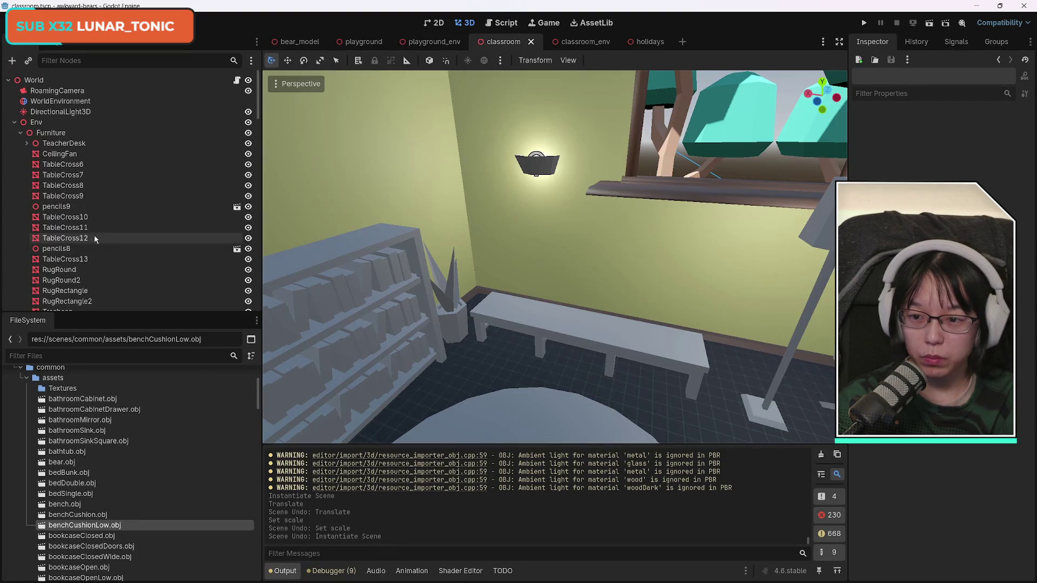
- Frame the TeacherDesk group under Furniture, expand it, and select DeskCorner
click(75, 134)
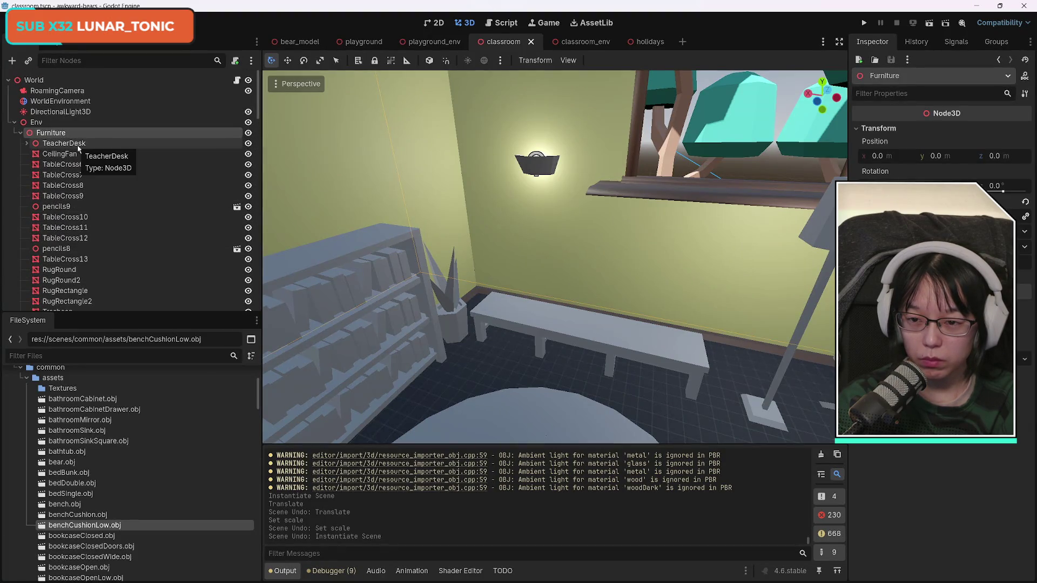
click(78, 146)
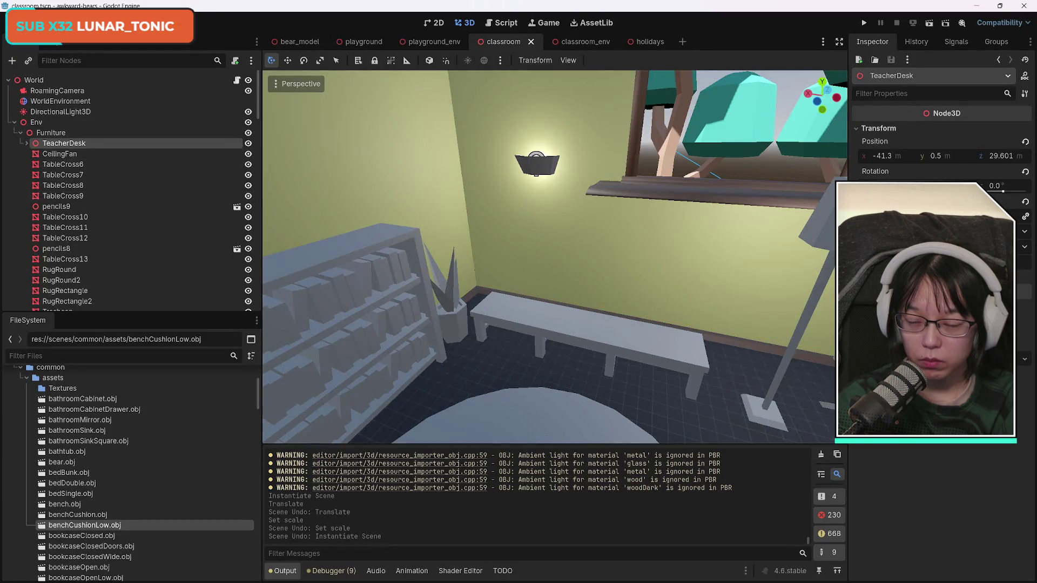
key(f)
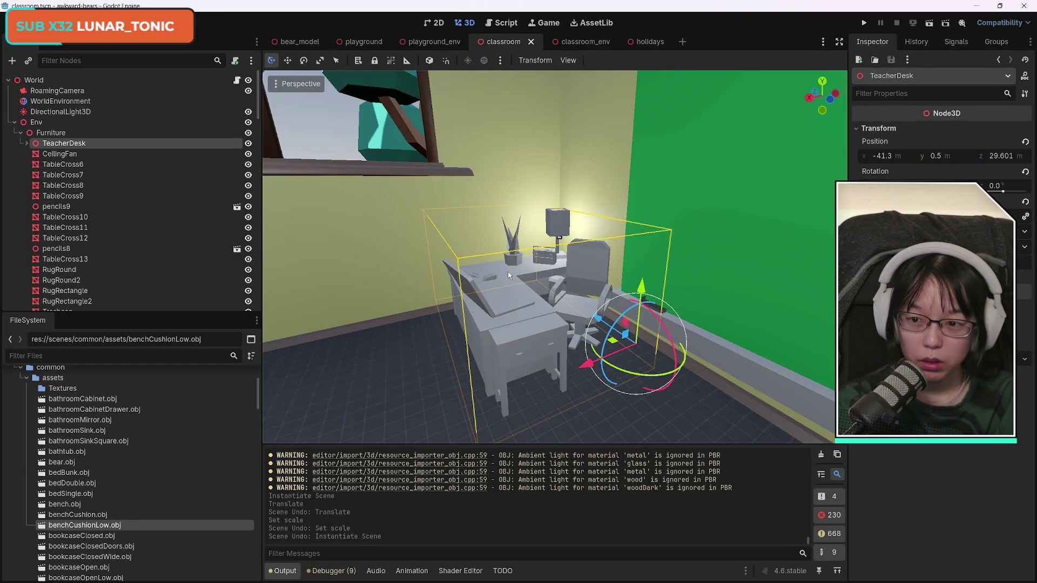
click(26, 144)
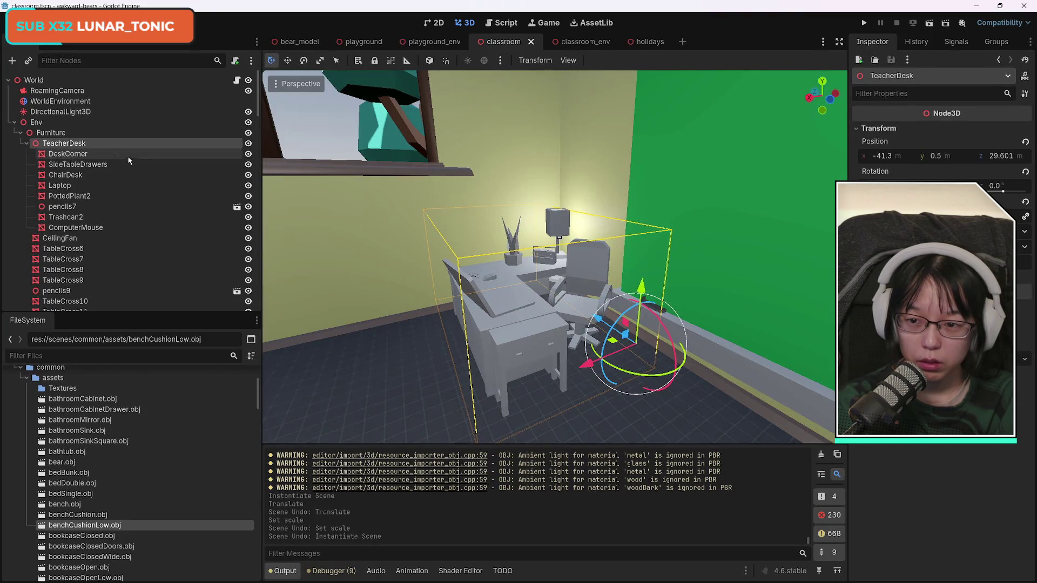
click(81, 154)
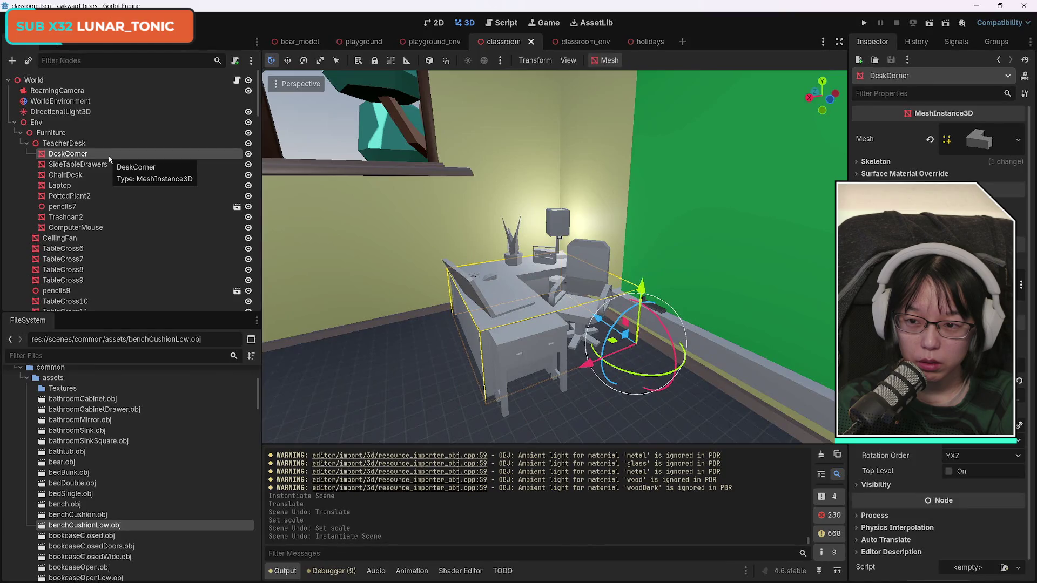
right_click(80, 156)
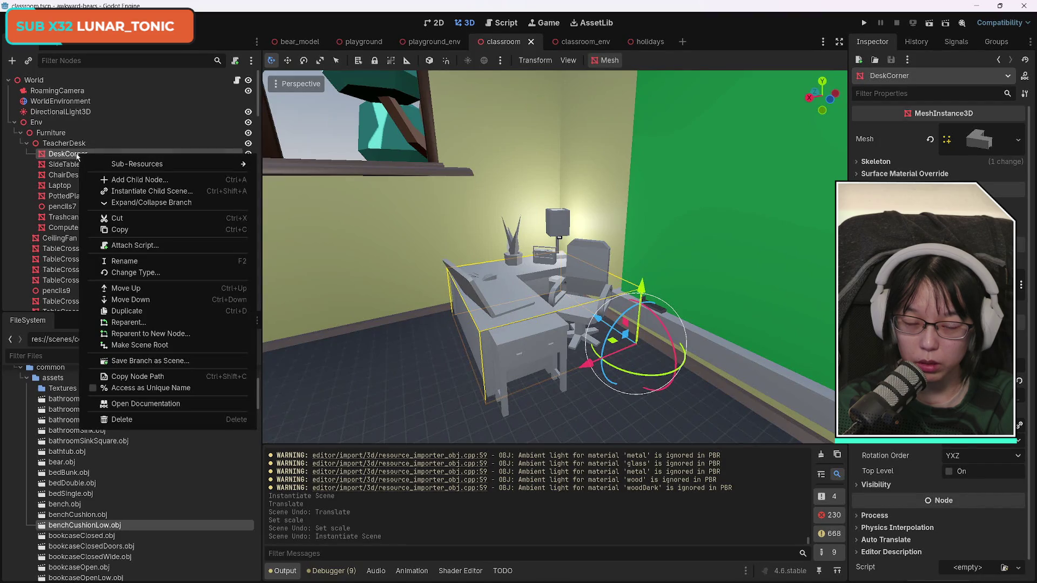
key(Escape)
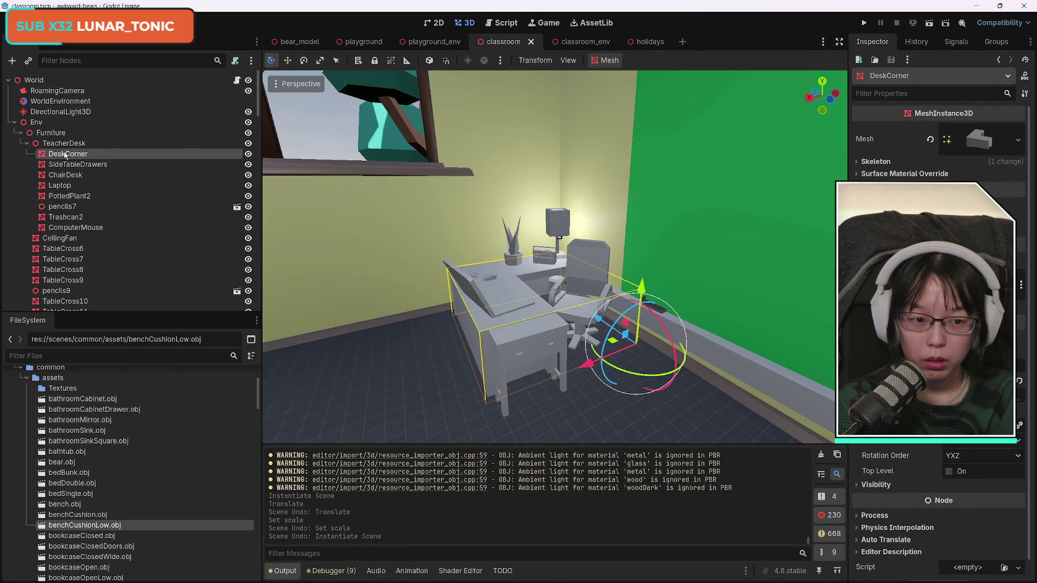
right_click(65, 155)
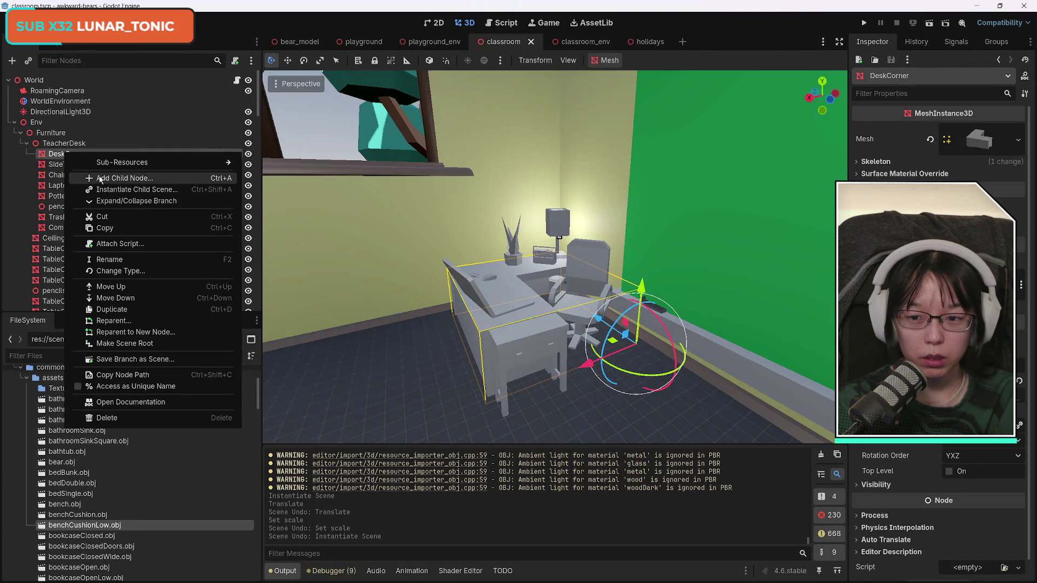
click(92, 204)
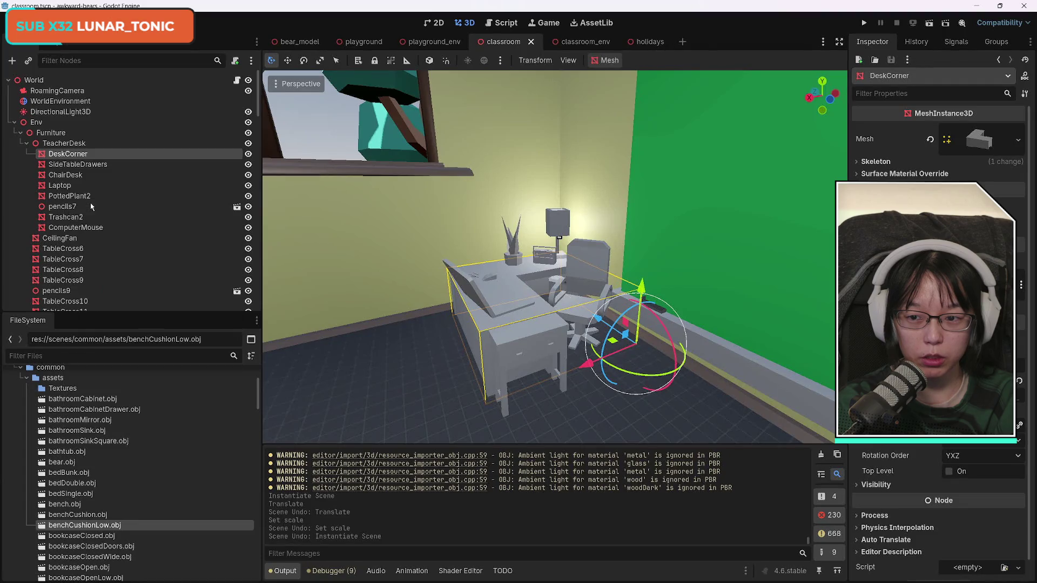
right_click(75, 157)
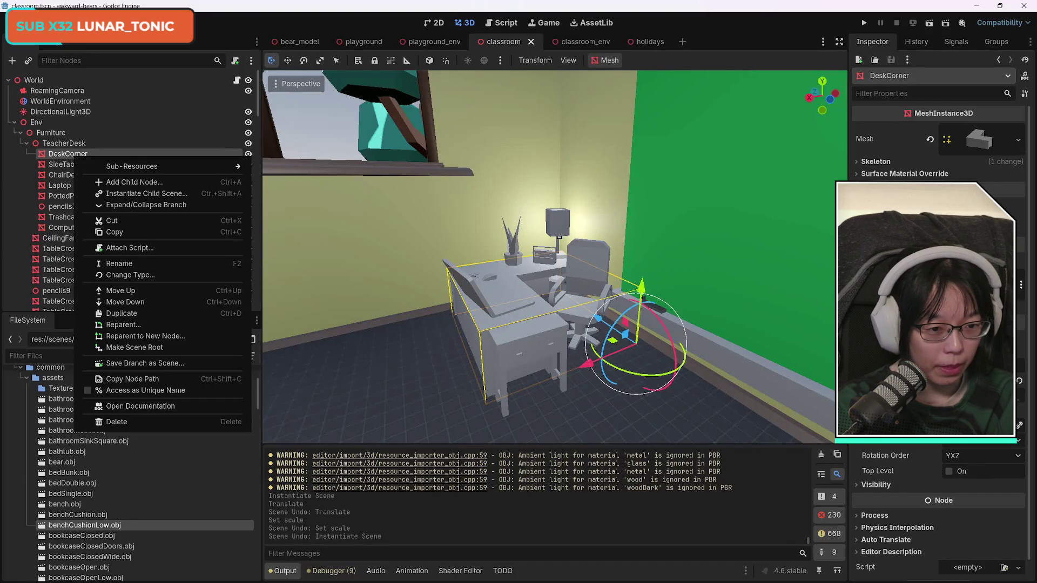
key(Escape)
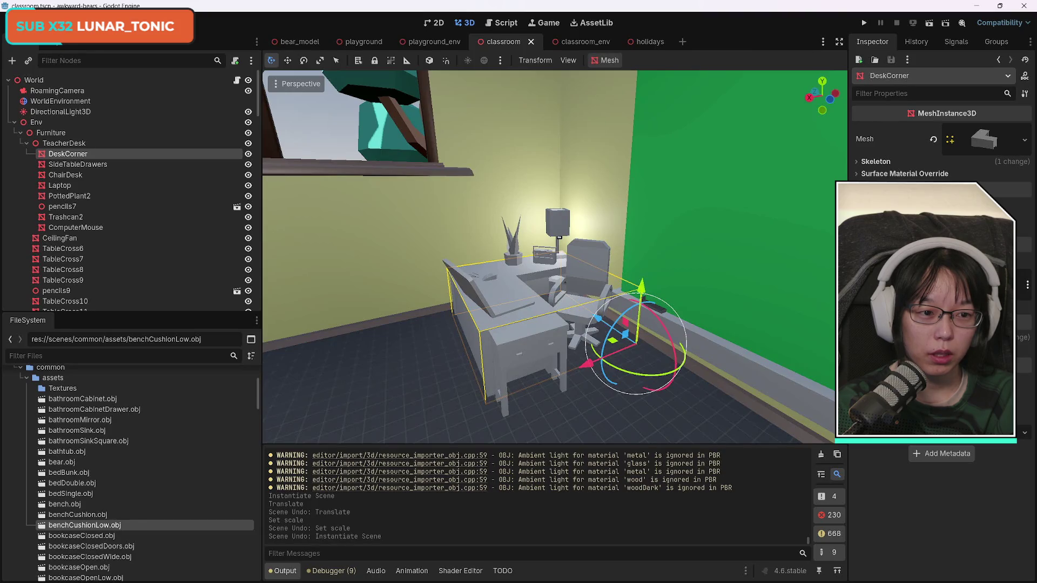
click(984, 140)
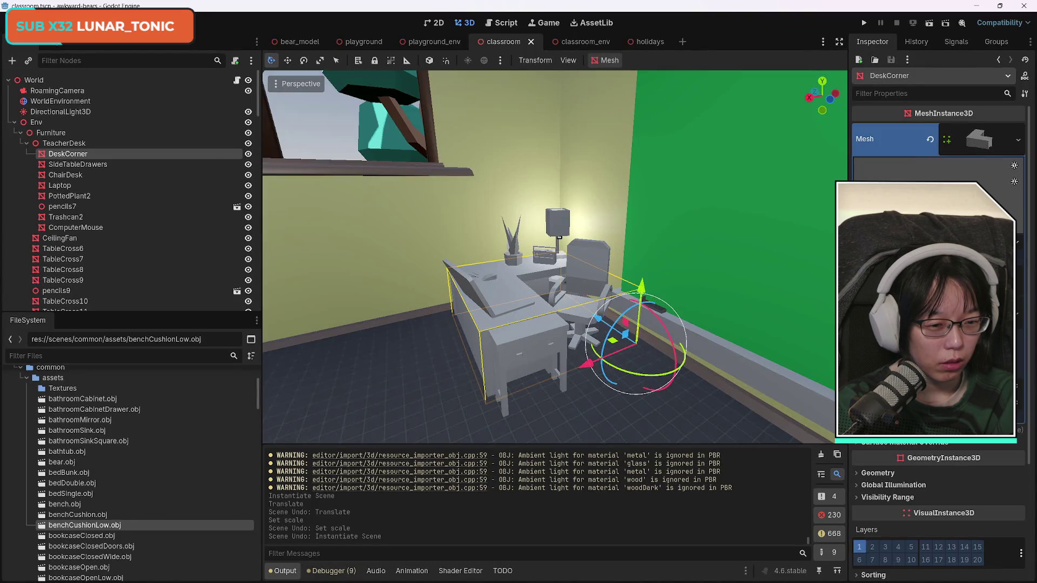
scroll(939, 486, up, 1)
scroll(939, 486, down, 1)
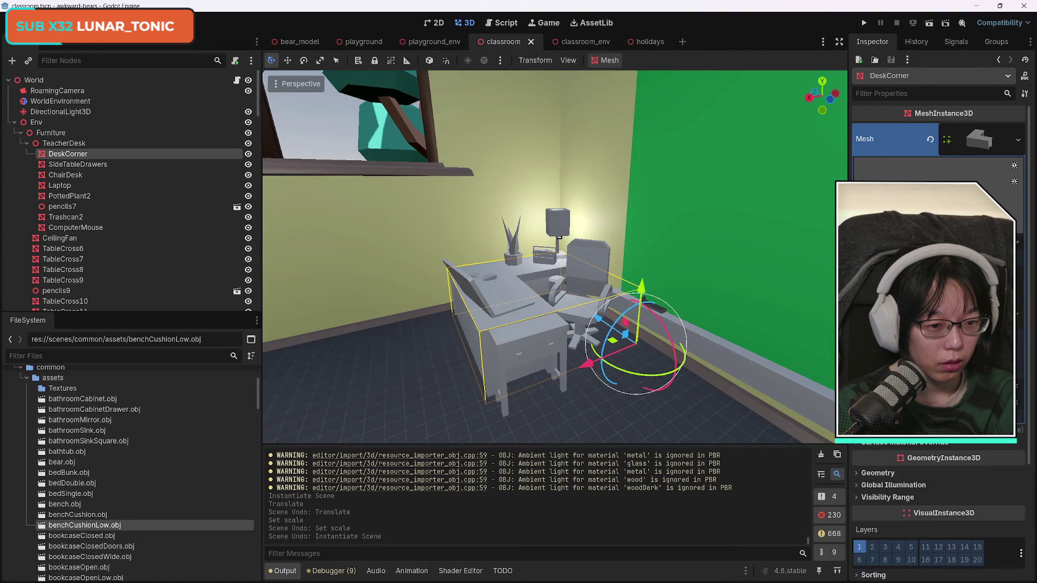
scroll(939, 486, up, 5)
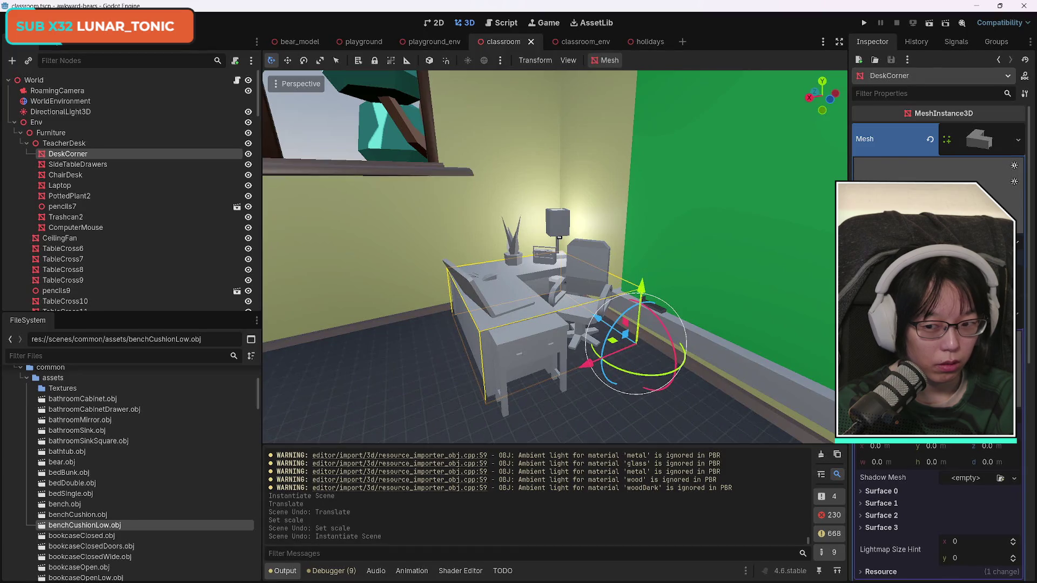
drag(85, 526, 716, 413)
drag(527, 459, 527, 458)
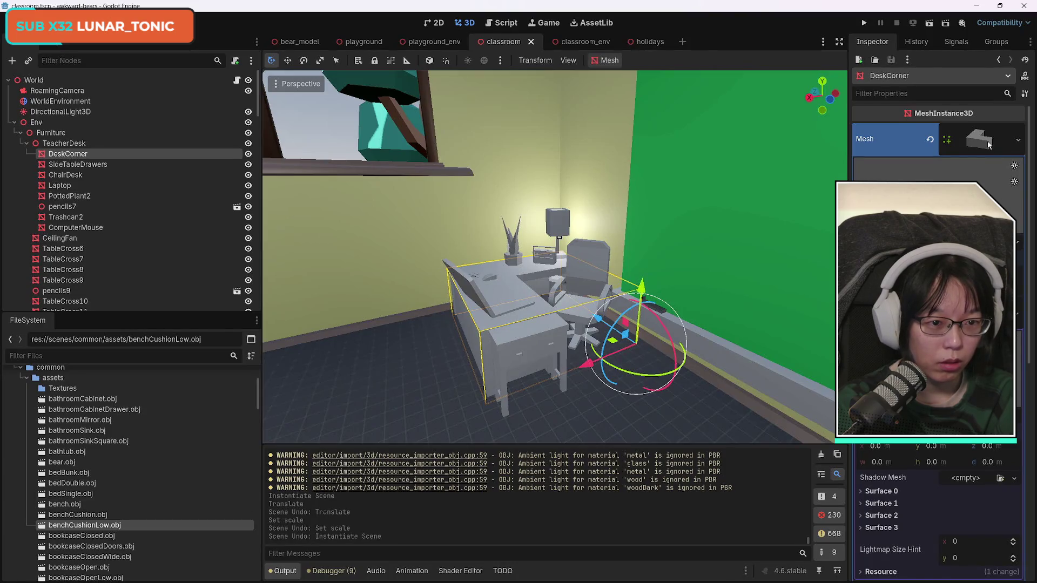
mouse_move(108, 525)
mouse_down()
mouse_move(981, 144)
mouse_move(973, 137)
mouse_up()
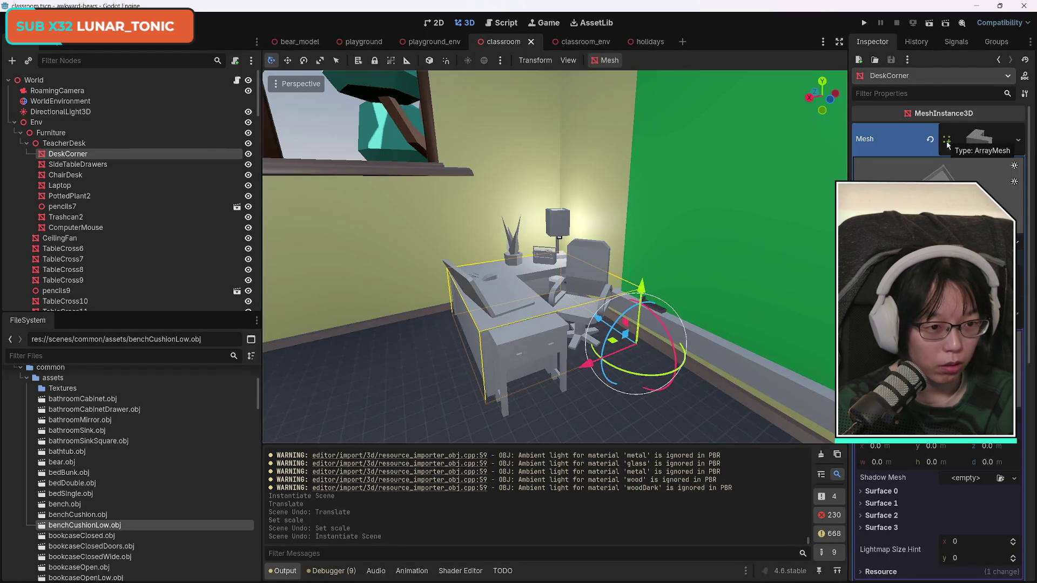
click(1021, 141)
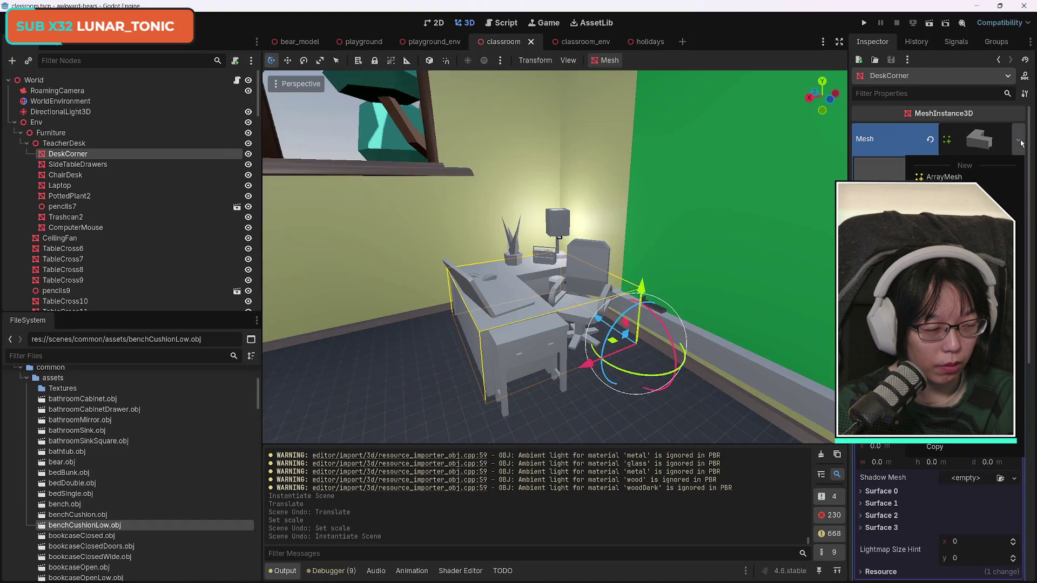
click(1020, 141)
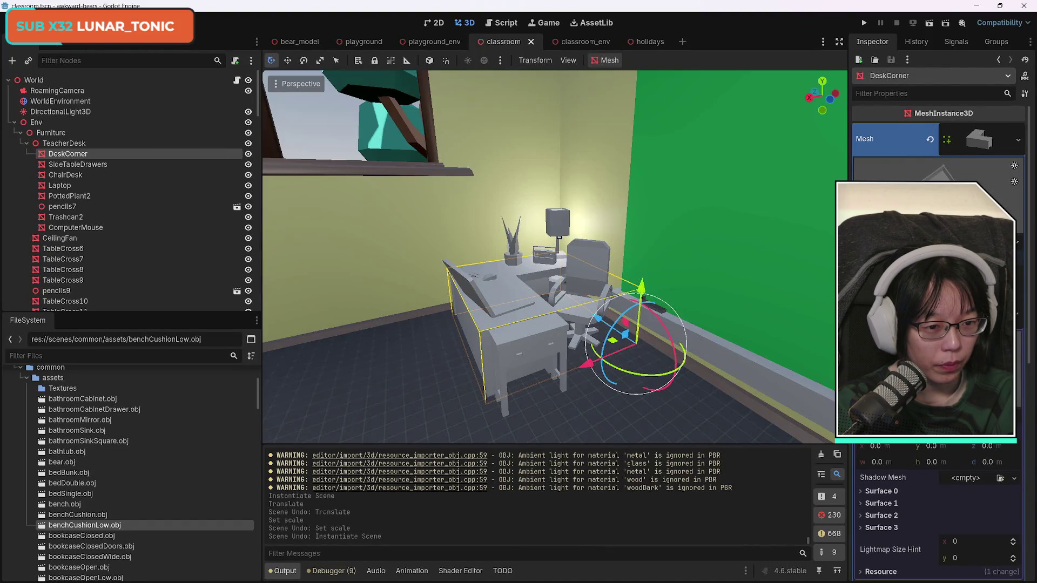
scroll(940, 270, down, 5)
scroll(940, 270, down, 2)
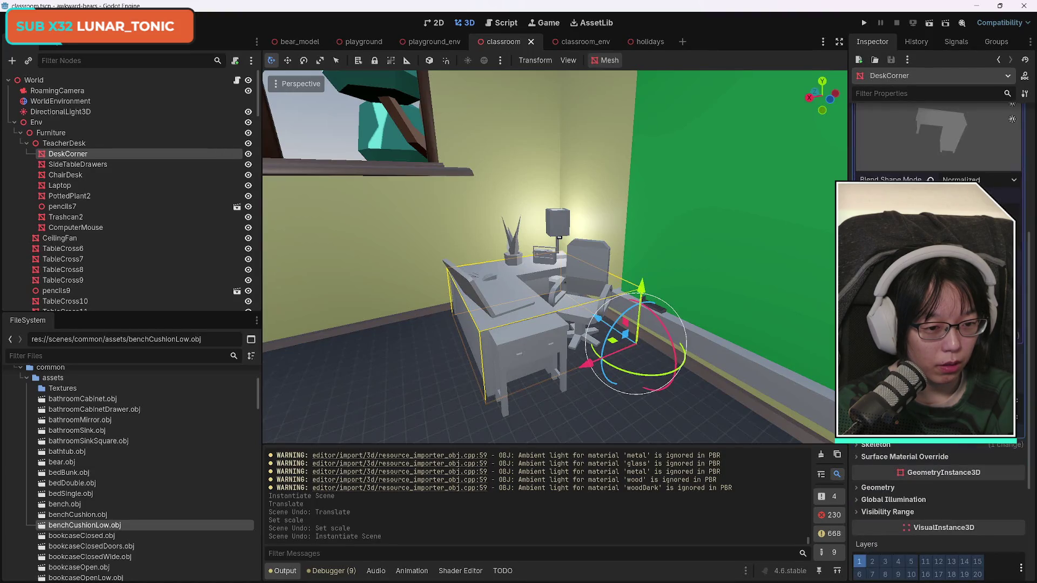
scroll(939, 270, down, 1)
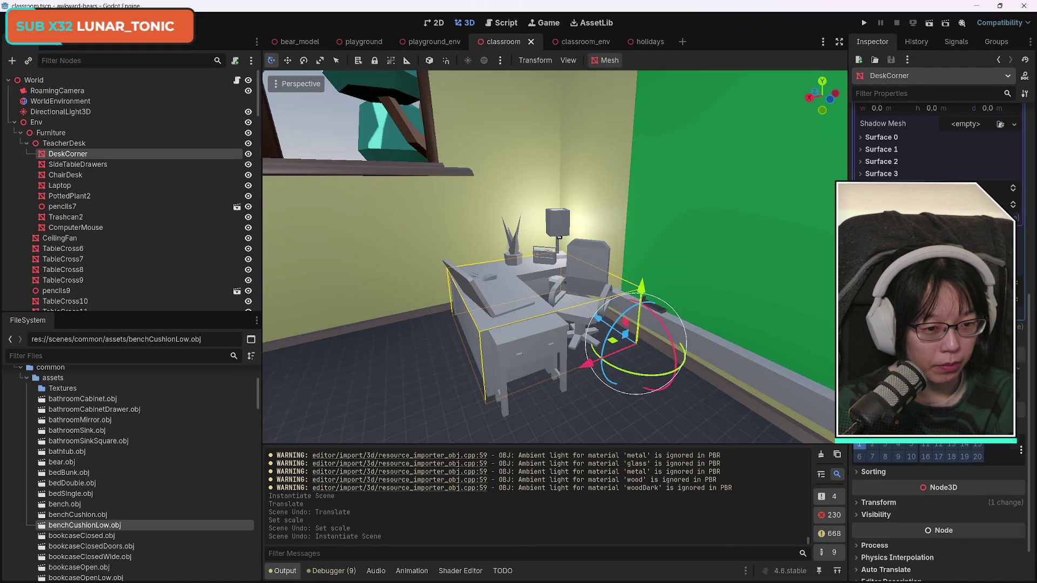
scroll(929, 324, down, 2)
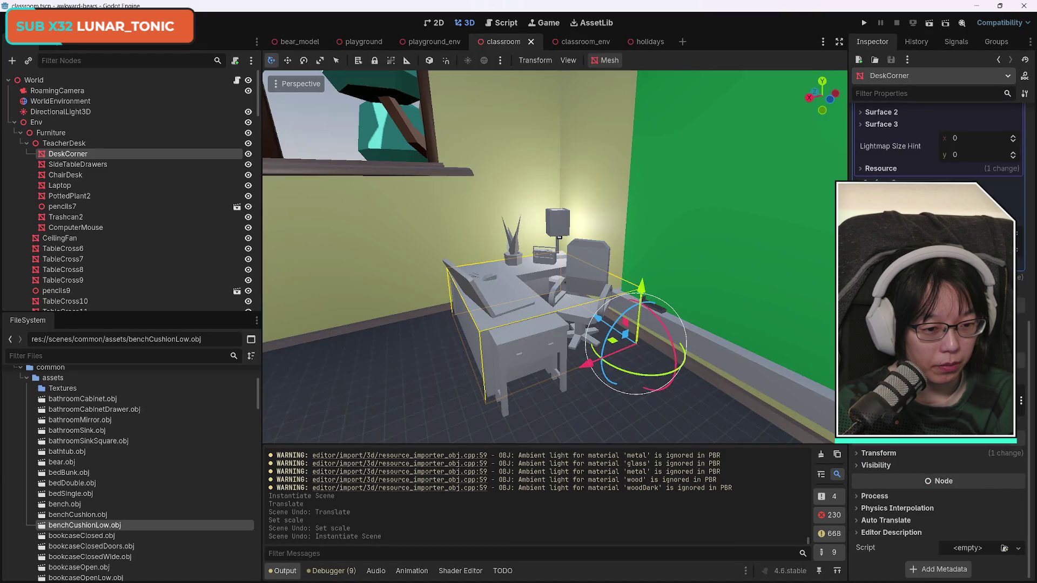
scroll(930, 324, up, 5)
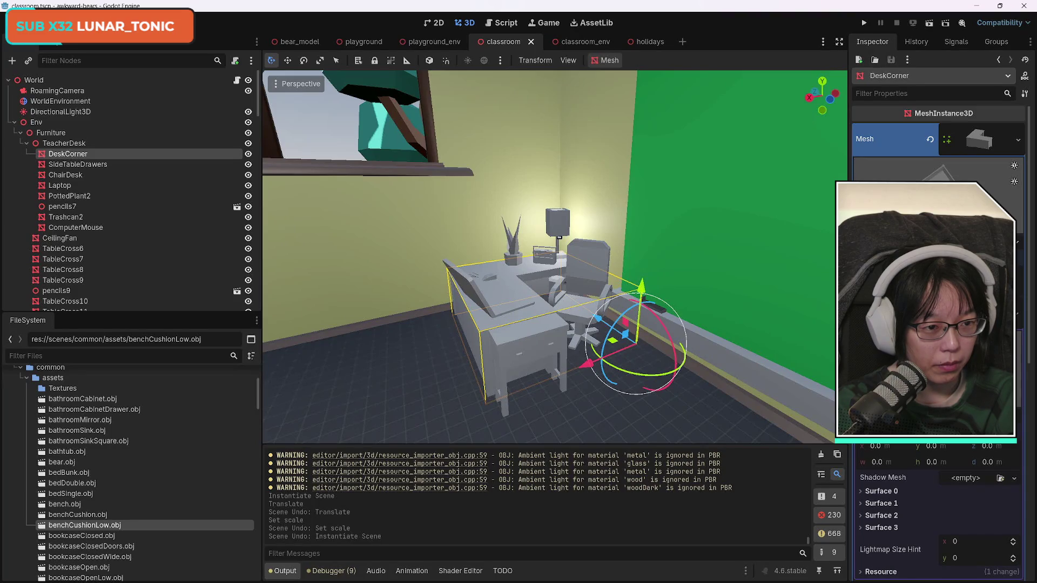
click(1019, 140)
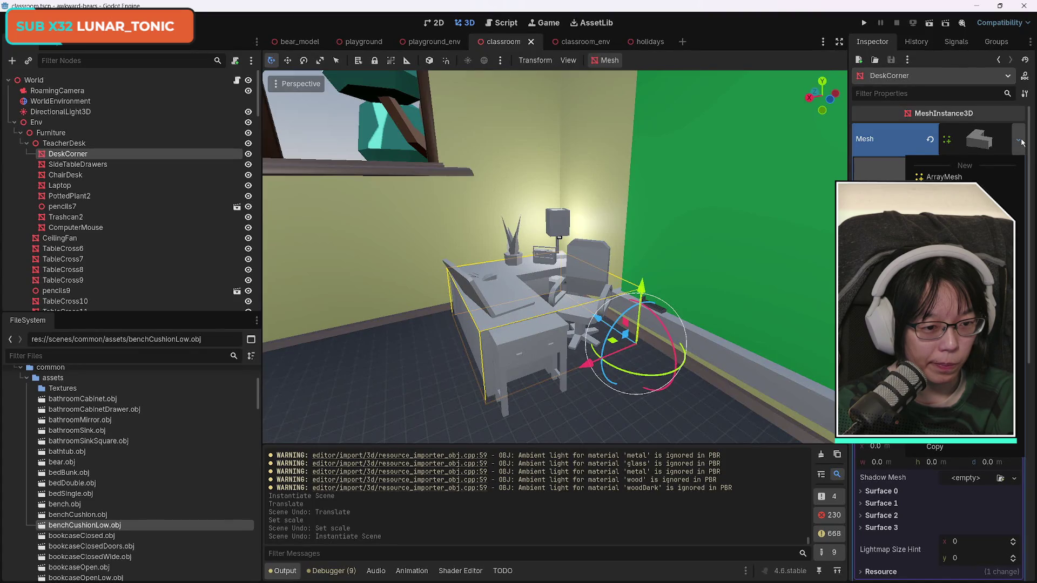
key(Escape)
scroll(940, 513, down, 5)
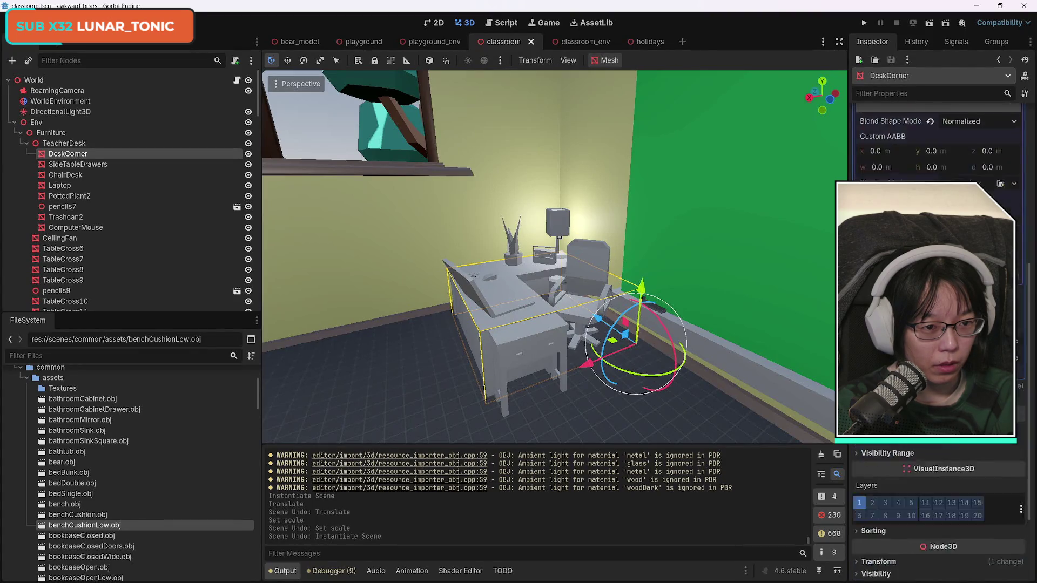
scroll(940, 513, up, 5)
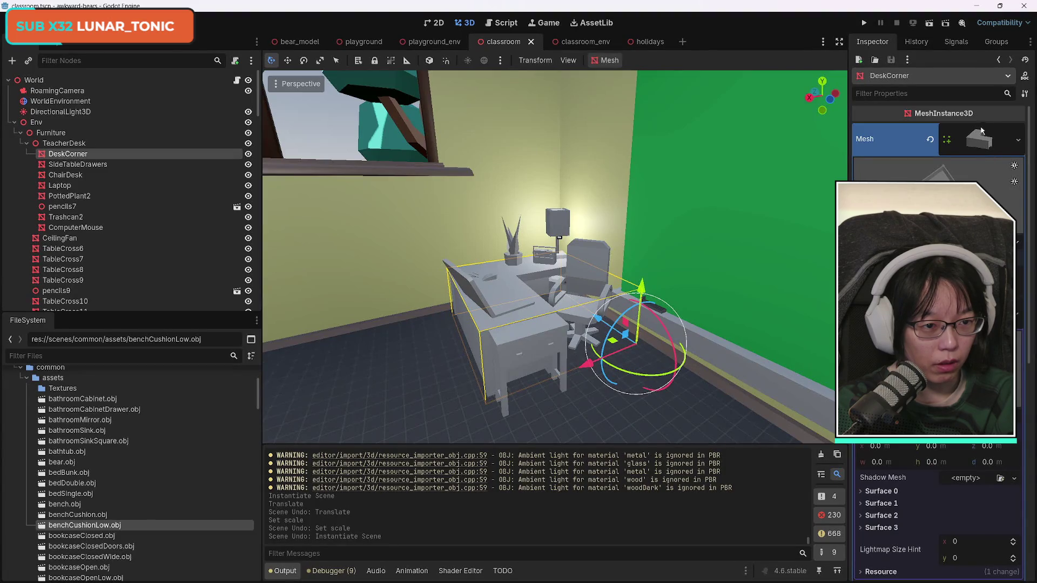
click(1026, 94)
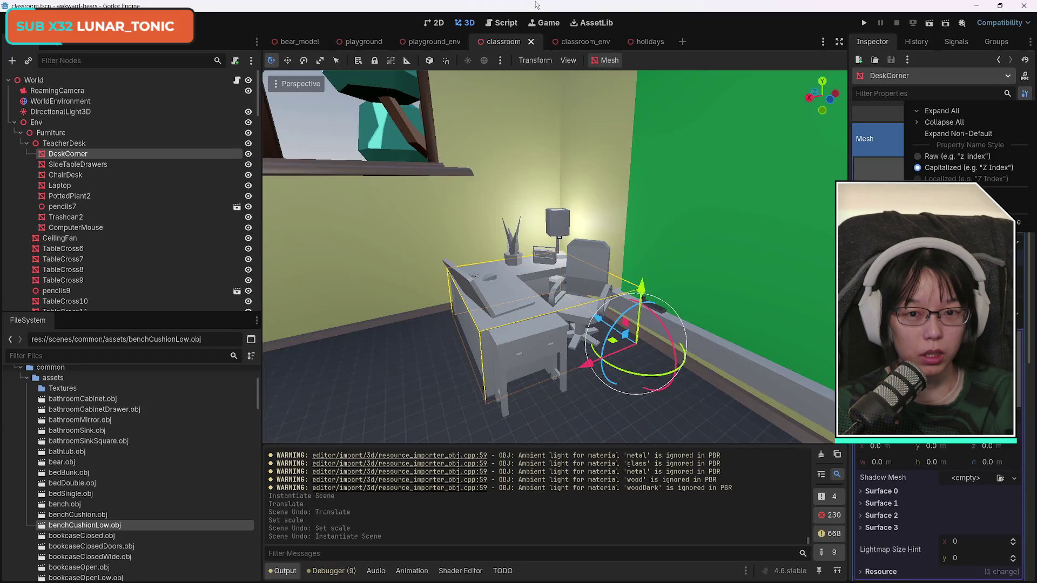
click(16, 23)
click(16, 23)
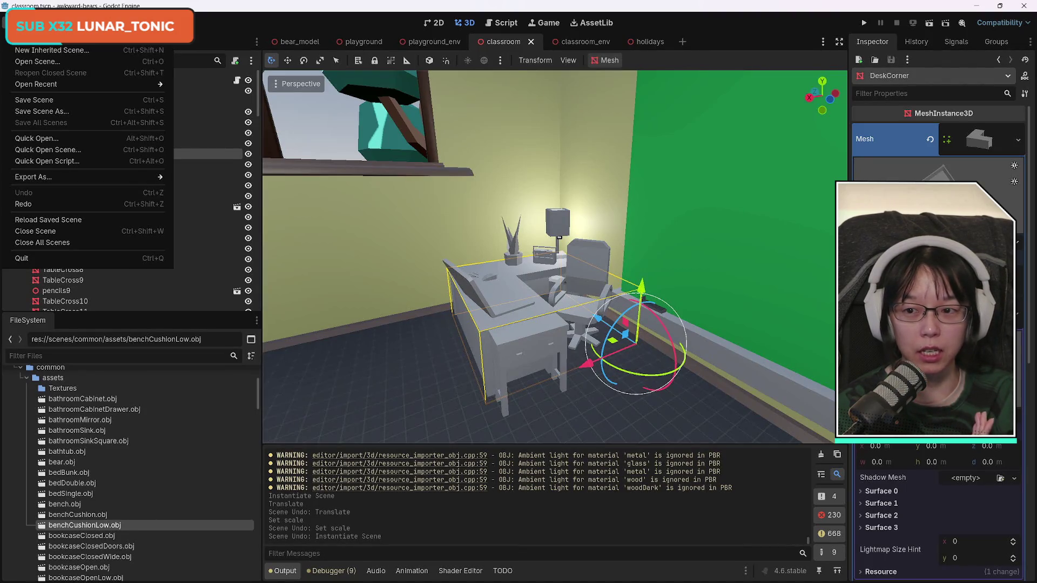
mouse_move(54, 23)
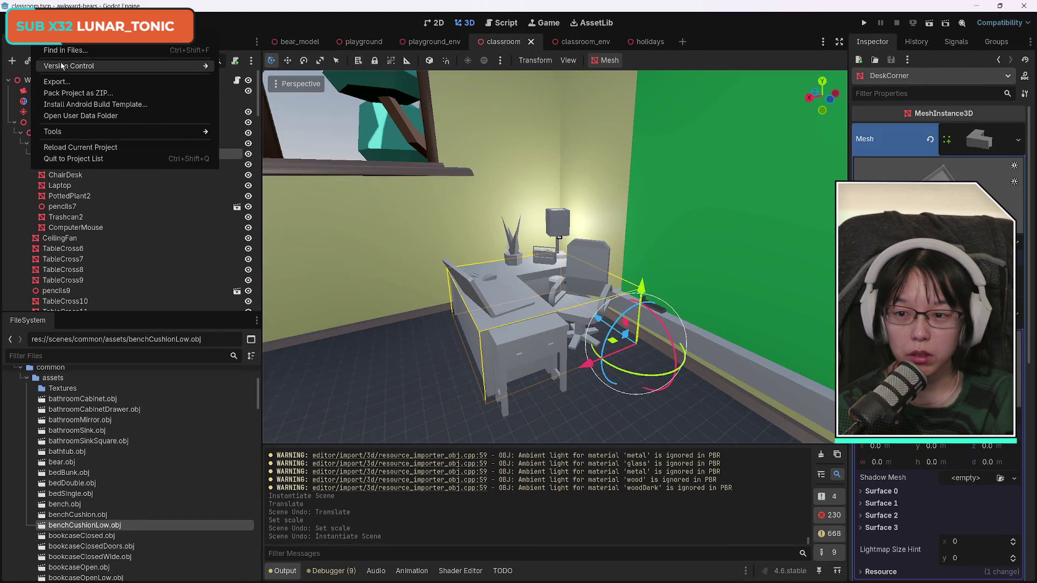
mouse_move(62, 65)
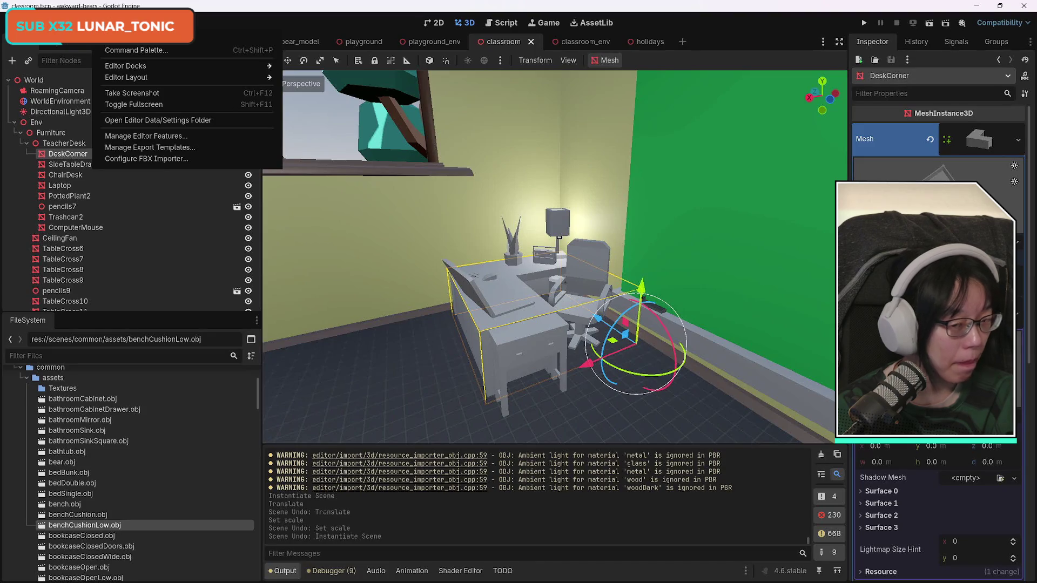
click(662, 359)
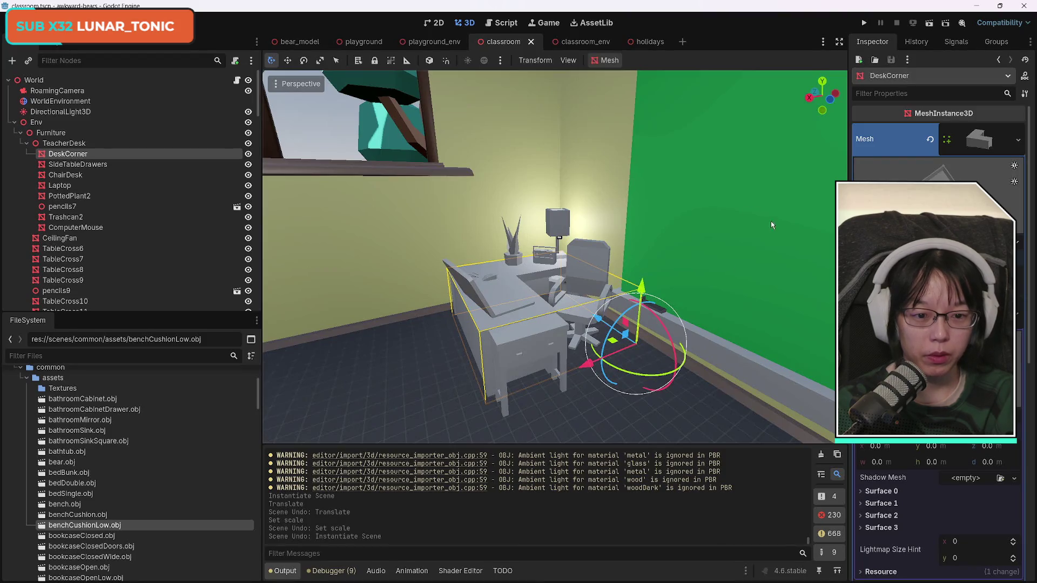
click(830, 99)
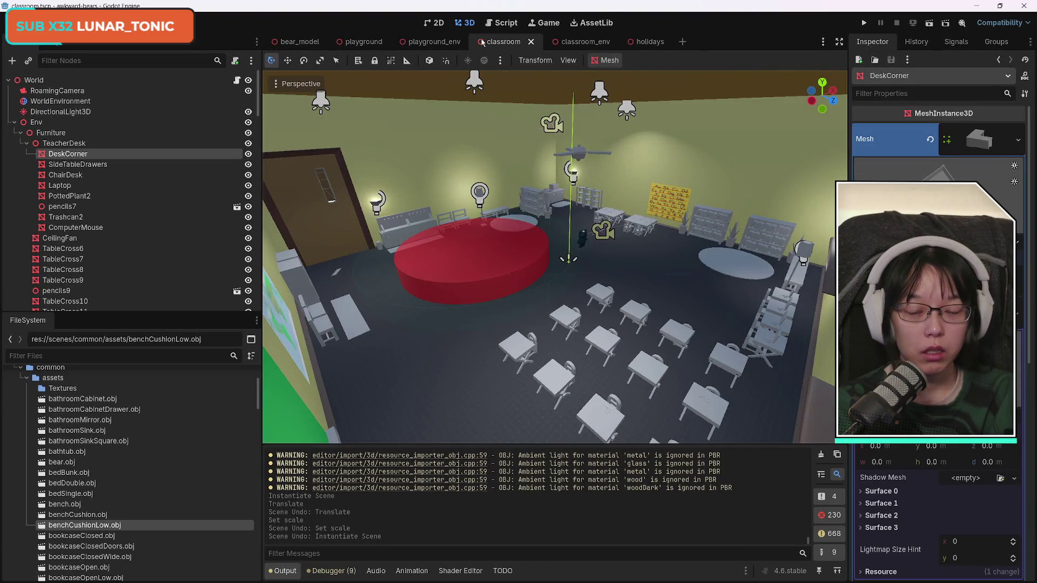
click(917, 43)
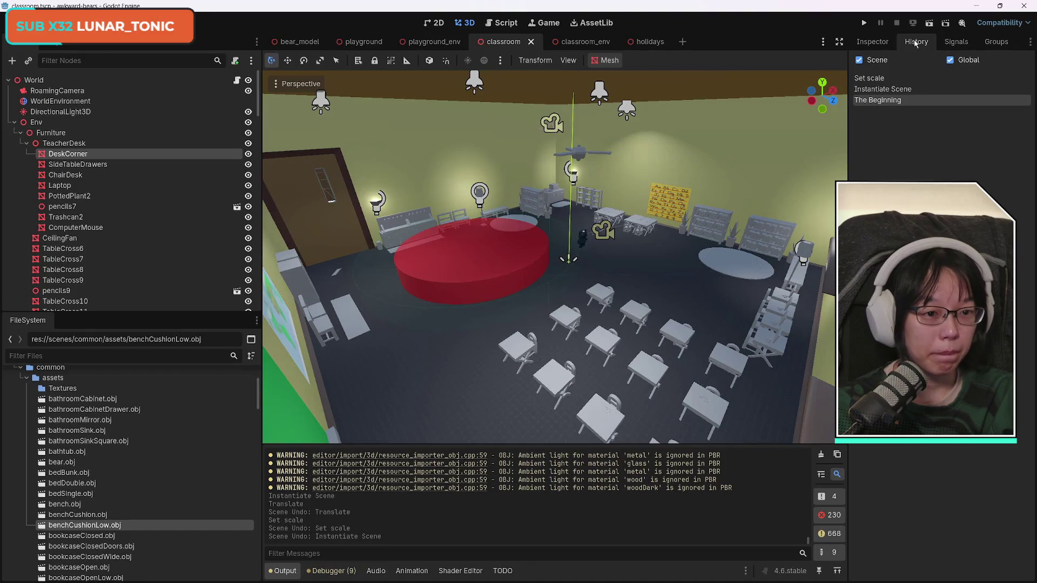
click(875, 42)
click(964, 46)
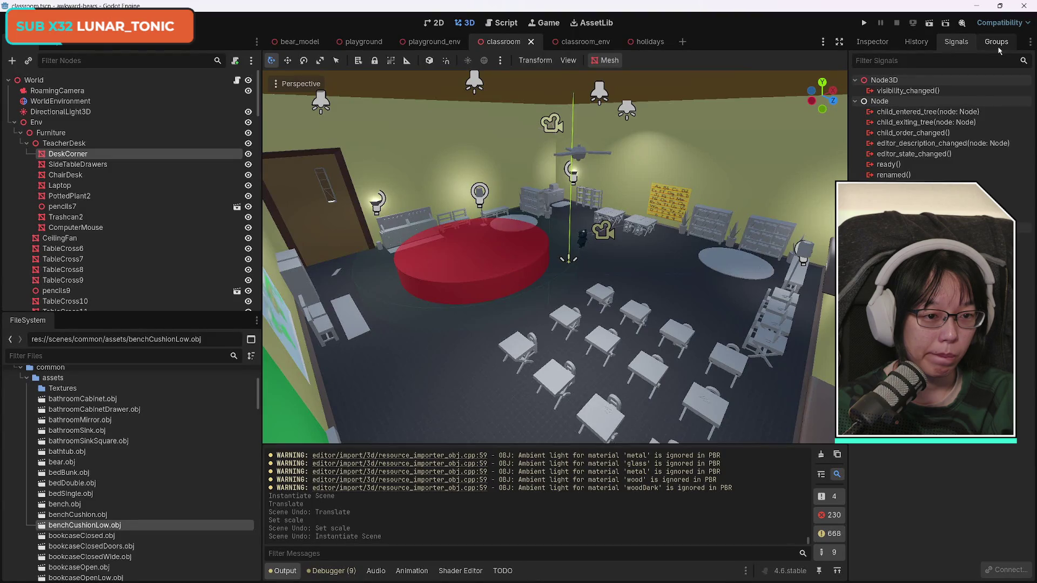
click(998, 48)
click(870, 44)
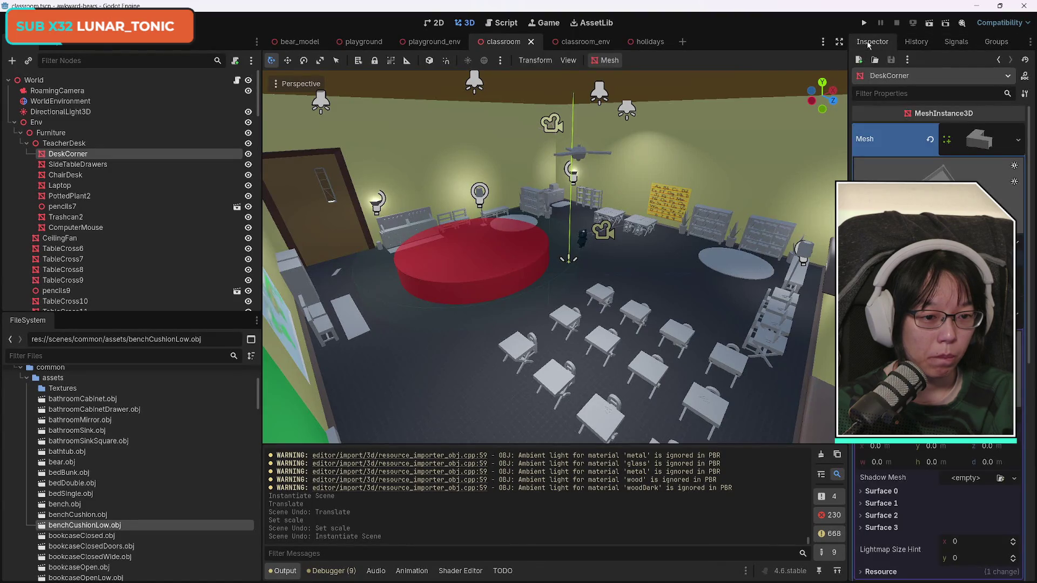
scroll(963, 460, down, 6)
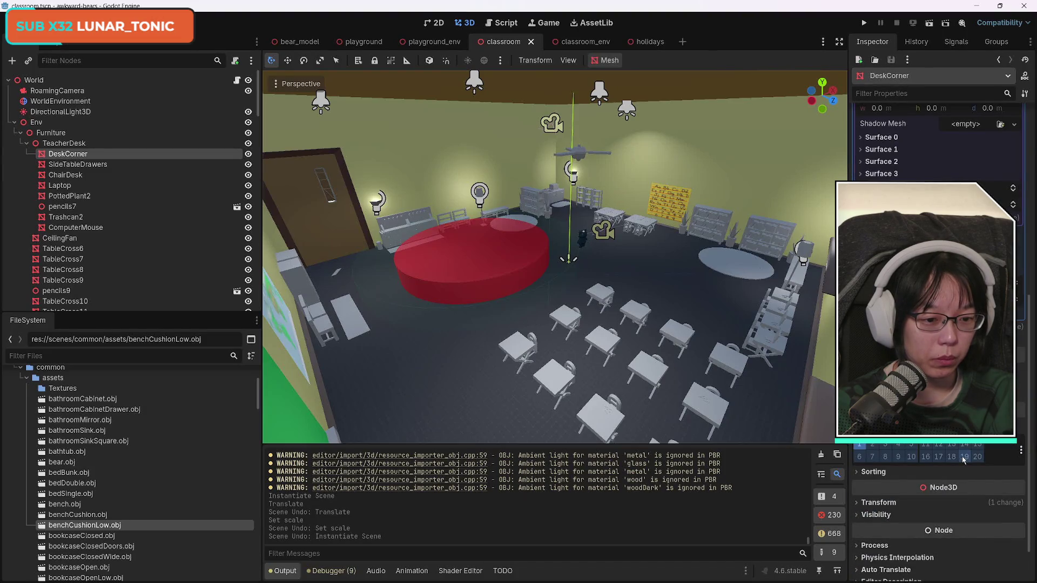
scroll(963, 460, up, 1)
scroll(940, 513, up, 4)
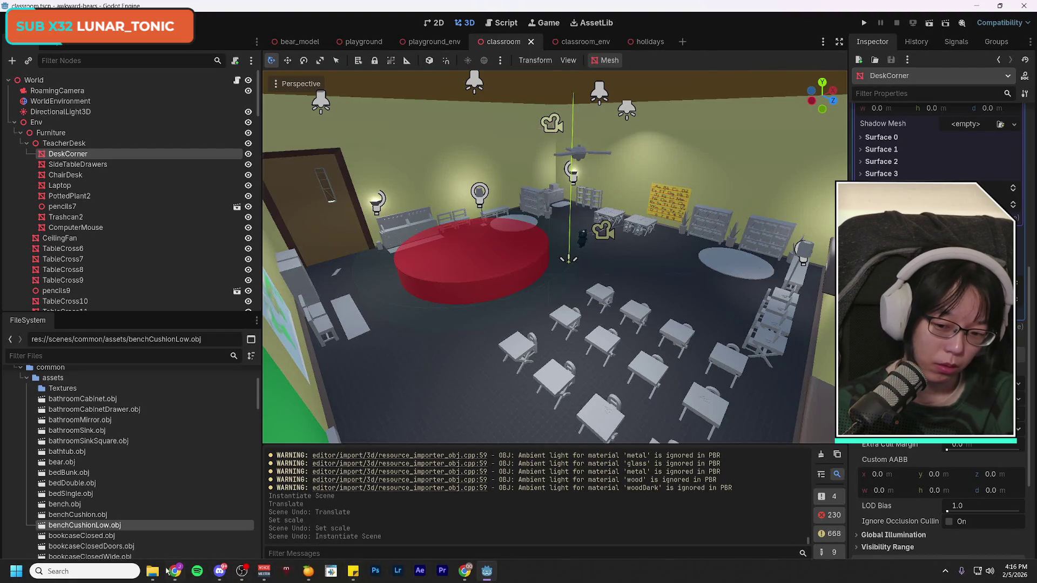
mouse_move(153, 571)
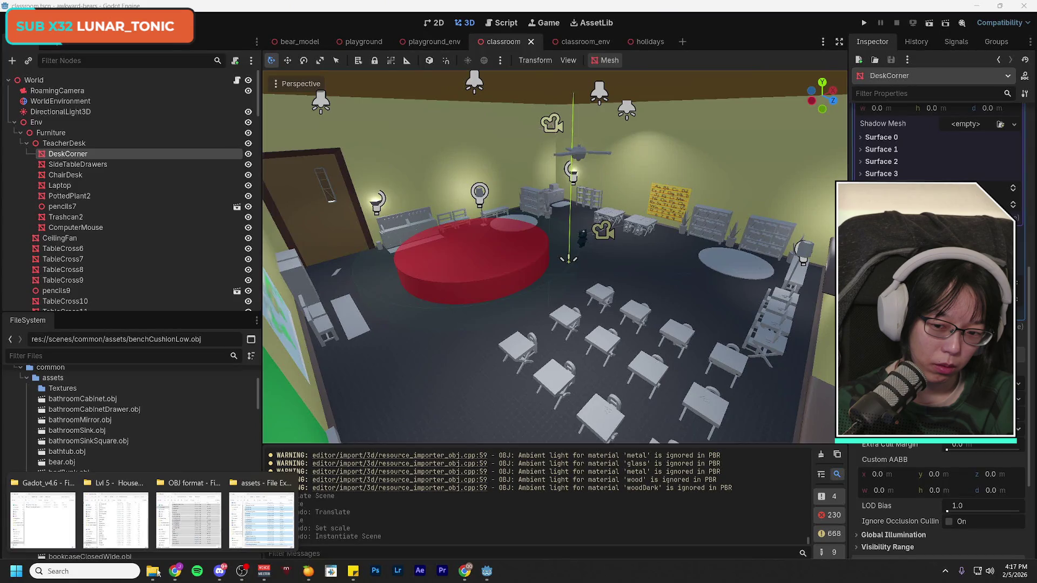
click(262, 520)
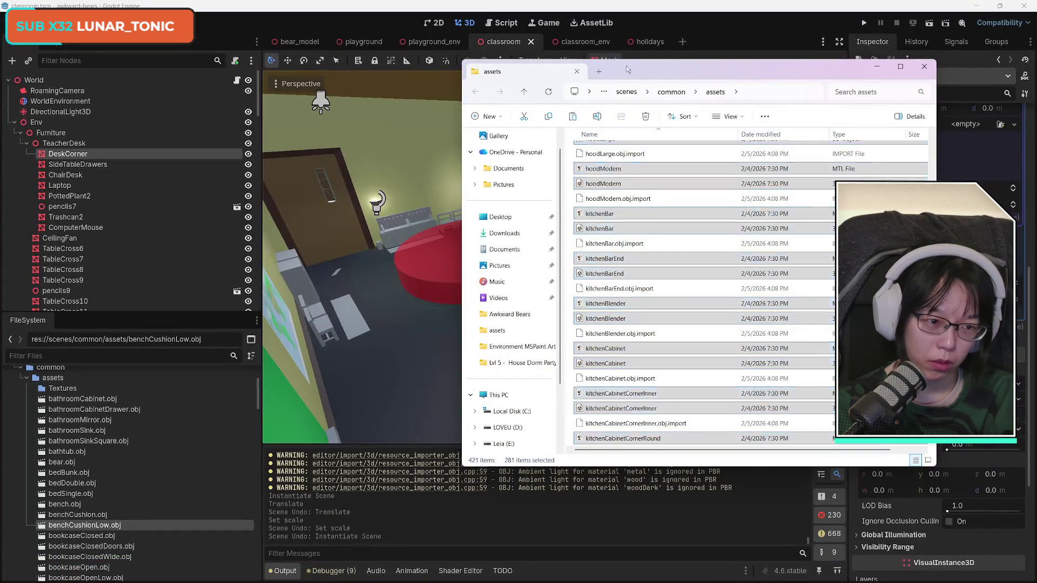
- Minimize the assets folder window and dismiss Godot's deskCorner.mtl write error
click(877, 66)
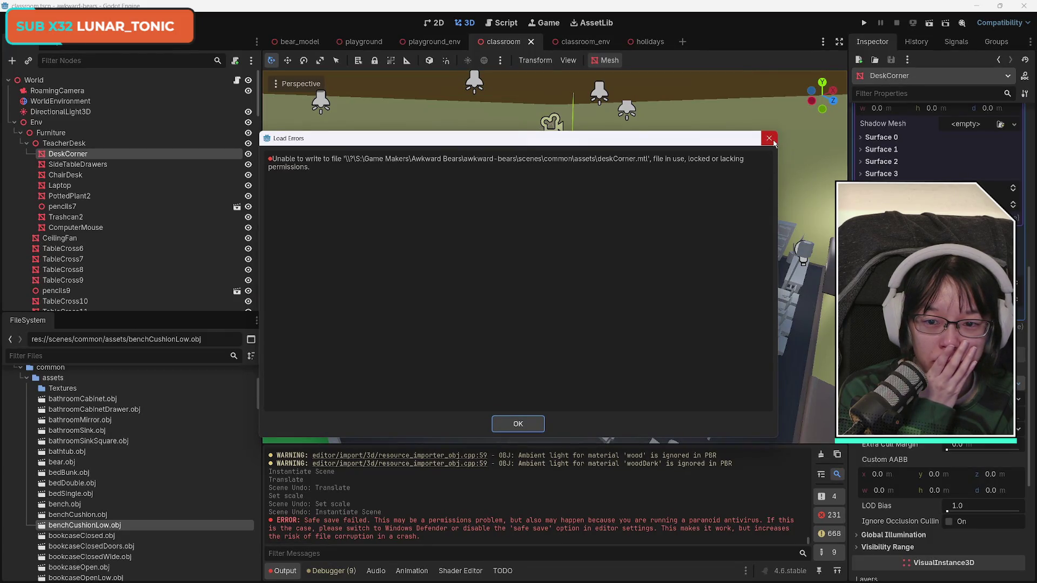
click(543, 430)
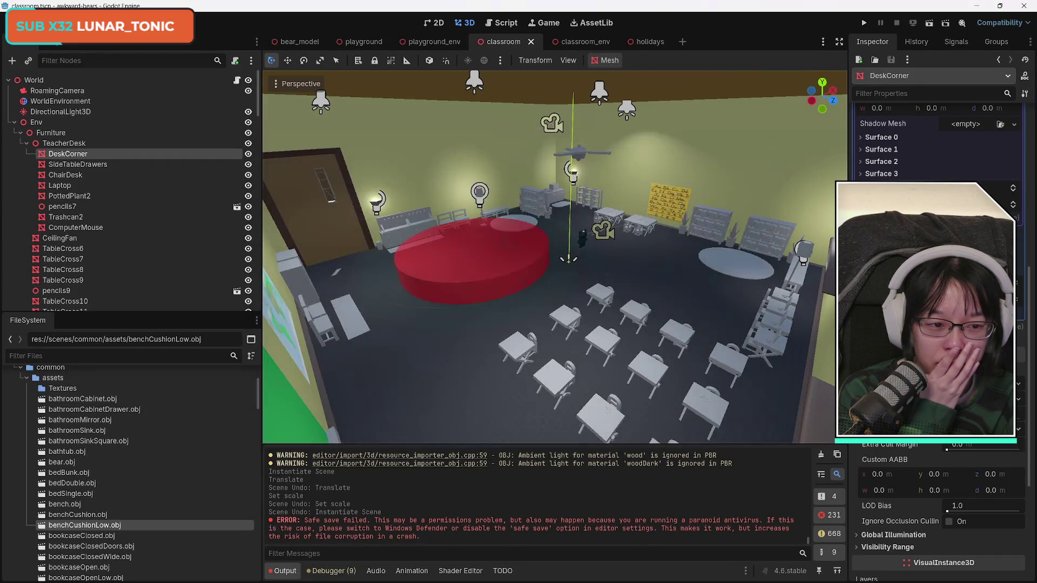
click(1020, 386)
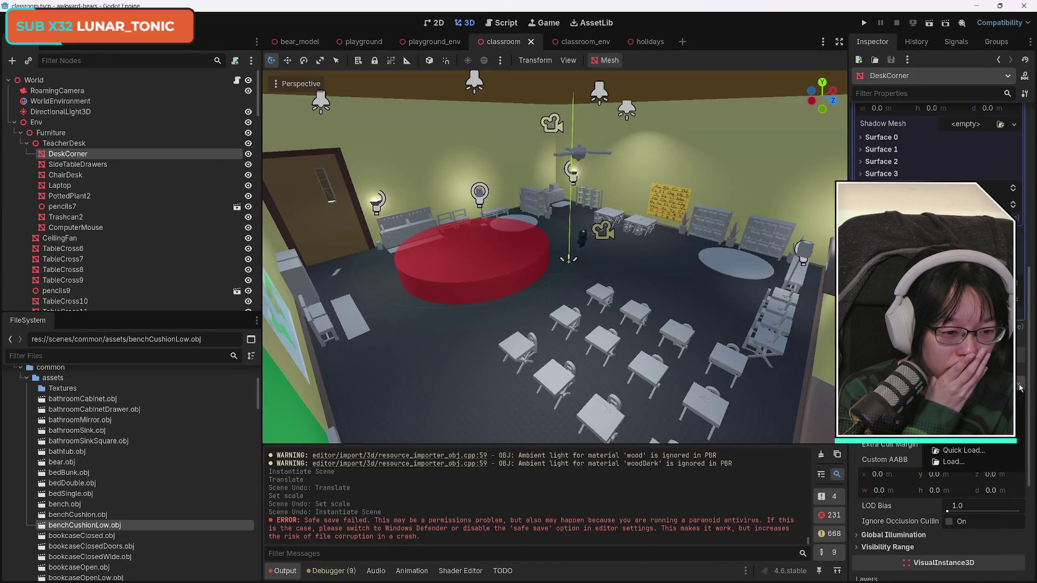
- Browse for a resource to load, pasting the common assets folder path into the file browser
click(954, 463)
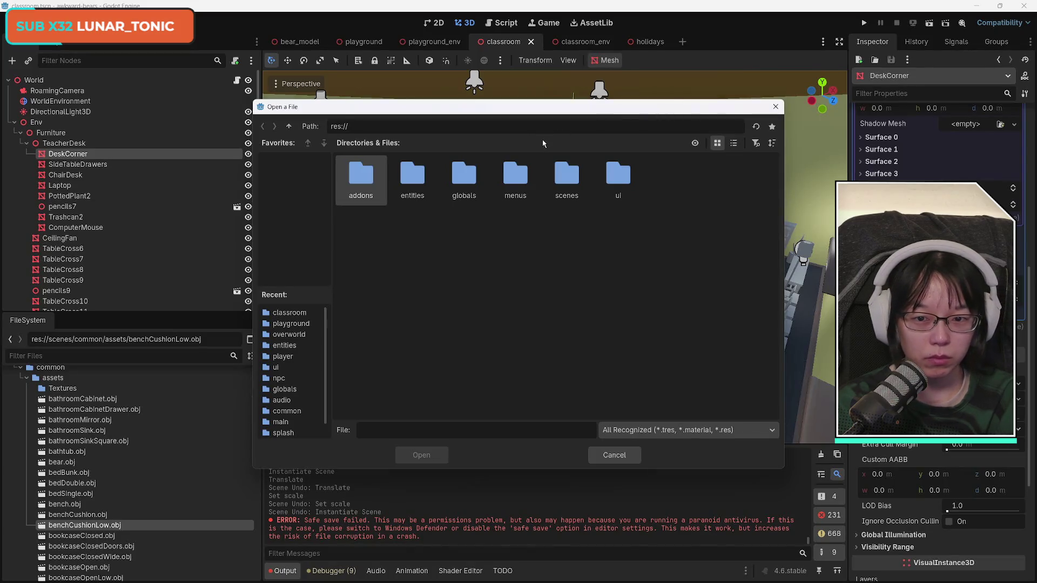
click(553, 126)
key(ctrl+a)
text(S:\Game Makers\Awkward Bears\awkward-bears\scenes\common\assets)
key(Return)
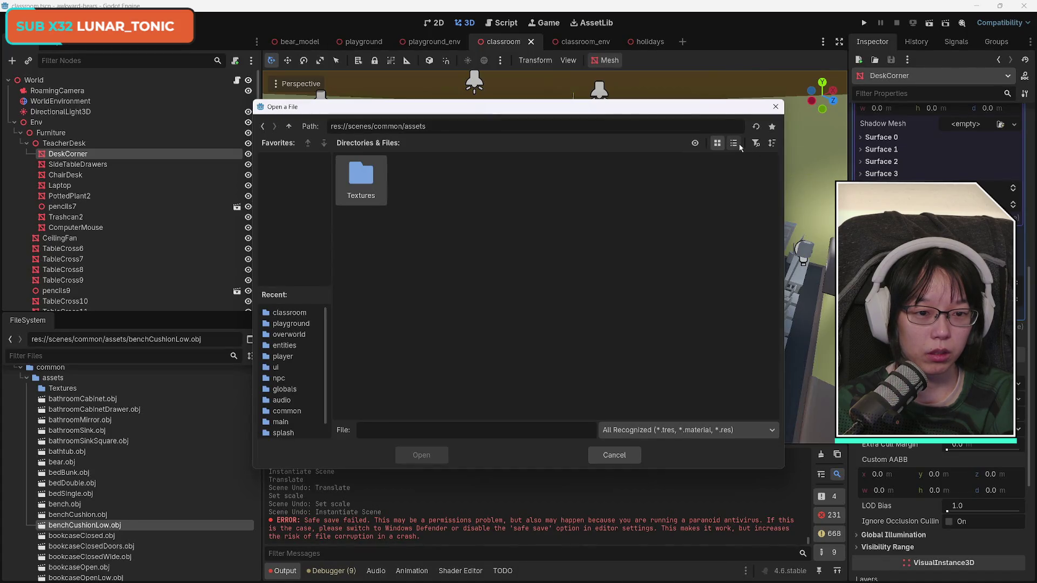
- Toggle list view, the name filter and hidden files while inspecting the assets folder
click(734, 144)
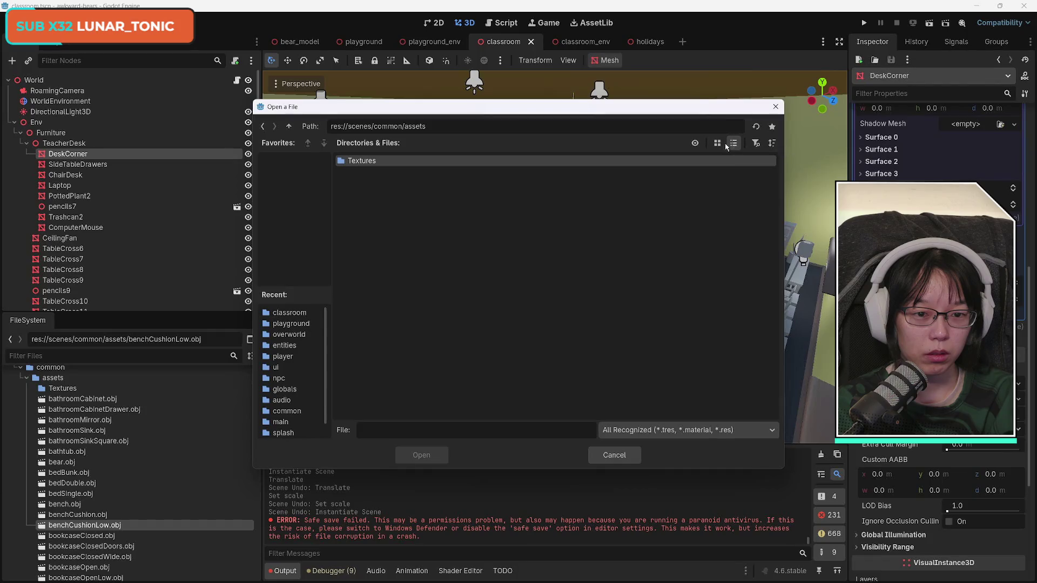
click(718, 144)
click(756, 145)
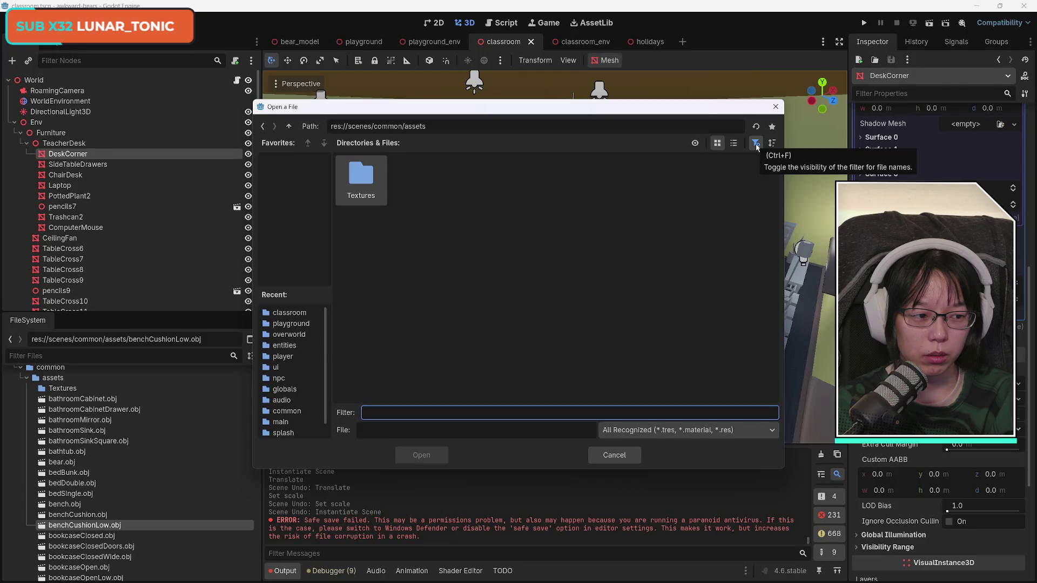
click(756, 144)
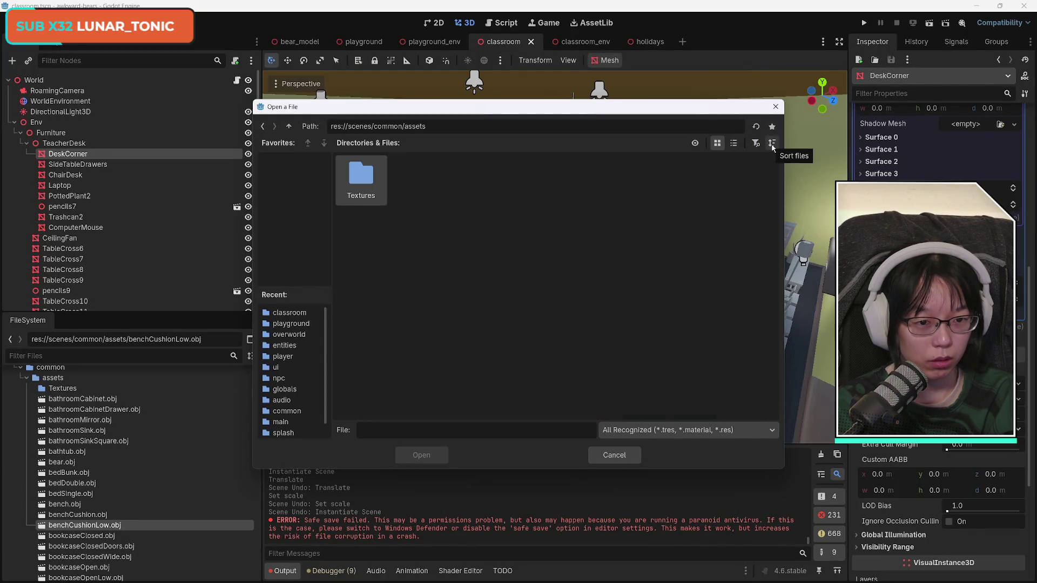
click(698, 148)
click(697, 148)
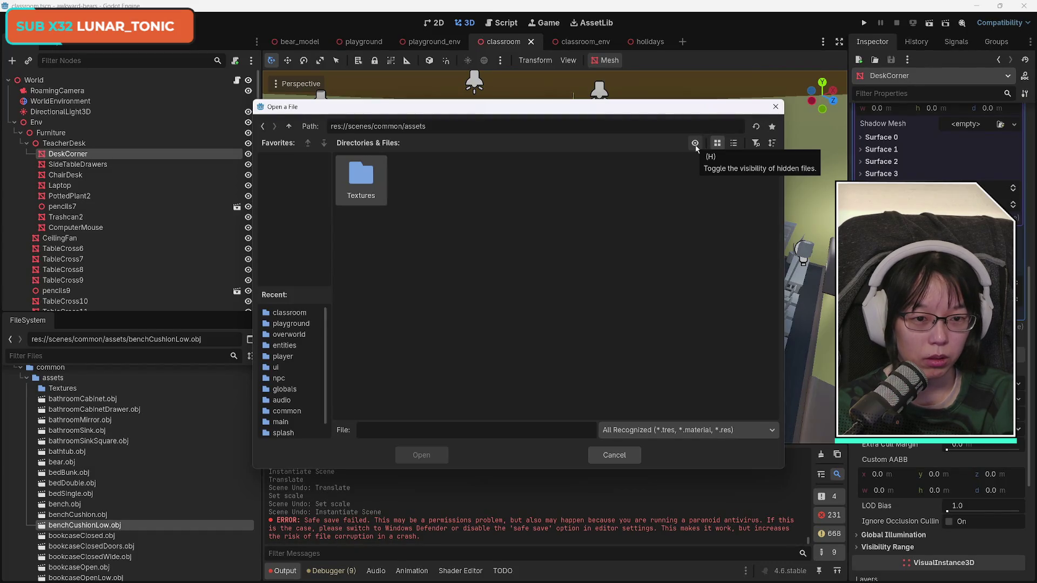
click(694, 200)
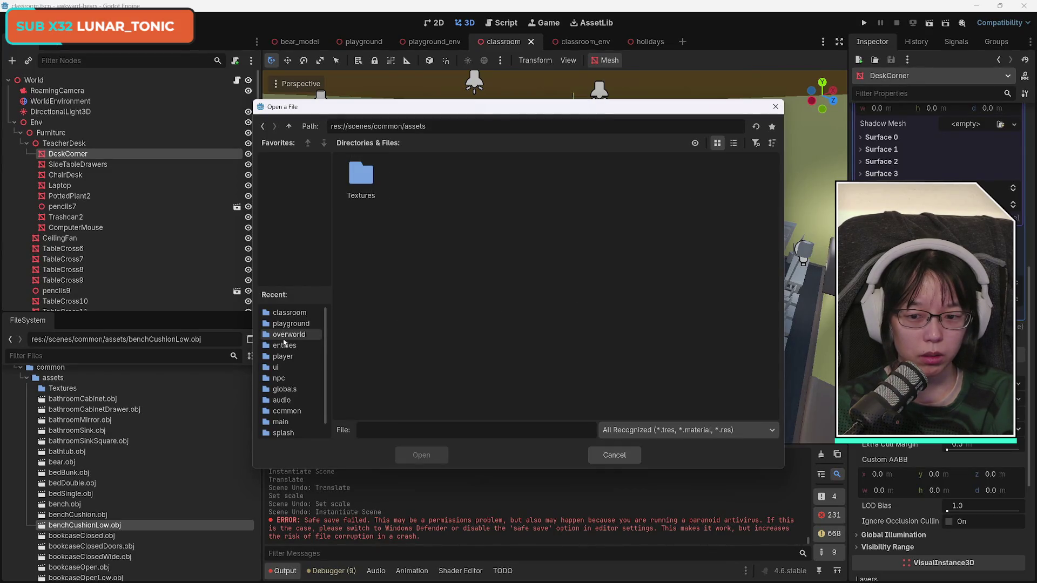
- Filter to MATERIAL files, switch back to All Recognized, and cancel the file browser
click(673, 432)
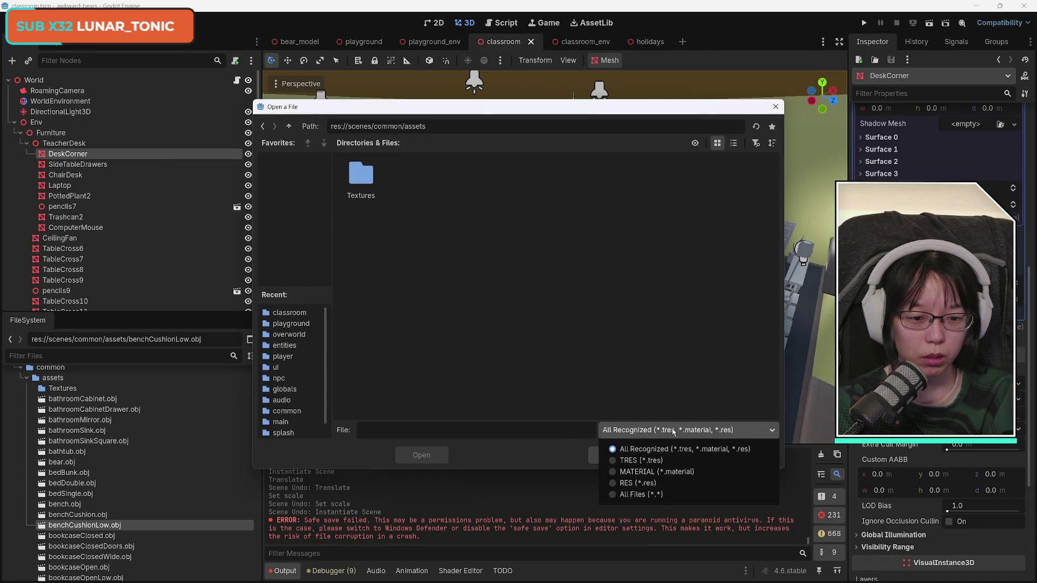
click(667, 473)
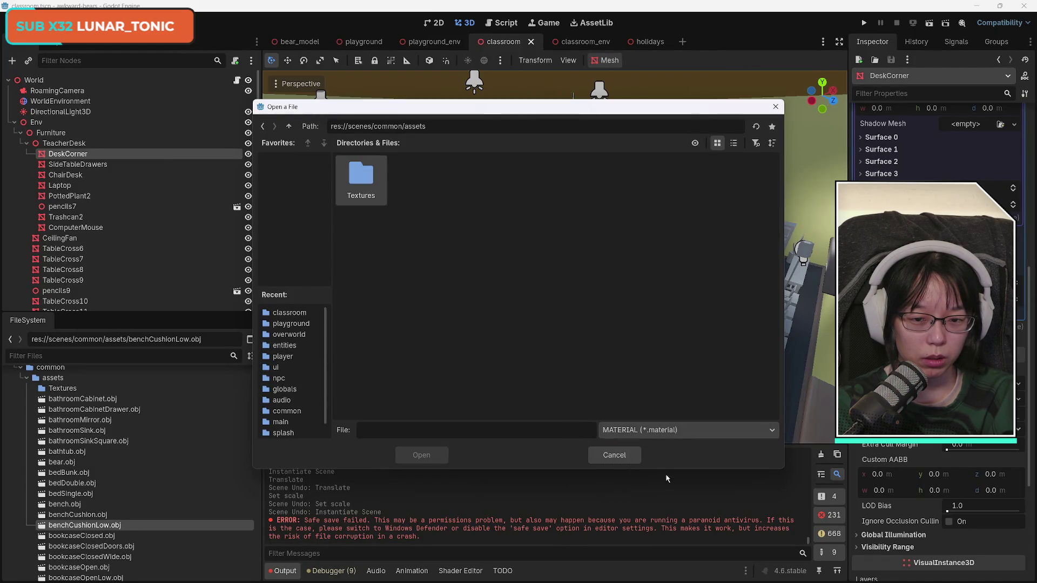
click(666, 428)
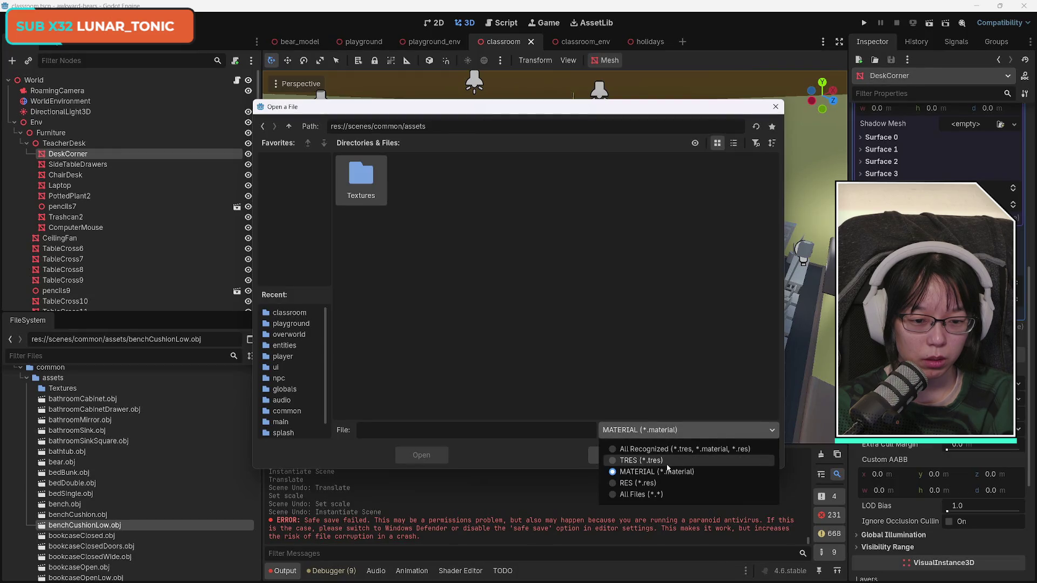
click(681, 449)
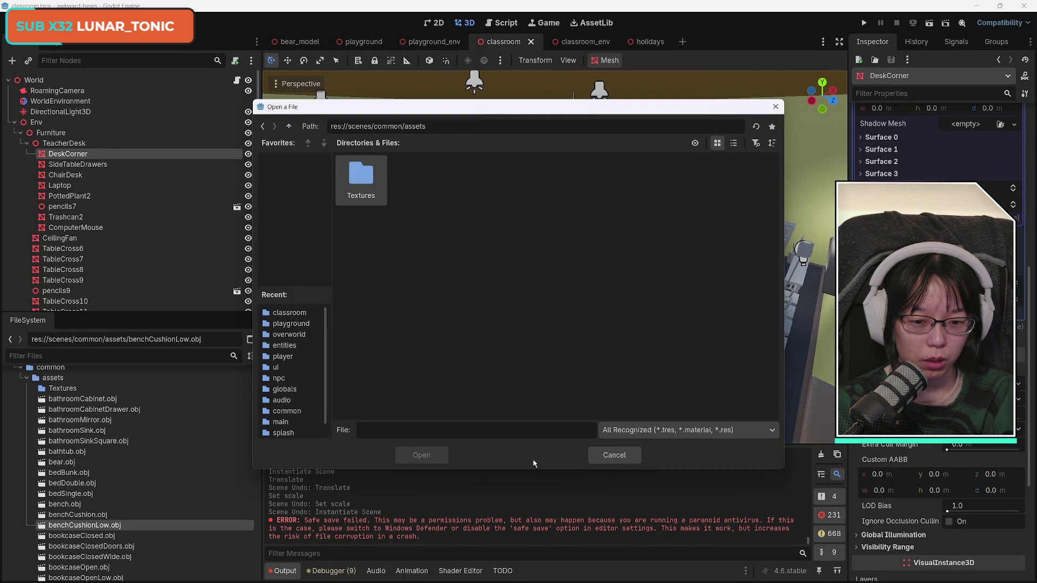
click(611, 461)
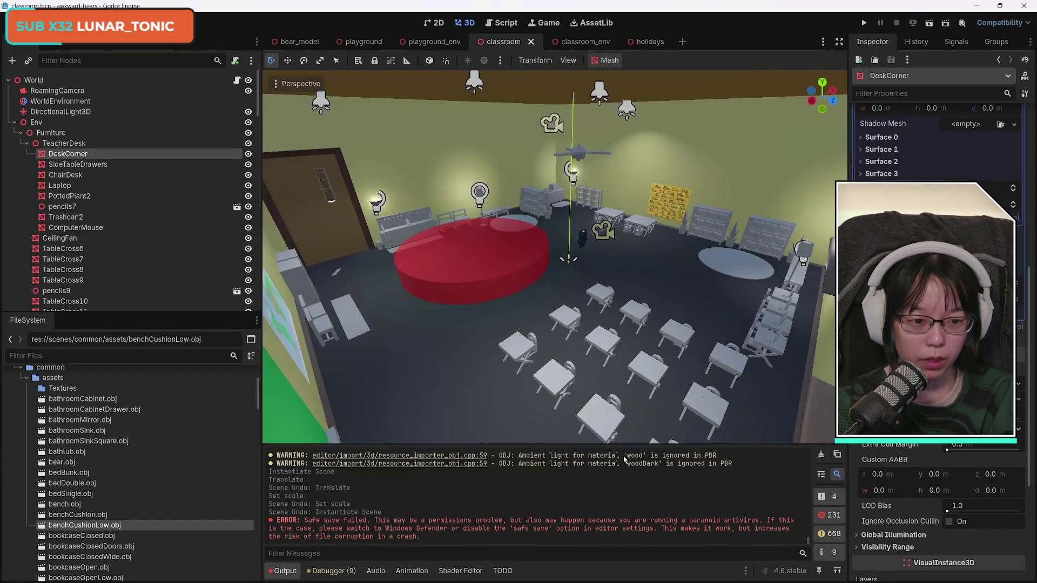
scroll(931, 507, down, 5)
scroll(930, 508, up, 4)
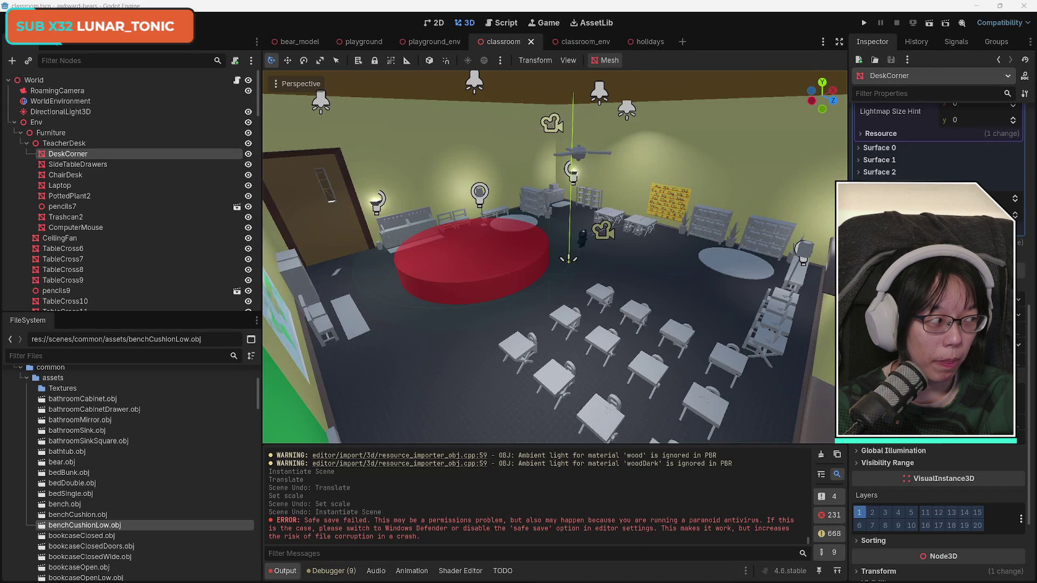
key(alt+Tab)
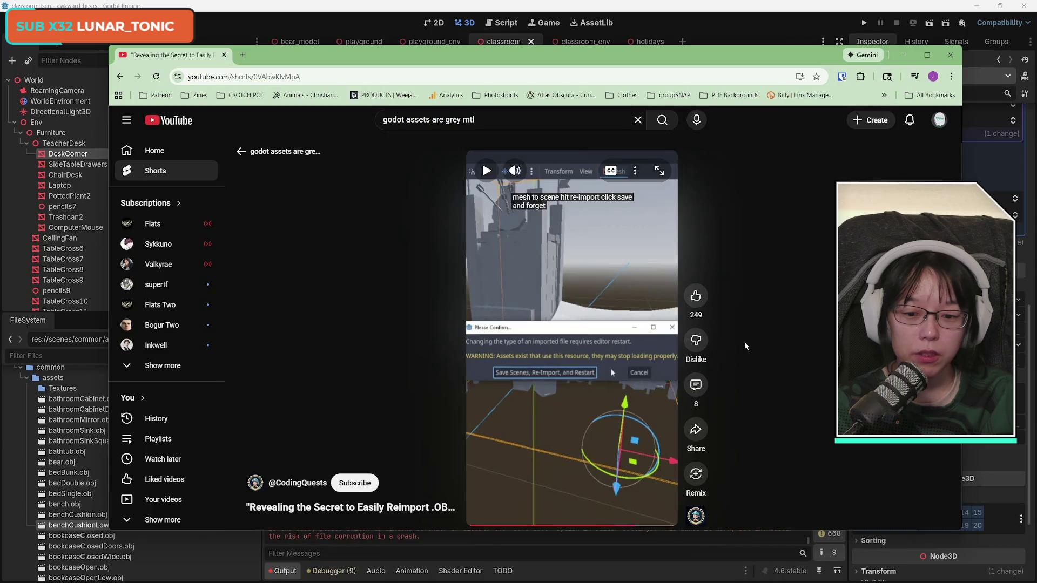
- Open the OBJ-reimport Short's comments and expand the replies under the doesn't-work comment
mouse_move(530, 54)
mouse_down()
mouse_move(615, 44)
mouse_move(577, 47)
mouse_up()
click(377, 70)
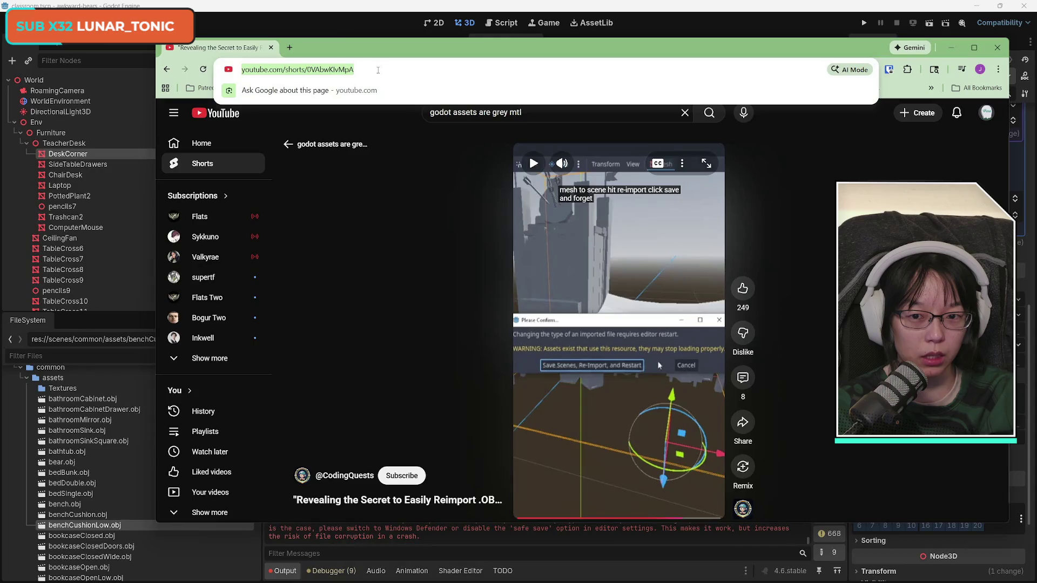
click(742, 379)
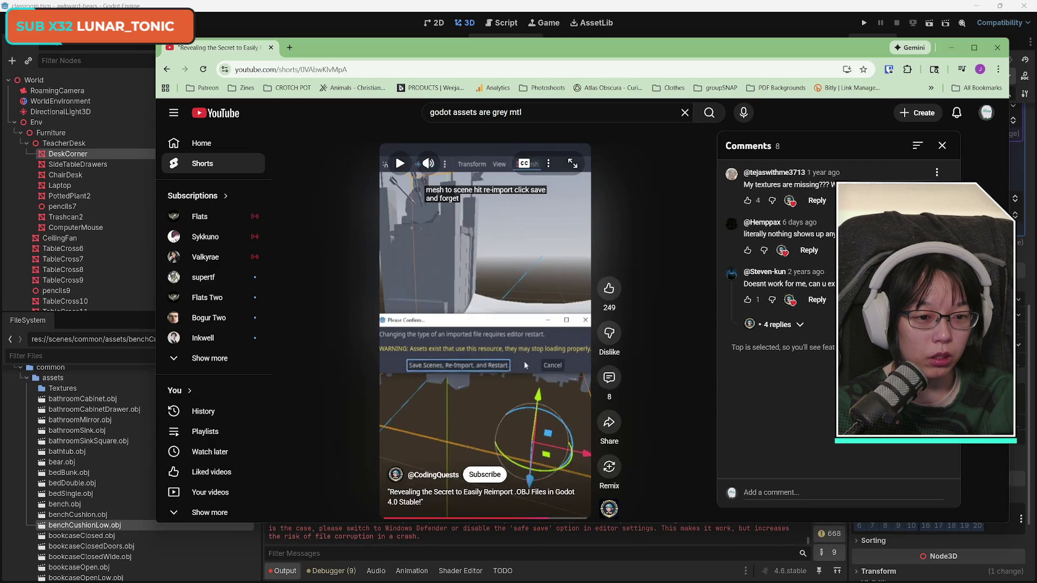
click(778, 325)
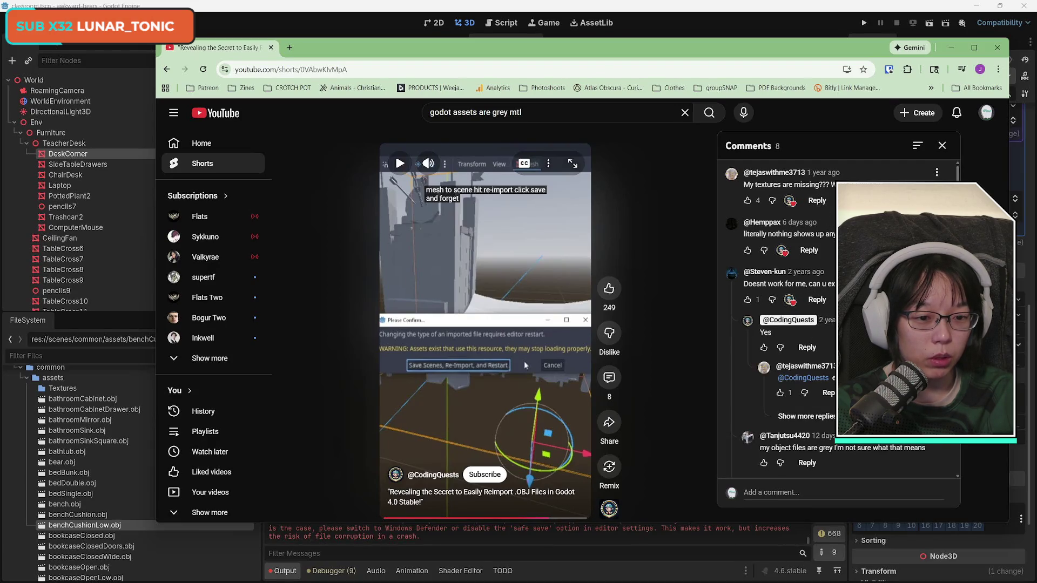
scroll(783, 324, down, 1)
click(807, 373)
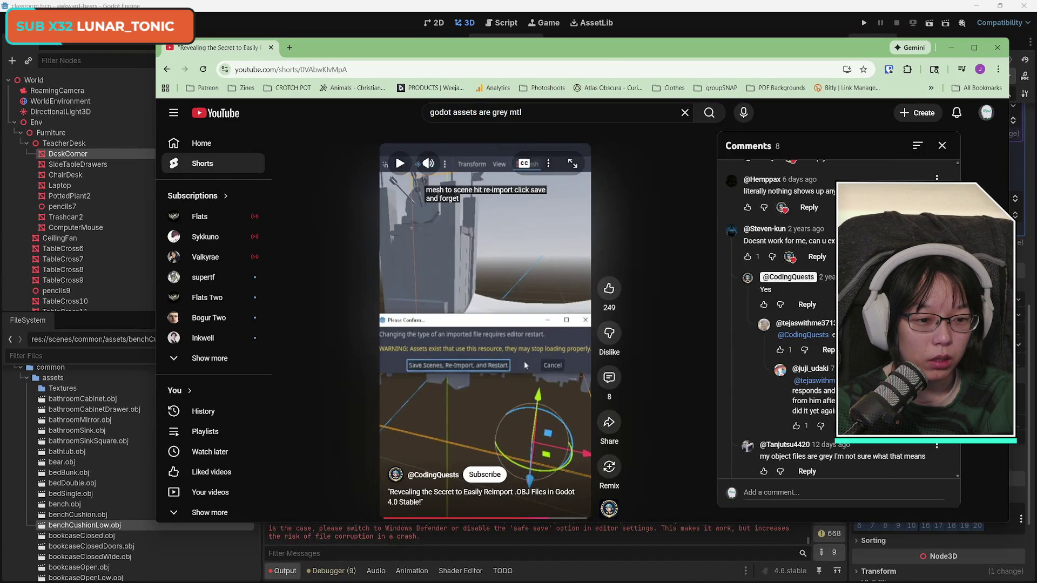
scroll(784, 324, down, 1)
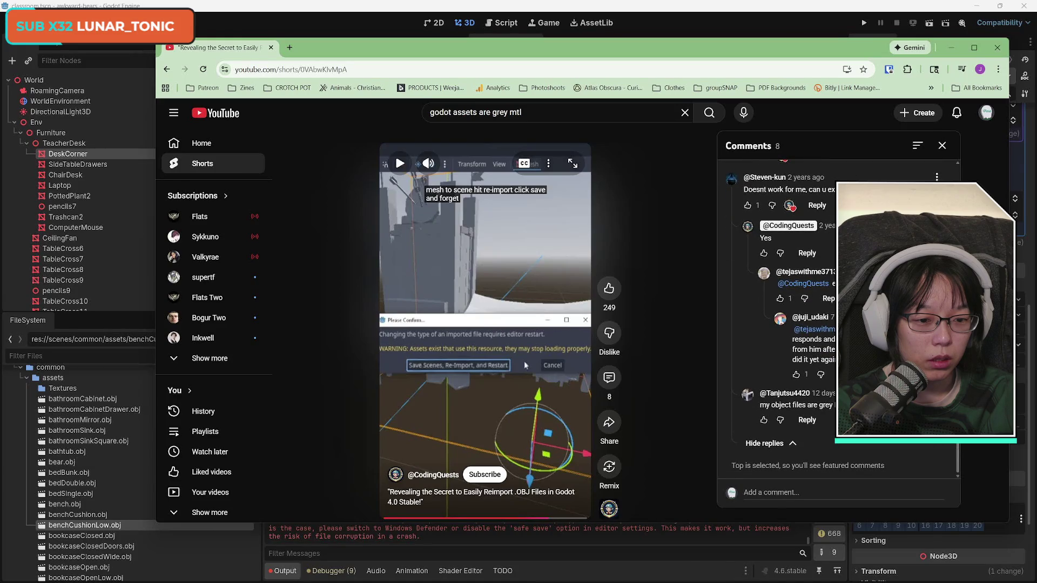
scroll(783, 324, up, 2)
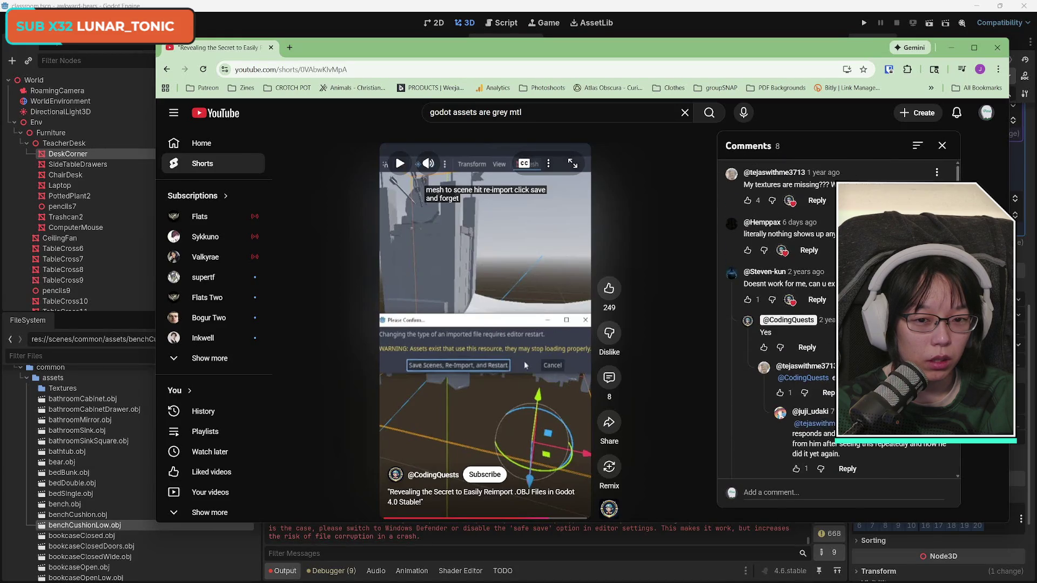
- Return to the 'godot assets are grey mtl' search results and scroll through them
key(alt+Left)
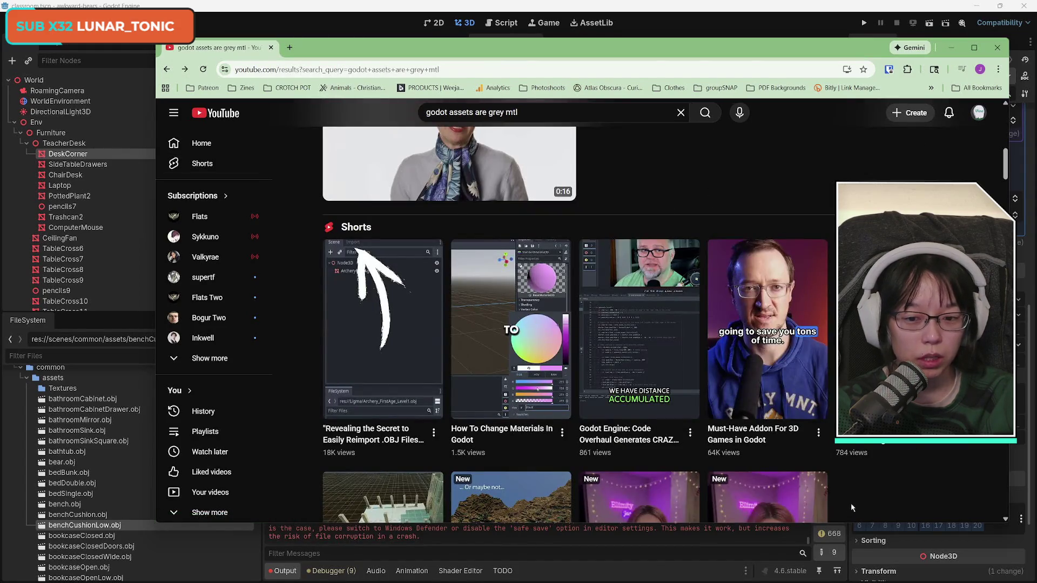
scroll(872, 505, down, 4)
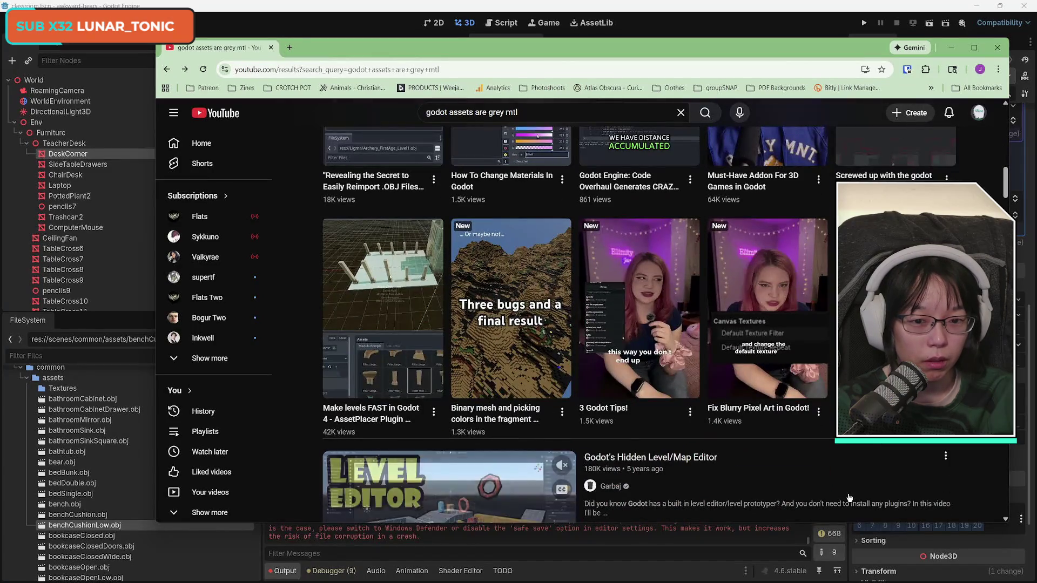
scroll(849, 498, down, 4)
scroll(846, 499, up, 8)
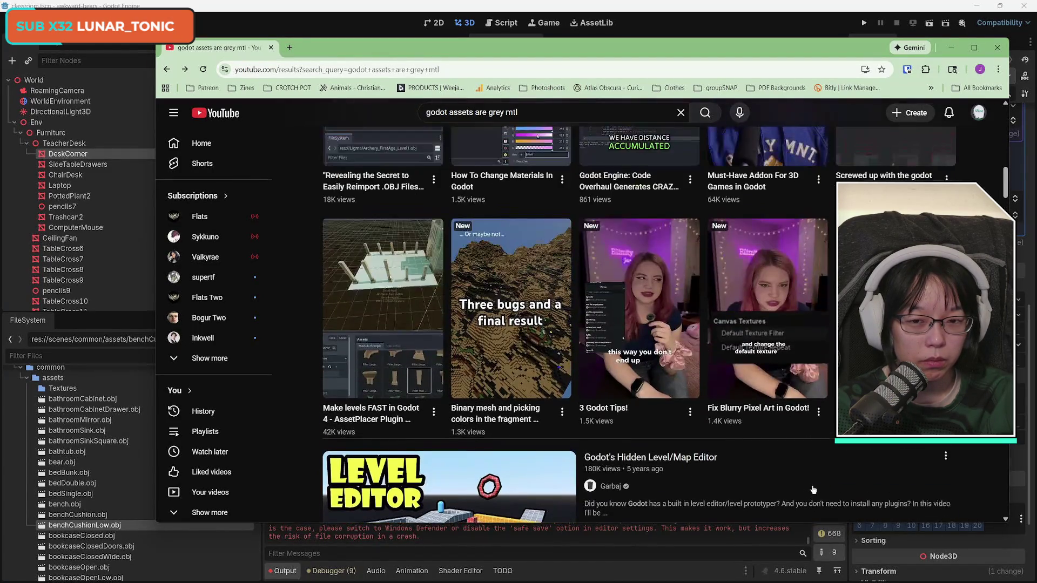
scroll(800, 493, up, 10)
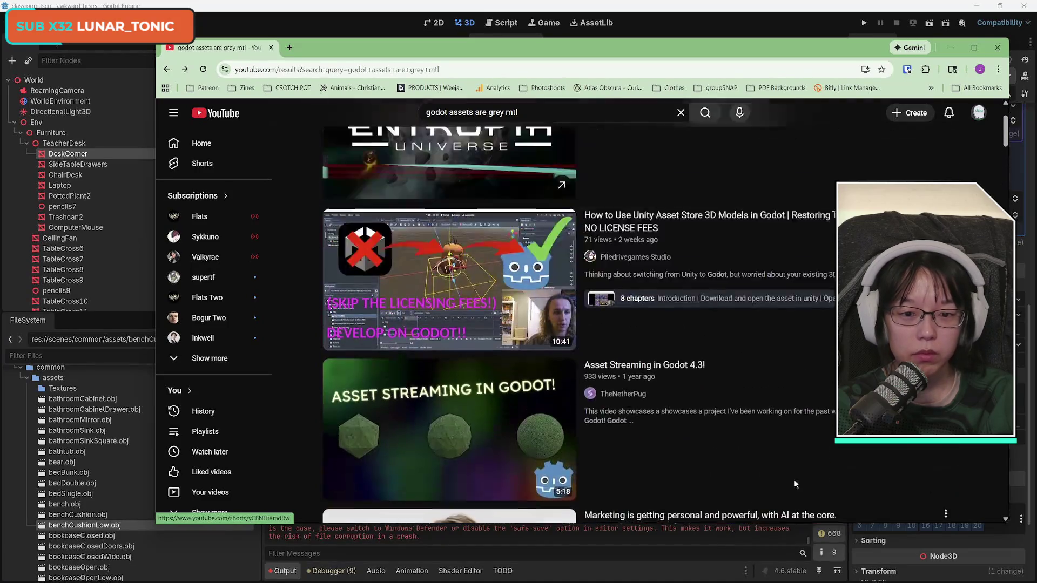
click(467, 113)
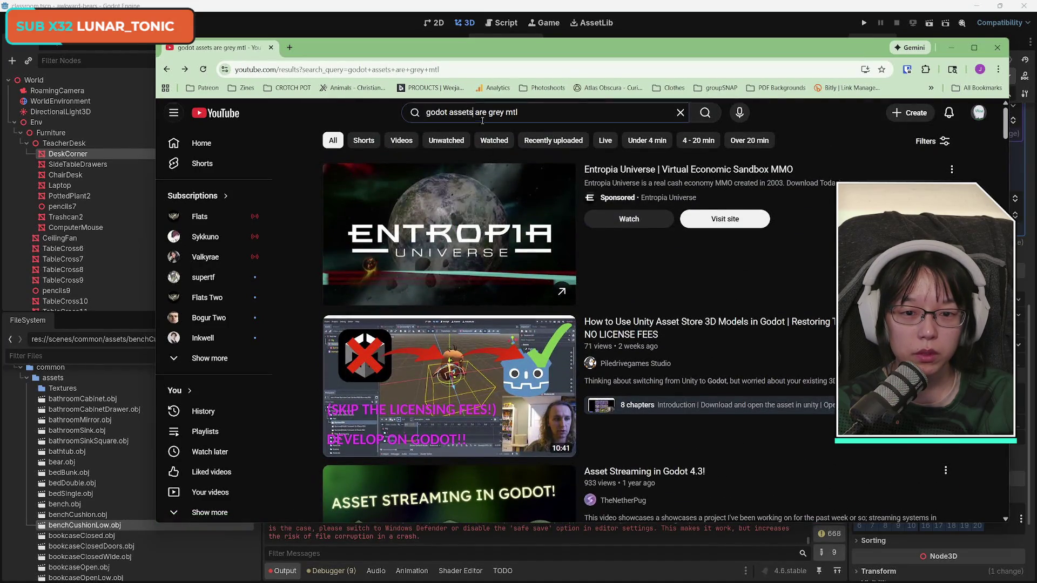
drag(474, 112, 658, 135)
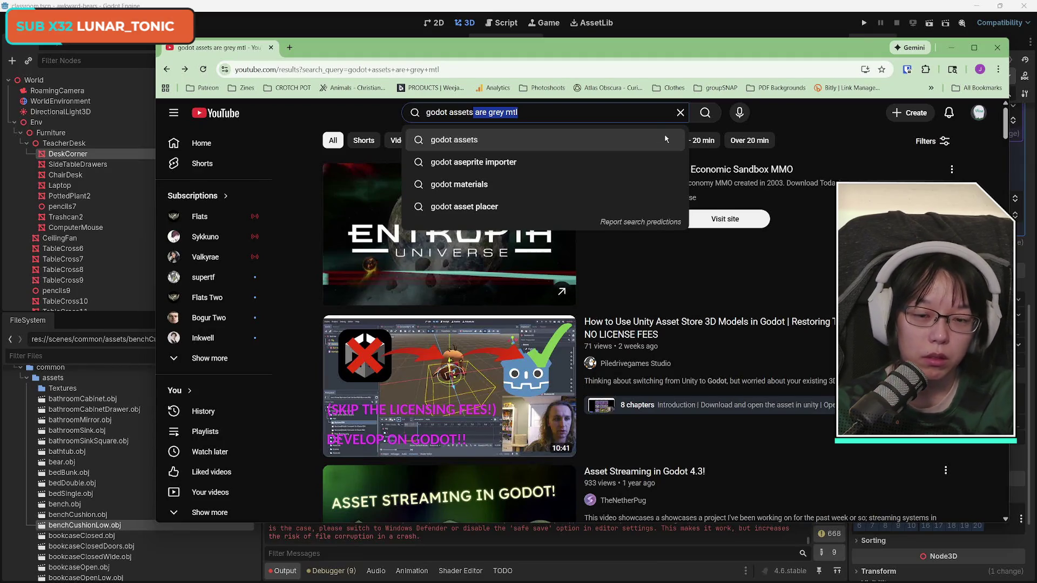
key(BackSpace)
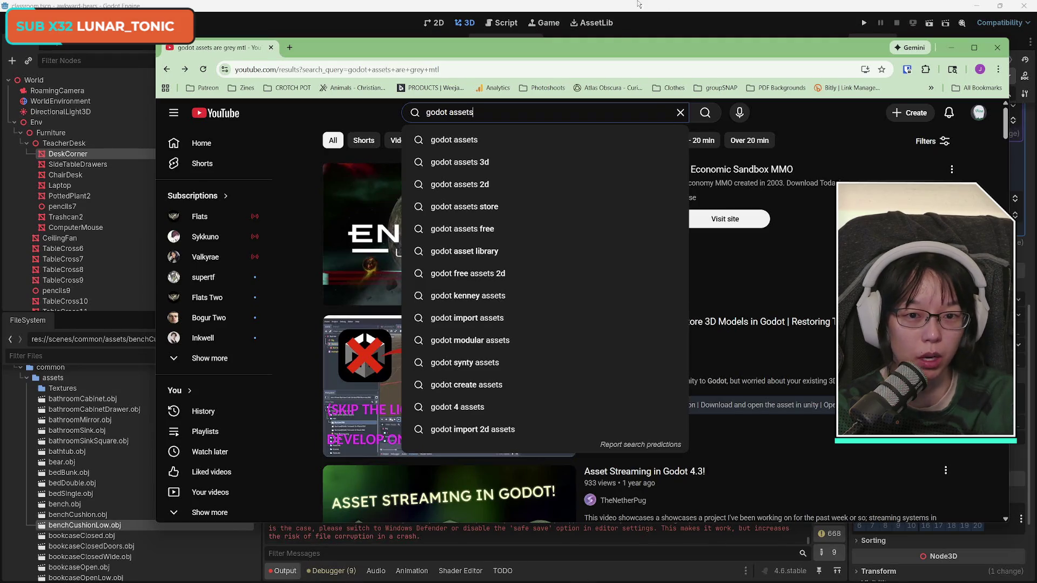
key(super+Down)
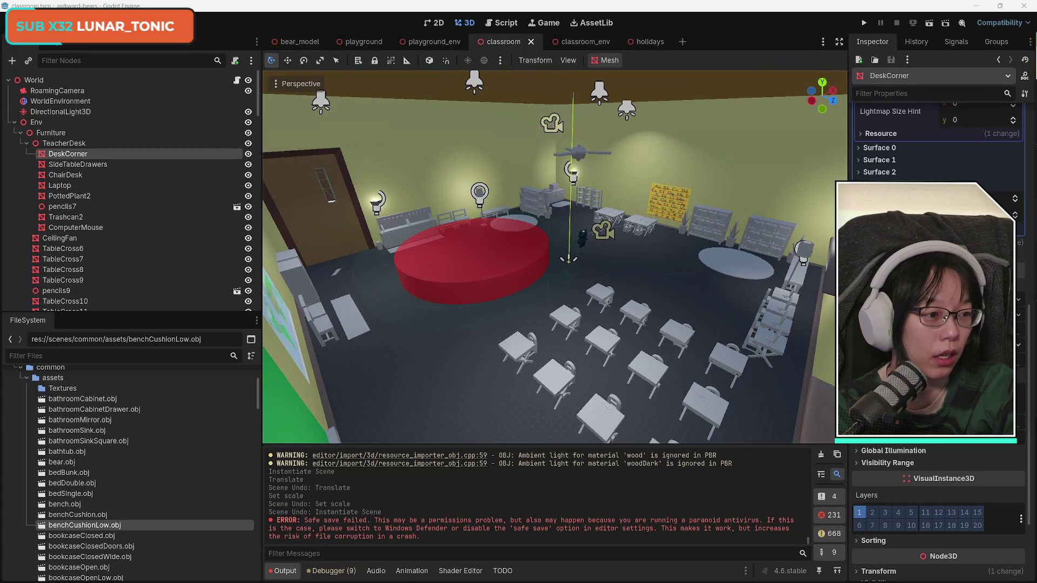
key(alt+Tab)
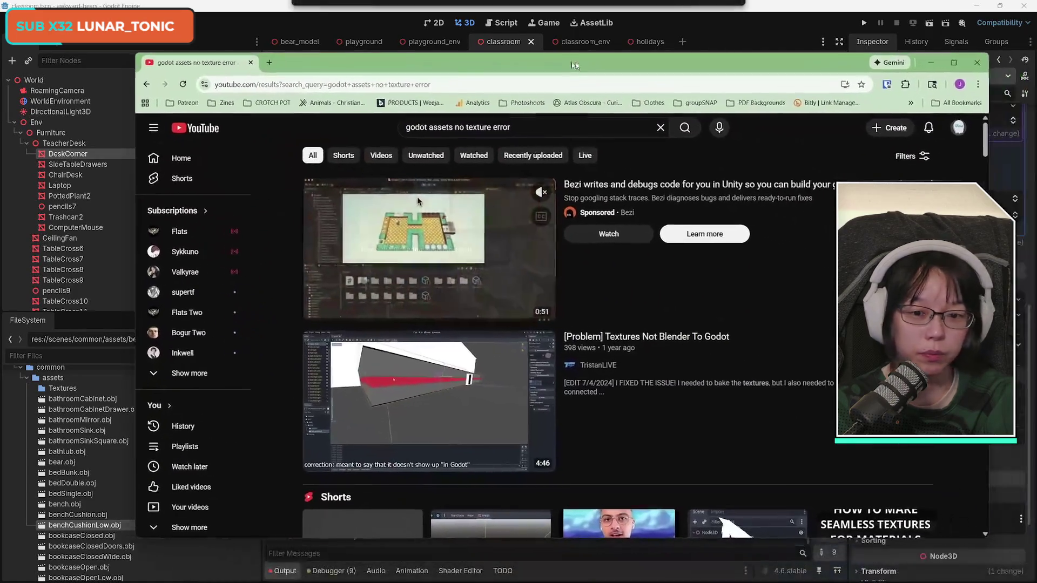
drag(575, 65, 562, 63)
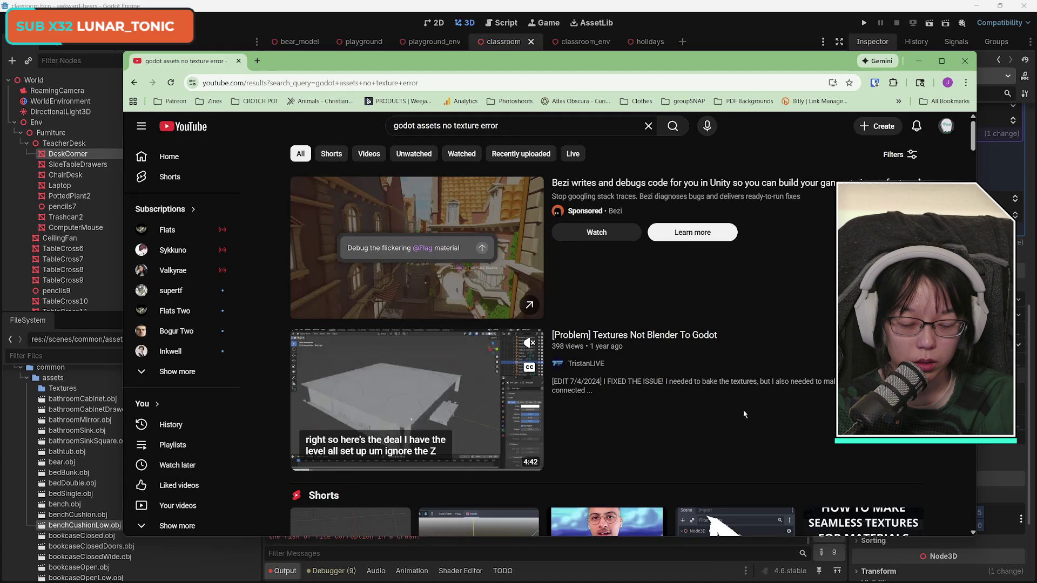
scroll(716, 411, down, 15)
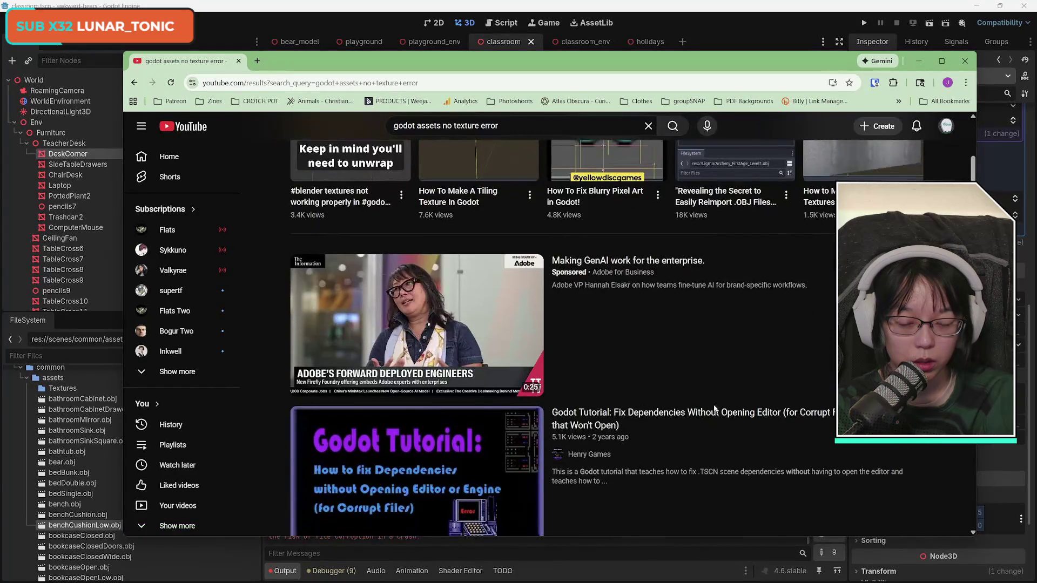
scroll(714, 406, down, 8)
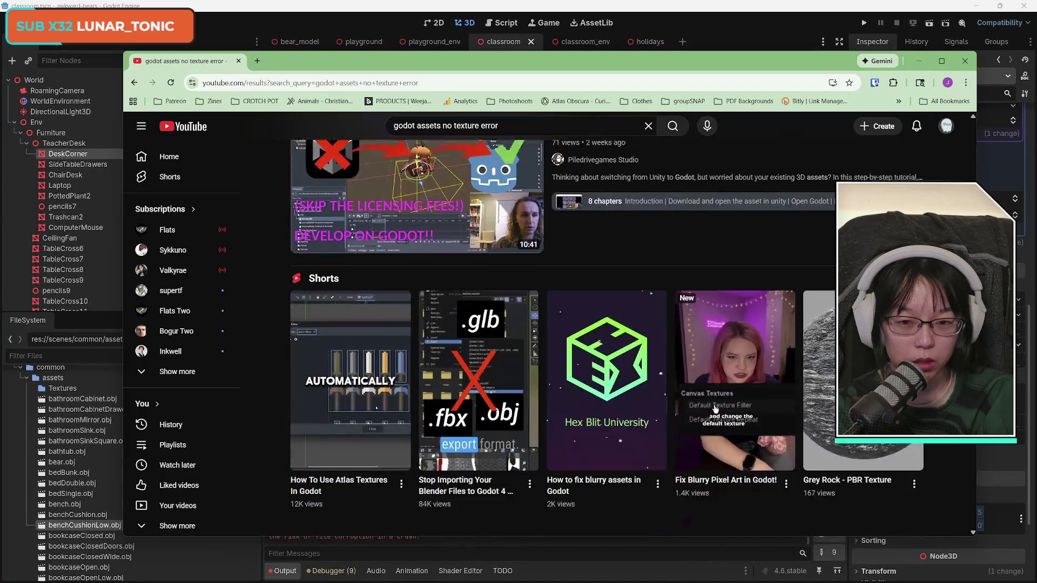
scroll(716, 409, up, 2)
scroll(715, 409, down, 5)
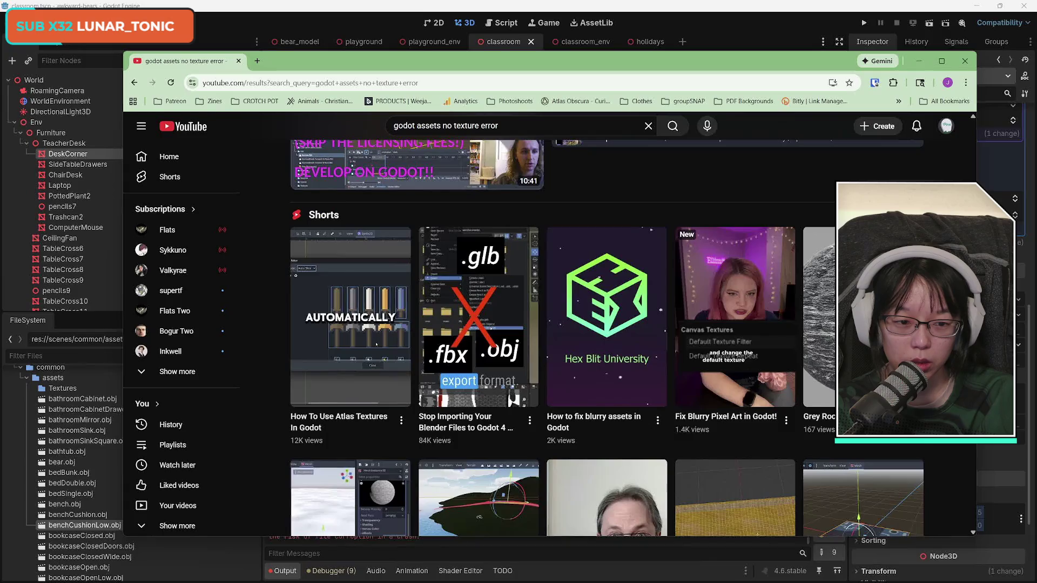
scroll(607, 339, down, 4)
scroll(606, 339, down, 5)
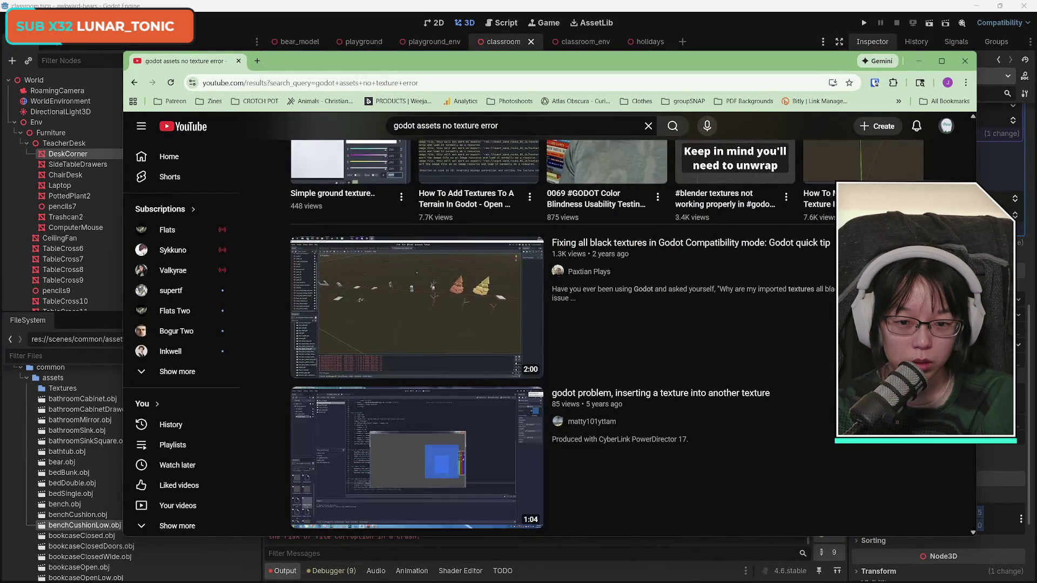
scroll(607, 338, down, 5)
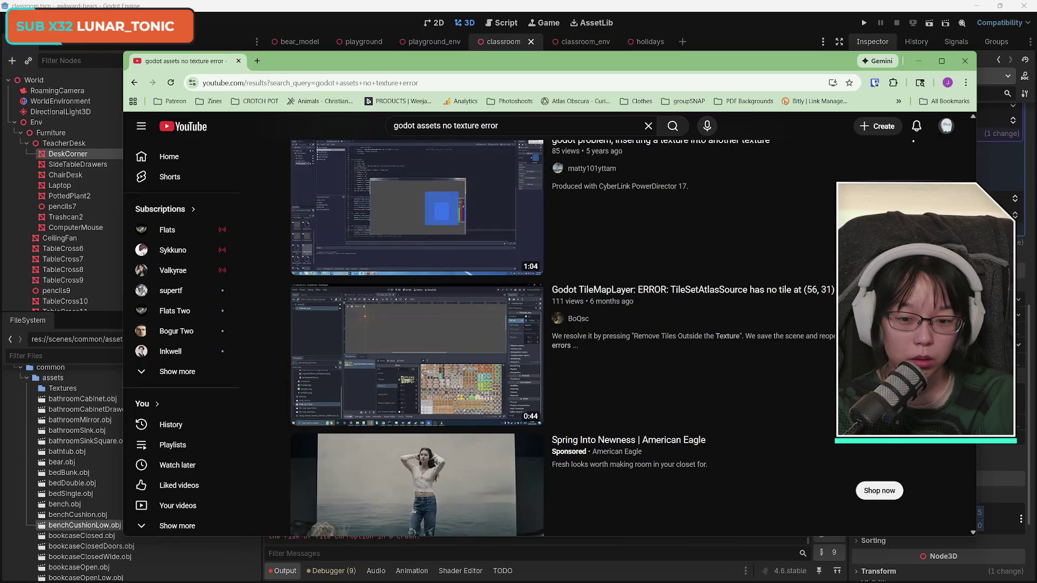
scroll(607, 339, down, 1)
scroll(607, 339, down, 3)
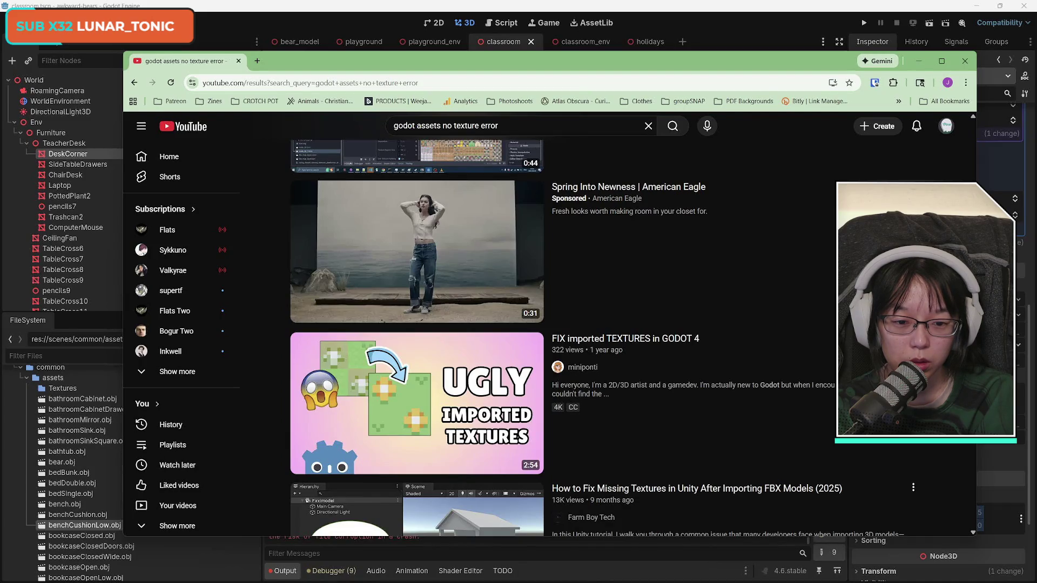
mouse_move(651, 345)
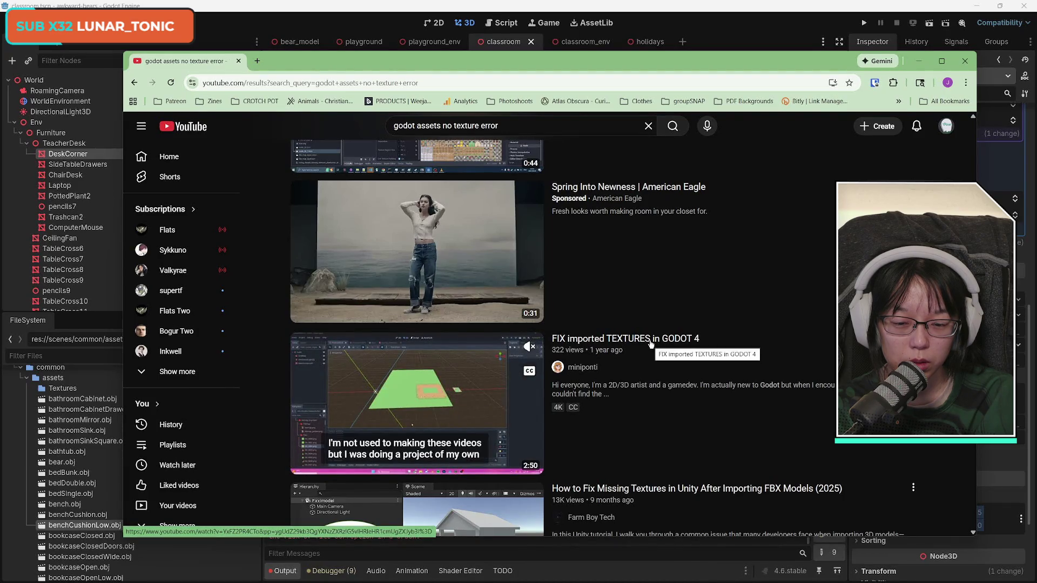
scroll(709, 412, down, 3)
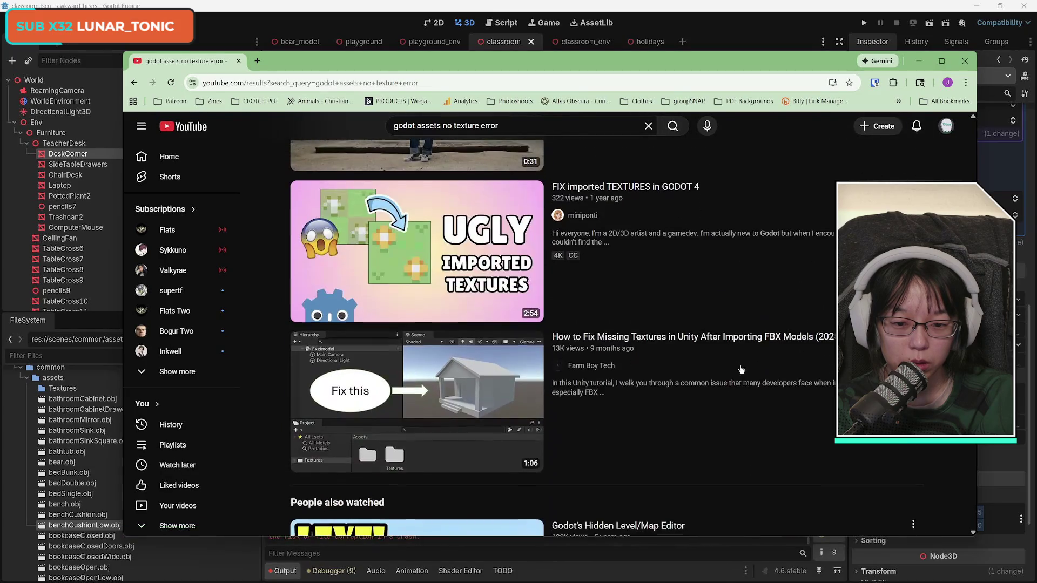
mouse_move(708, 412)
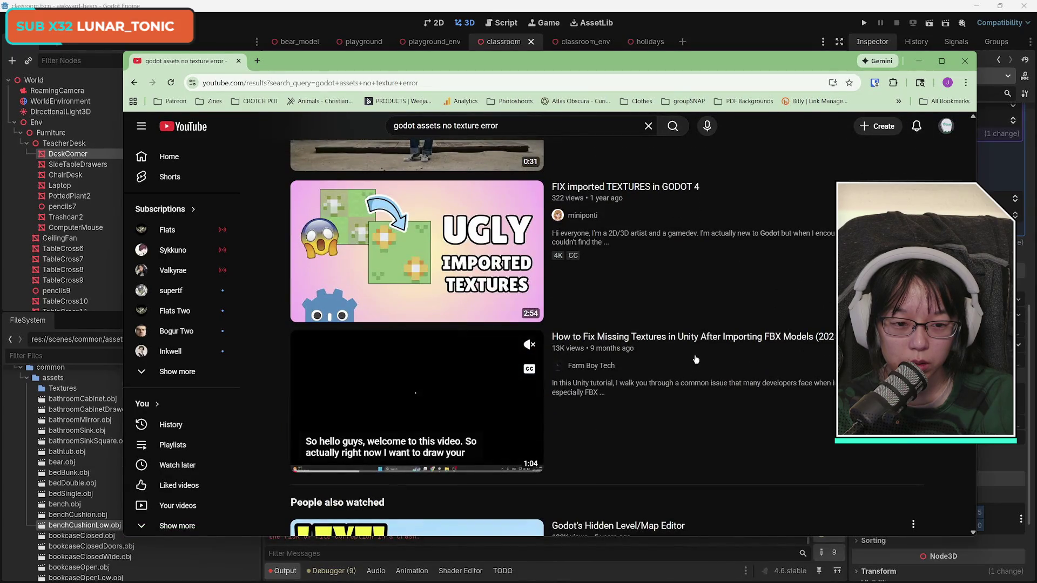
click(689, 337)
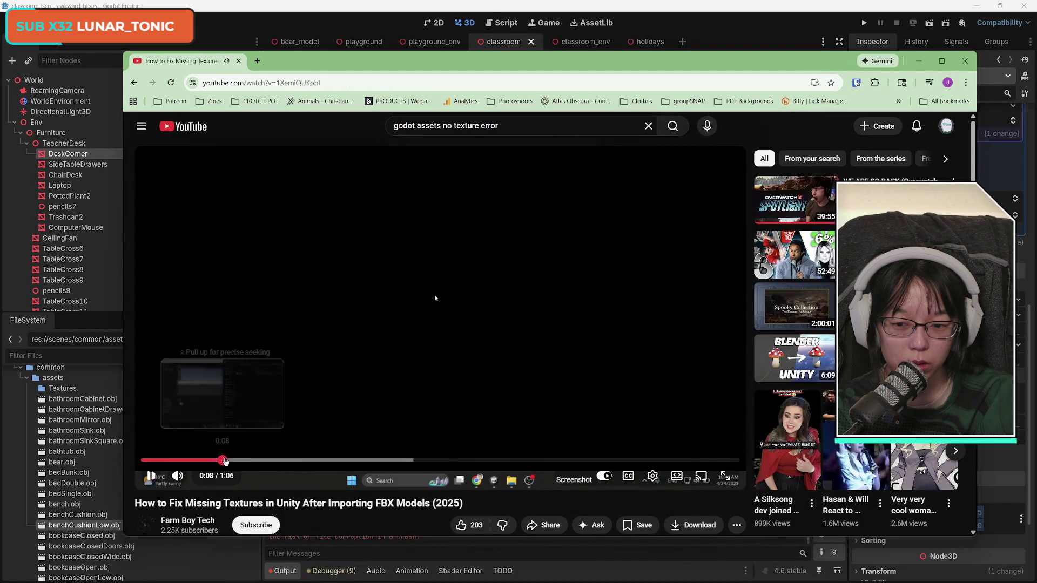
click(223, 460)
mouse_move(263, 464)
mouse_down()
mouse_move(204, 459)
mouse_move(224, 464)
mouse_up()
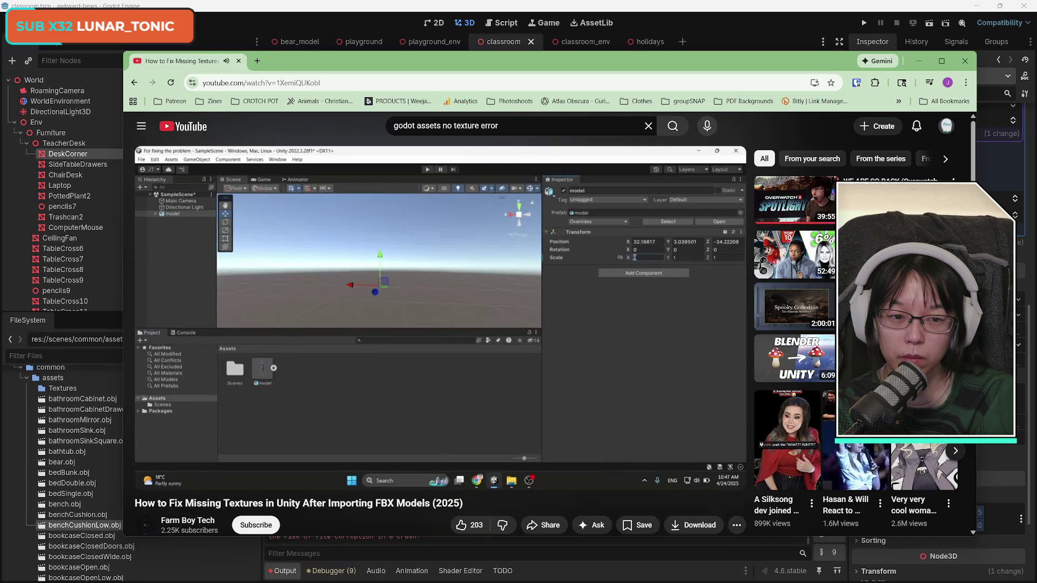
click(440, 324)
click(135, 82)
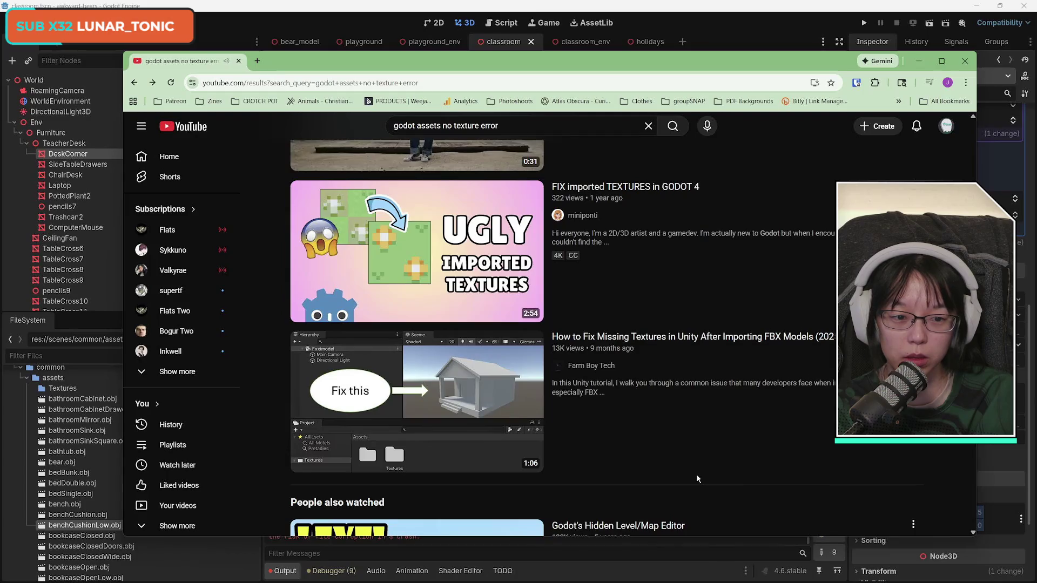
scroll(697, 479, down, 5)
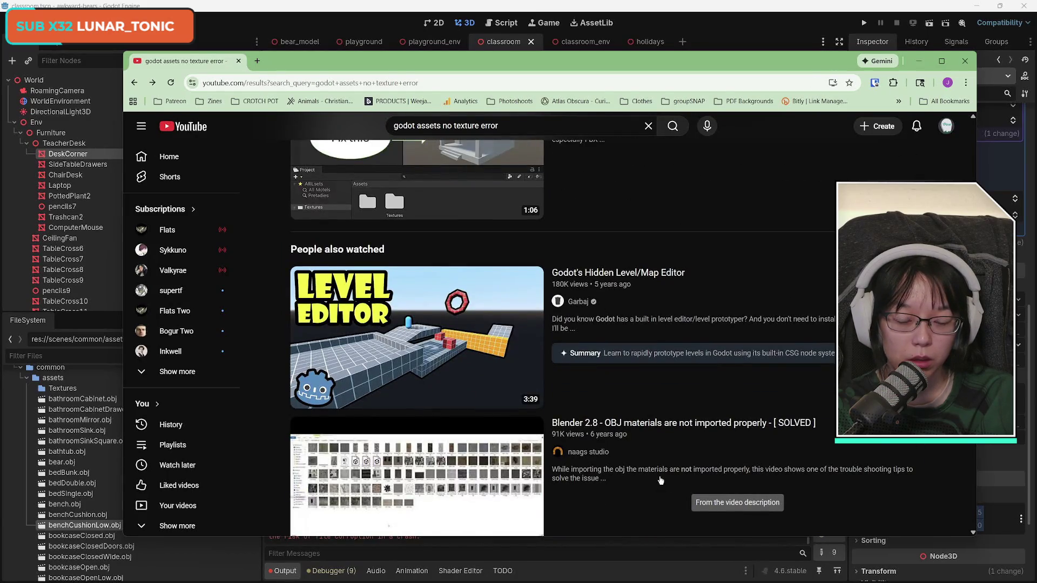
scroll(660, 481, down, 2)
scroll(660, 480, down, 4)
scroll(660, 480, up, 2)
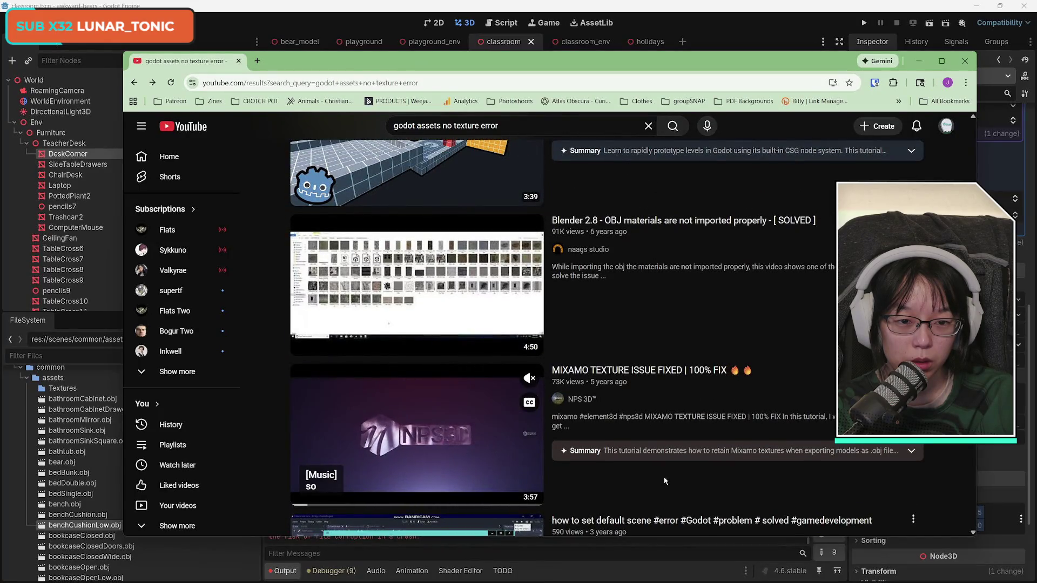
scroll(665, 480, up, 2)
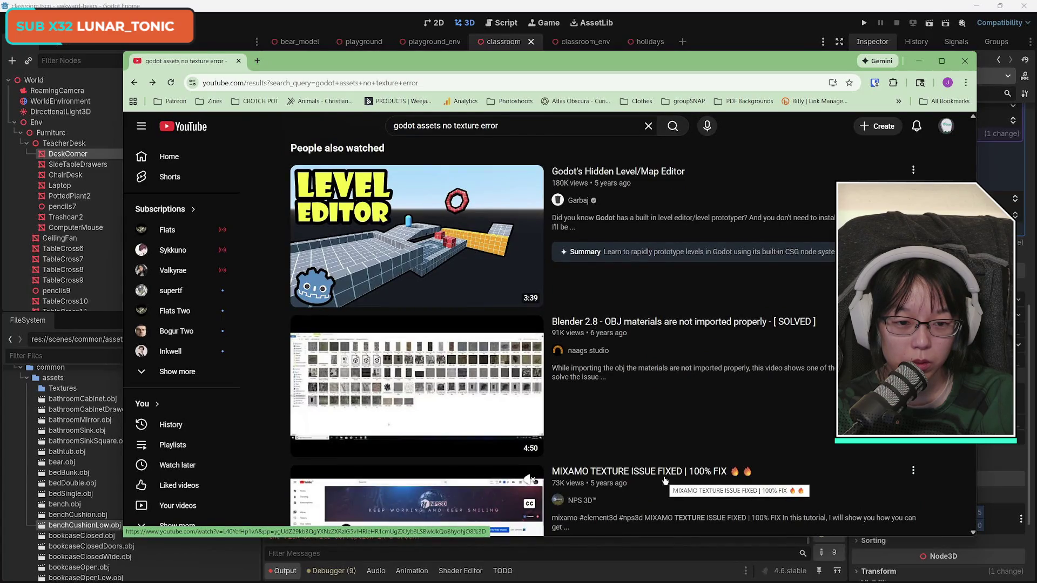
scroll(665, 480, down, 5)
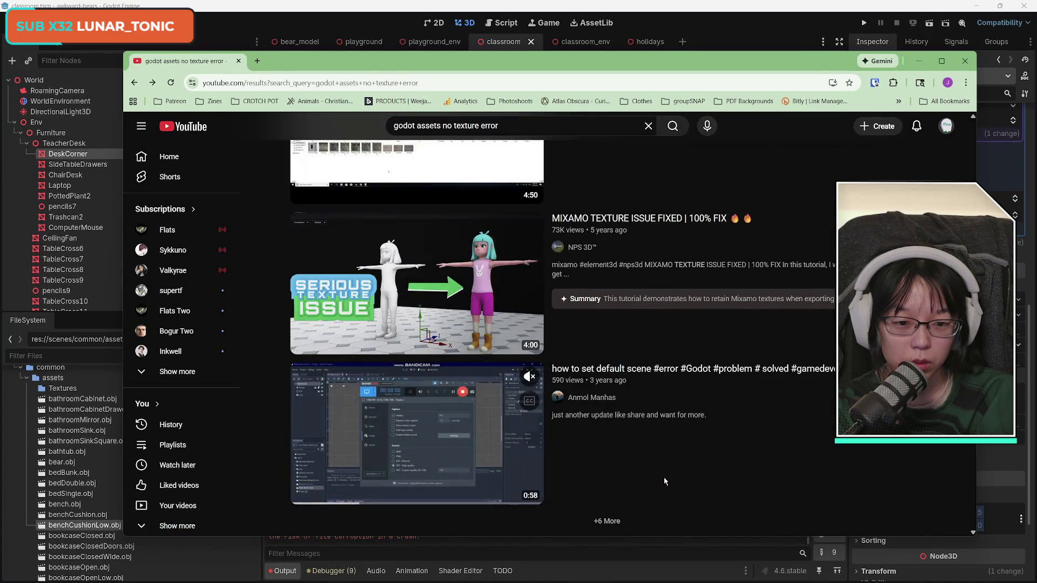
scroll(664, 478, up, 5)
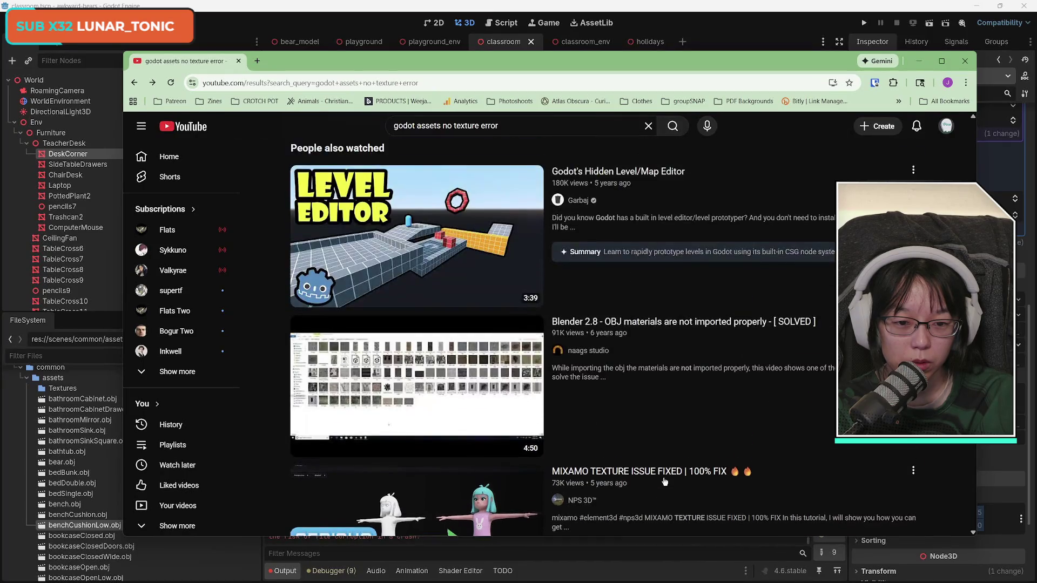
click(444, 487)
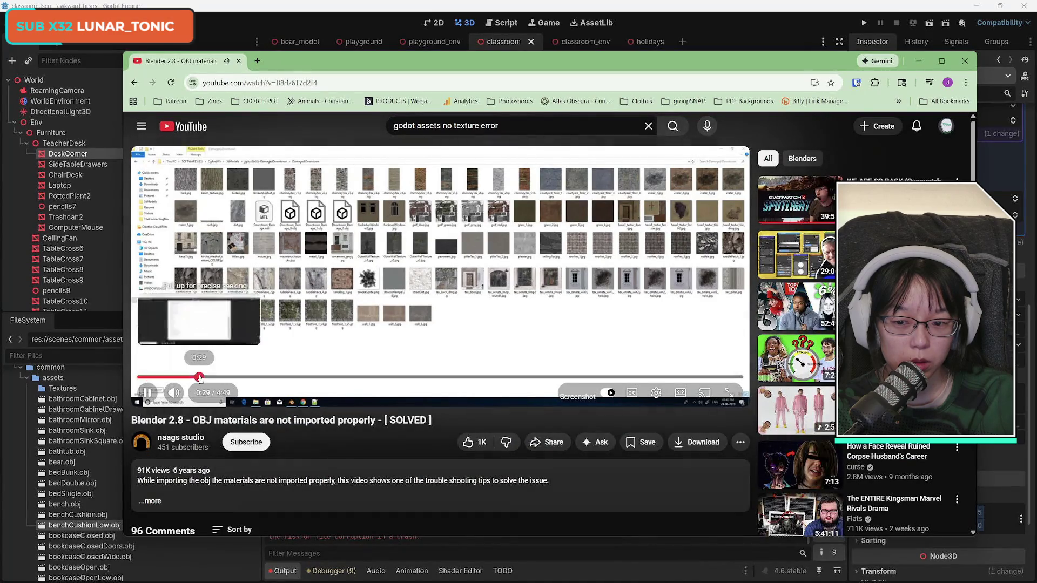
click(201, 377)
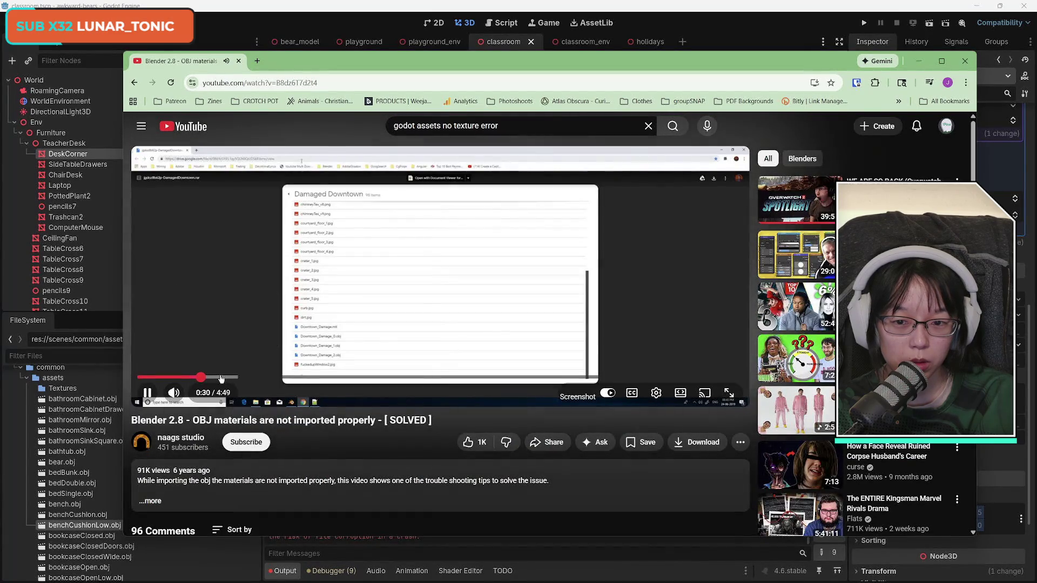
drag(221, 378, 307, 378)
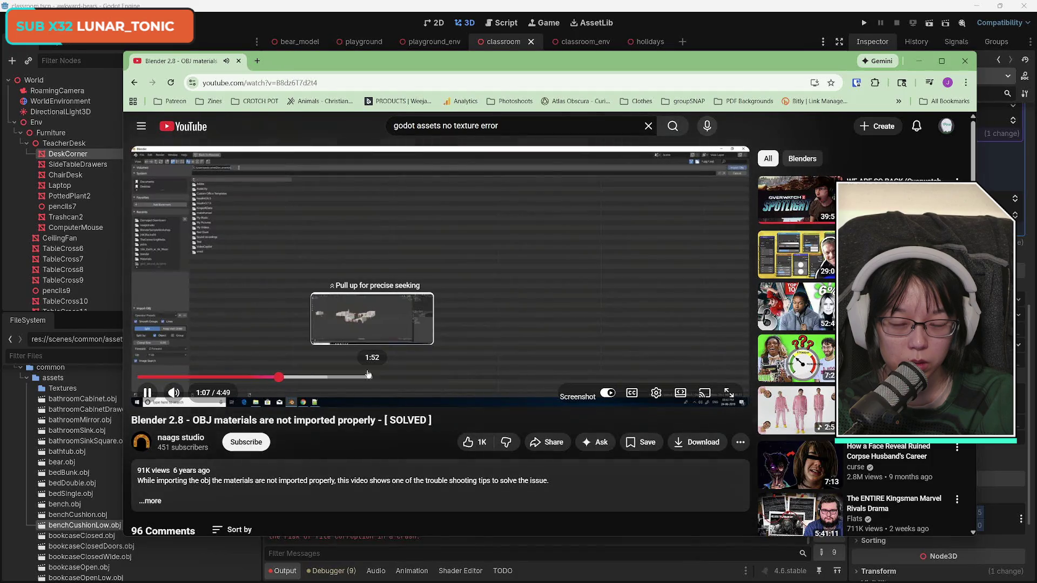
key(alt+Left)
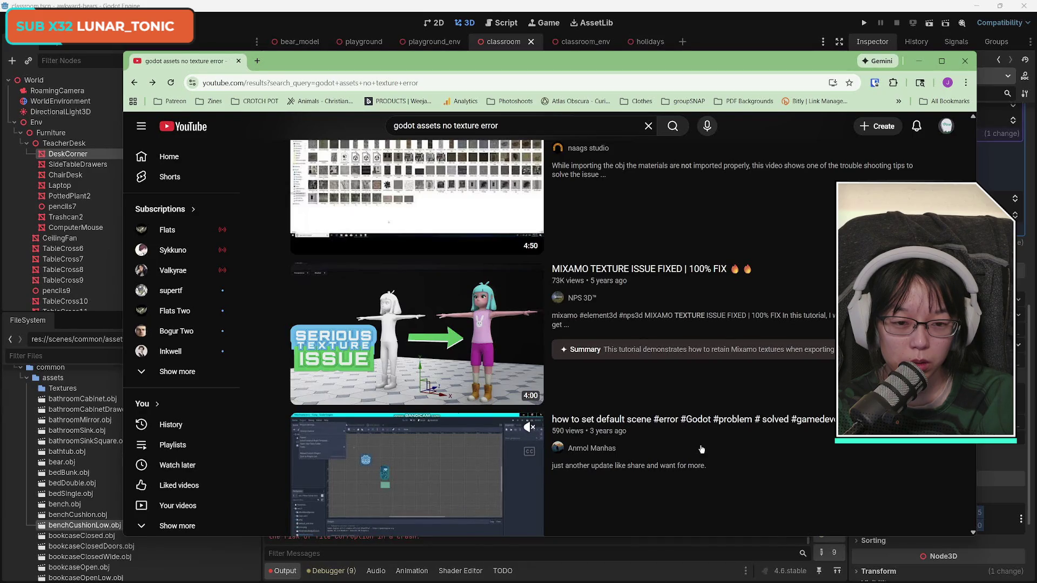
- Scroll the 'godot assets no texture error' results down to the Shorts row with the Blender textures Short
scroll(649, 417, down, 5)
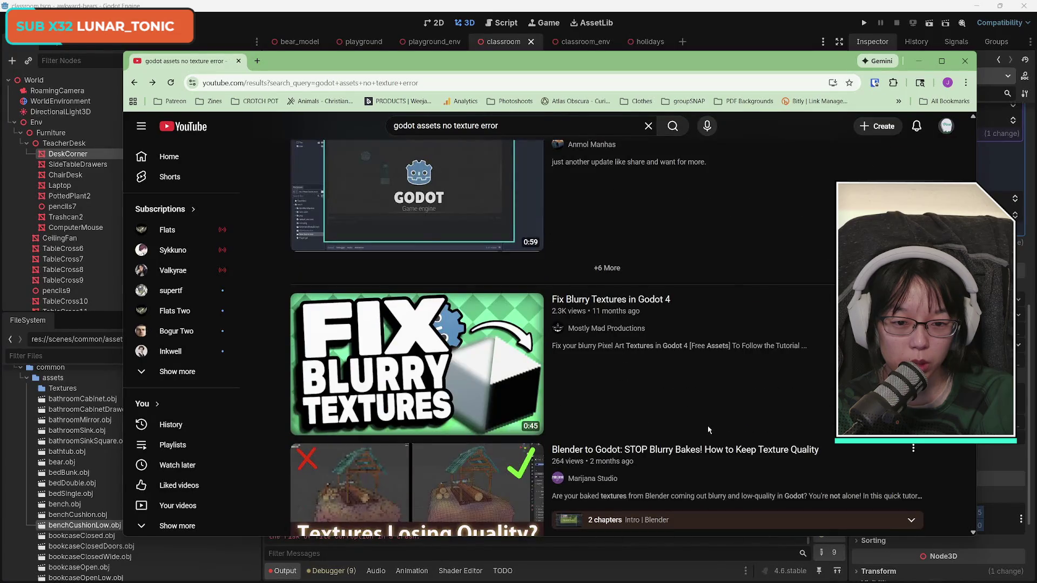
scroll(704, 437, down, 10)
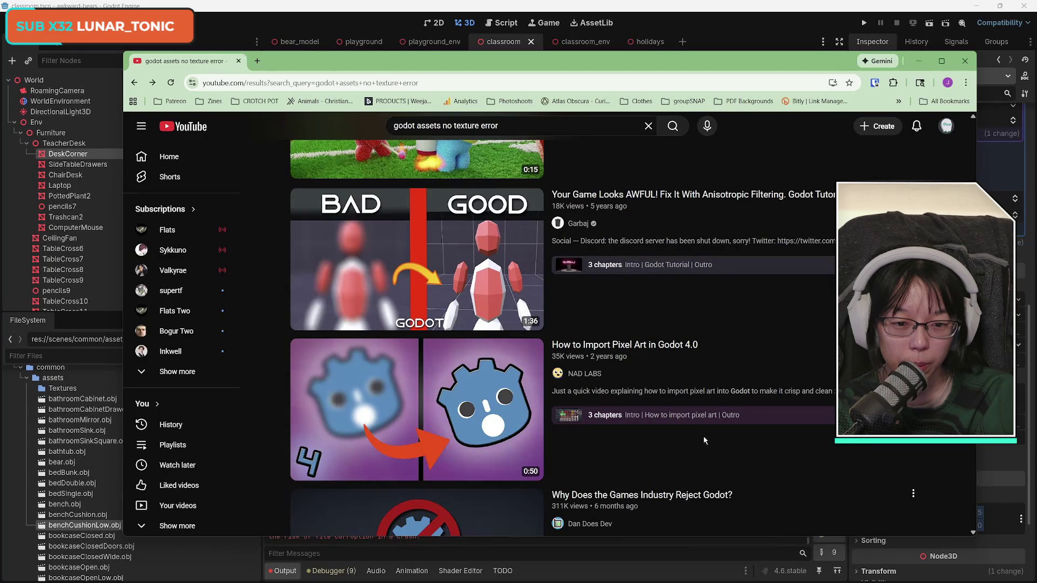
scroll(703, 436, down, 4)
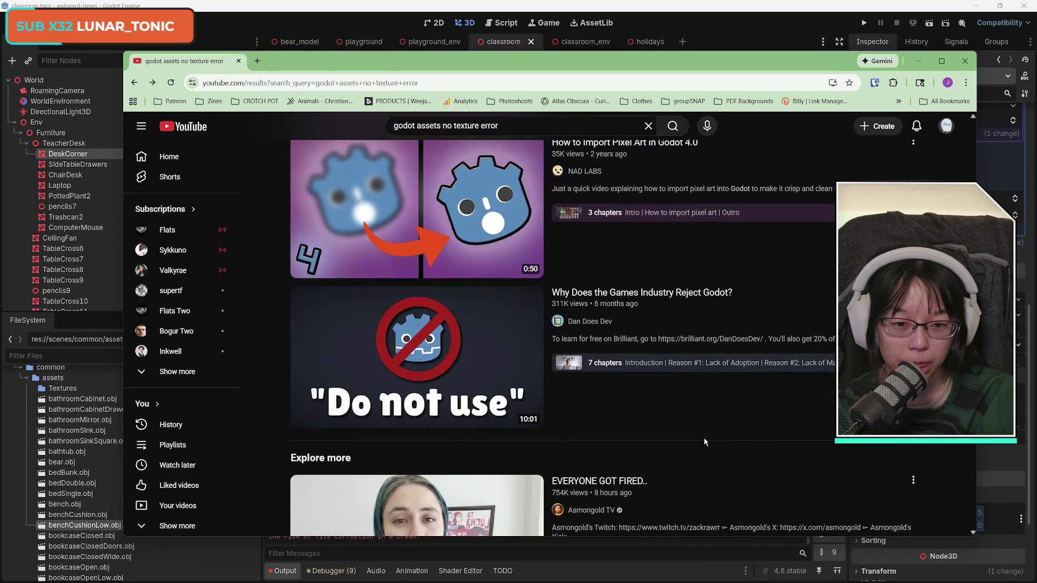
scroll(705, 442, down, 5)
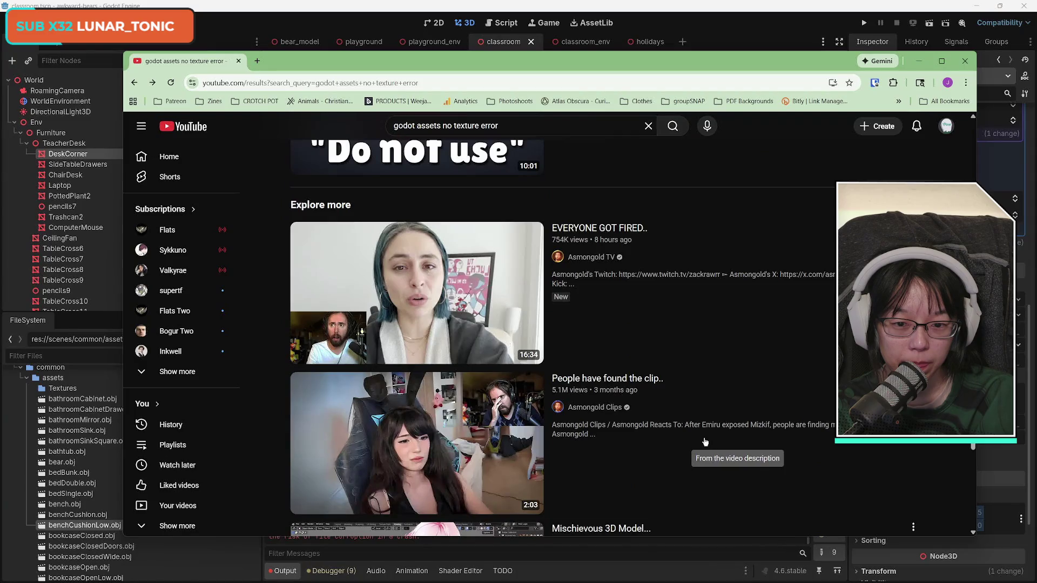
scroll(705, 442, down, 5)
scroll(705, 442, up, 10)
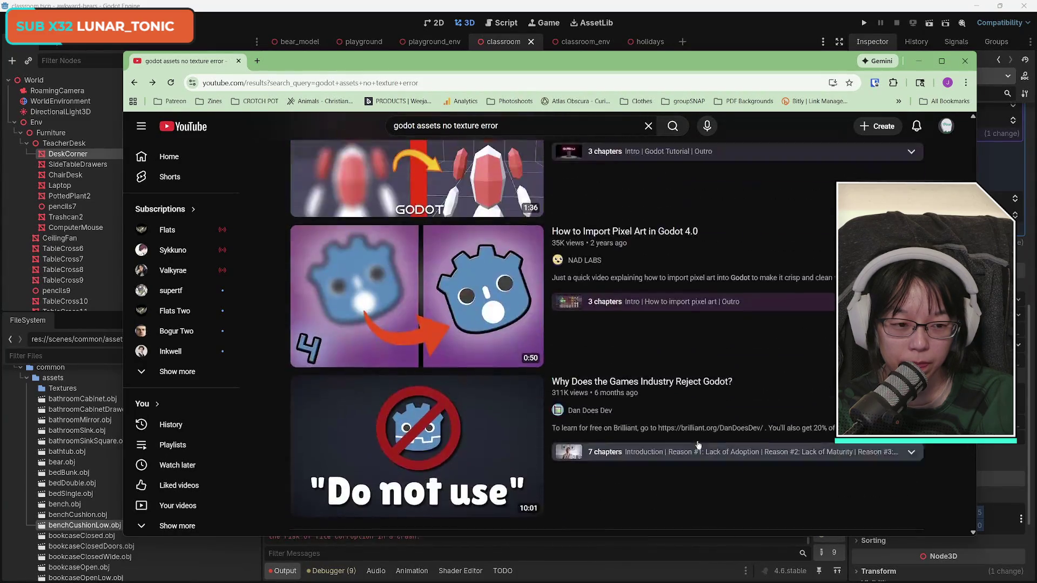
scroll(735, 398, up, 10)
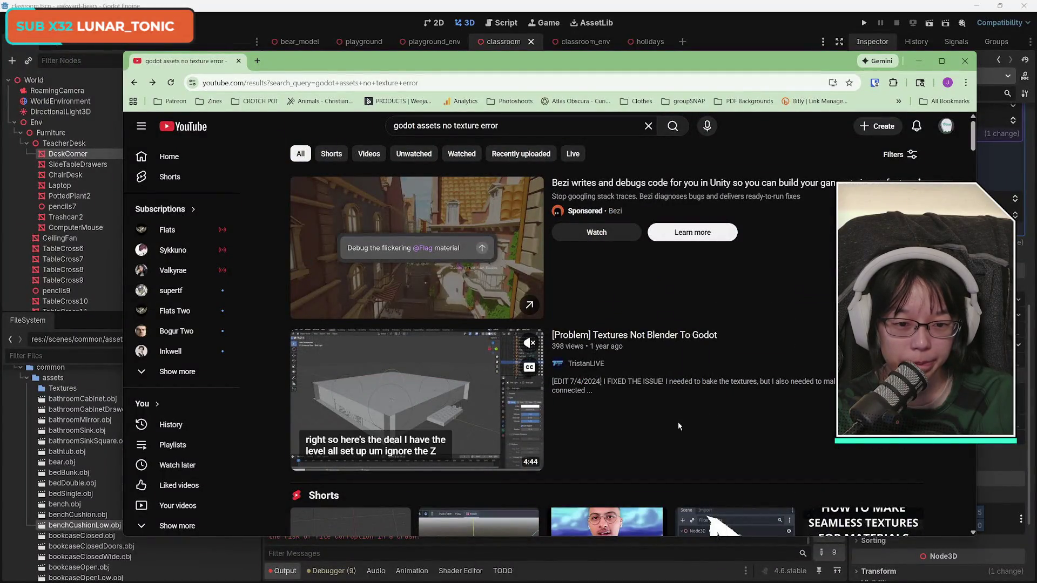
scroll(678, 423, down, 1)
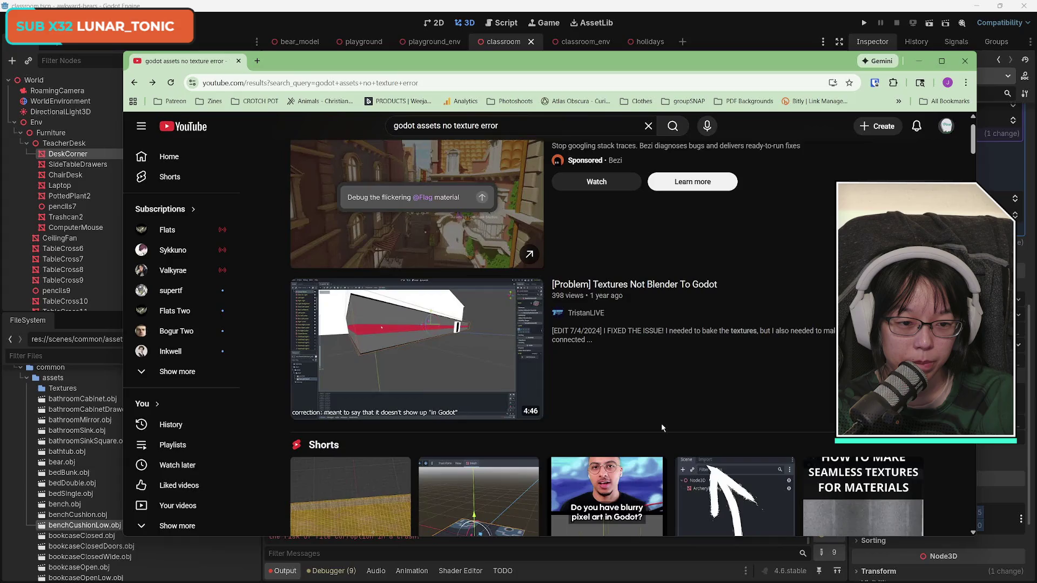
scroll(662, 424, down, 5)
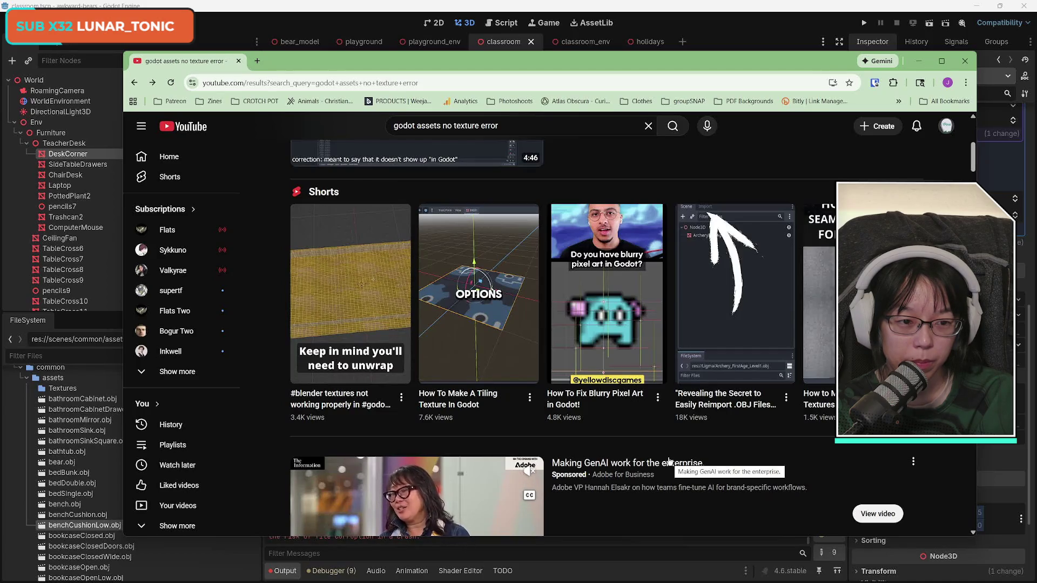
scroll(778, 465, up, 1)
scroll(778, 465, down, 1)
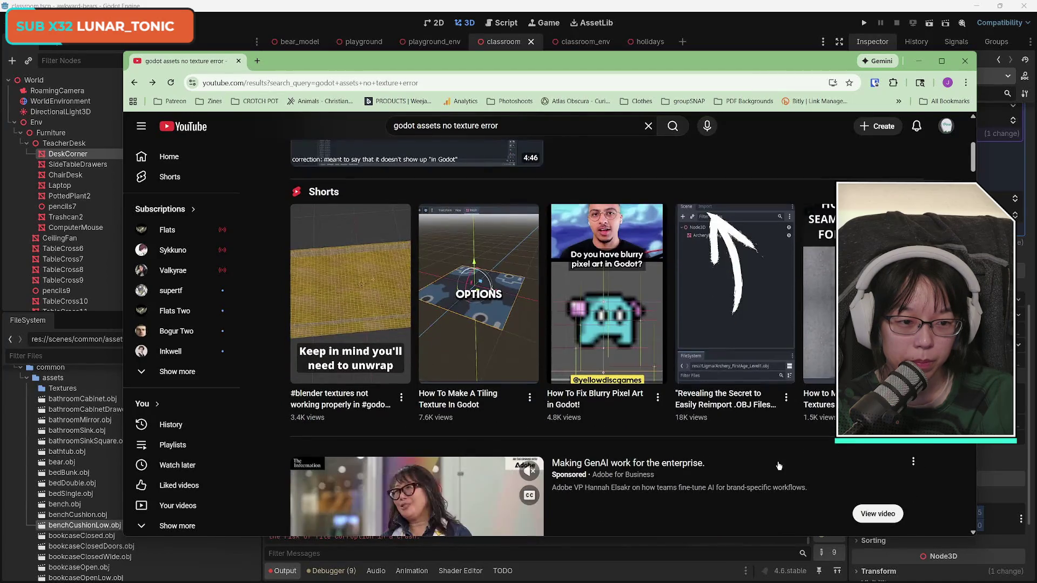
scroll(778, 465, down, 5)
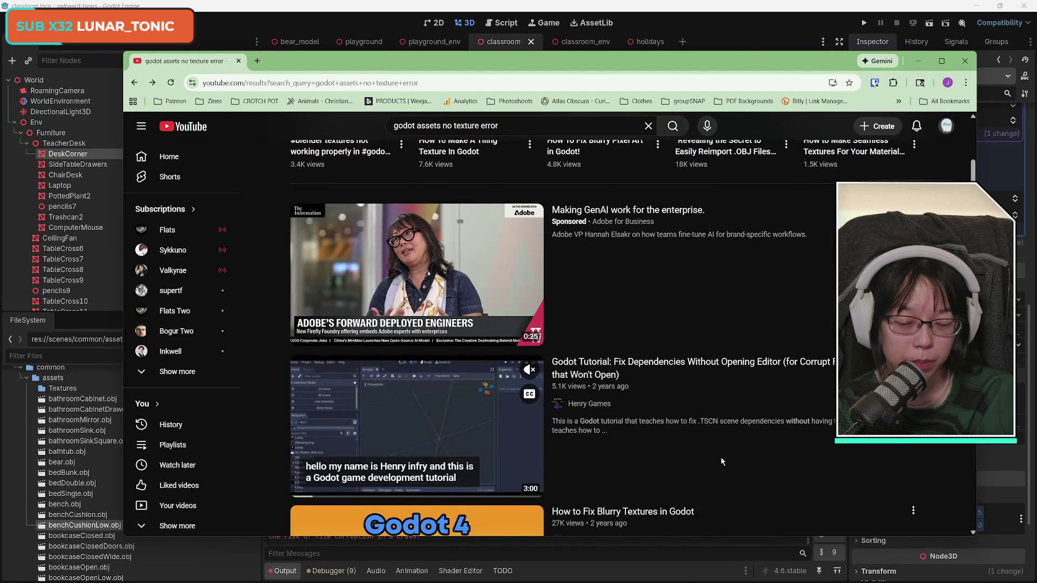
scroll(722, 462, down, 4)
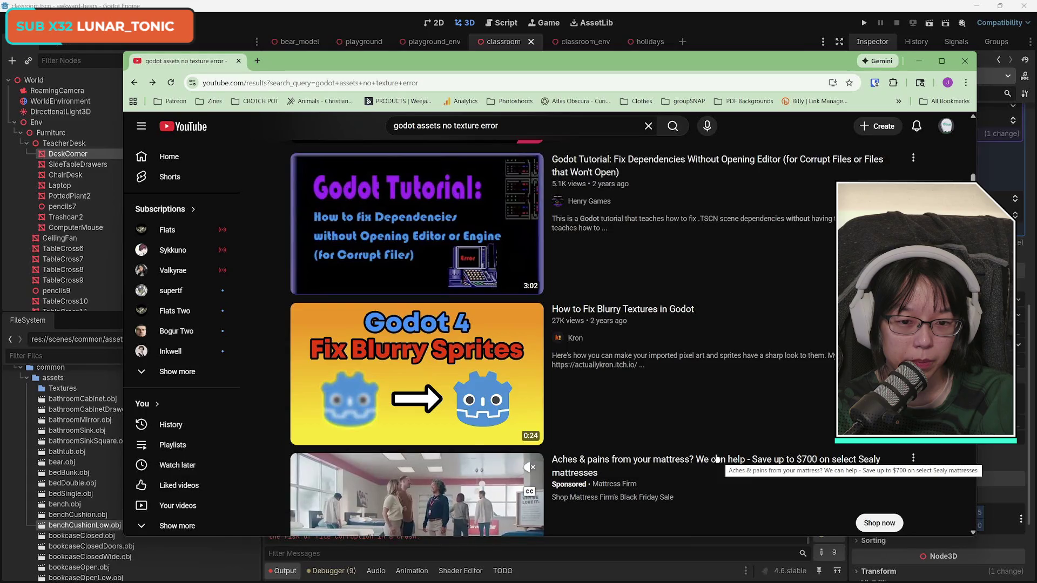
scroll(717, 459, down, 3)
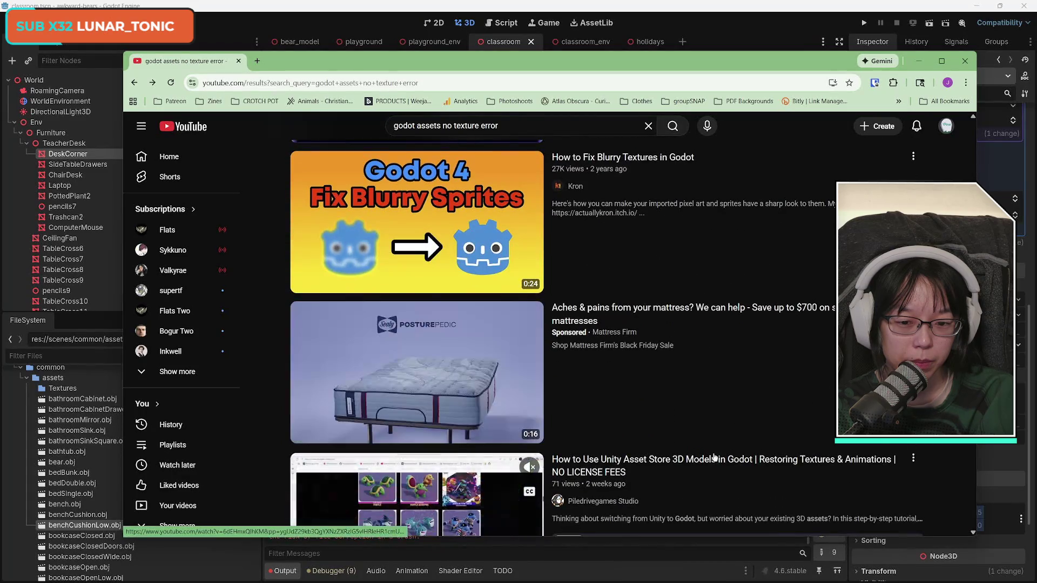
scroll(714, 458, down, 4)
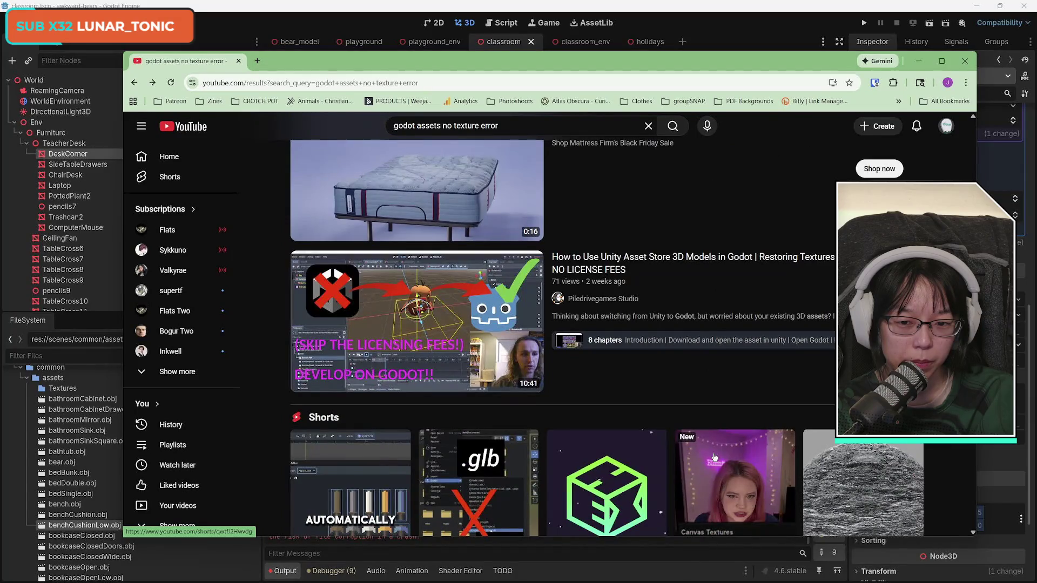
scroll(713, 458, down, 4)
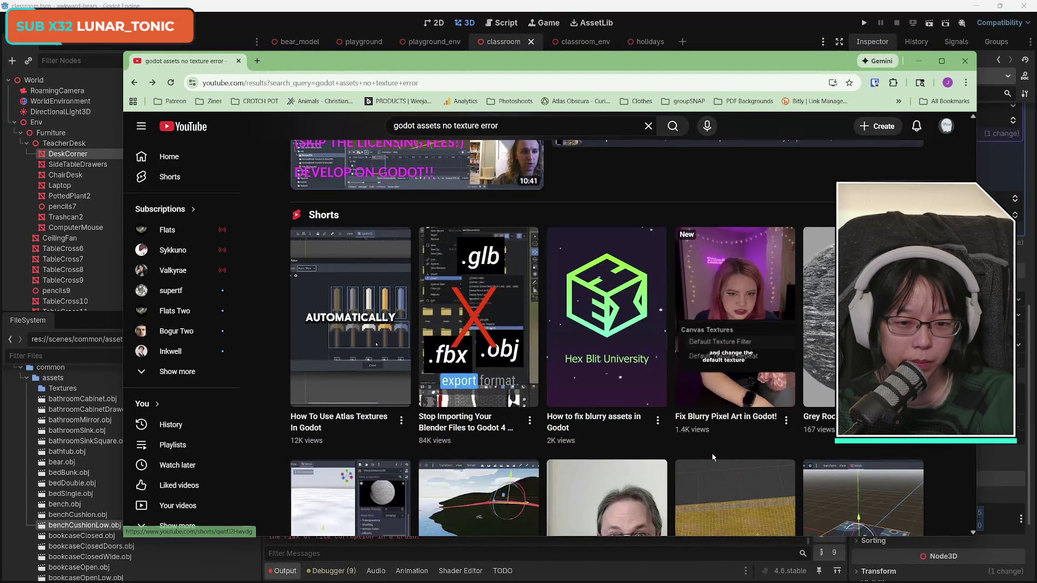
scroll(713, 456, down, 4)
mouse_move(712, 457)
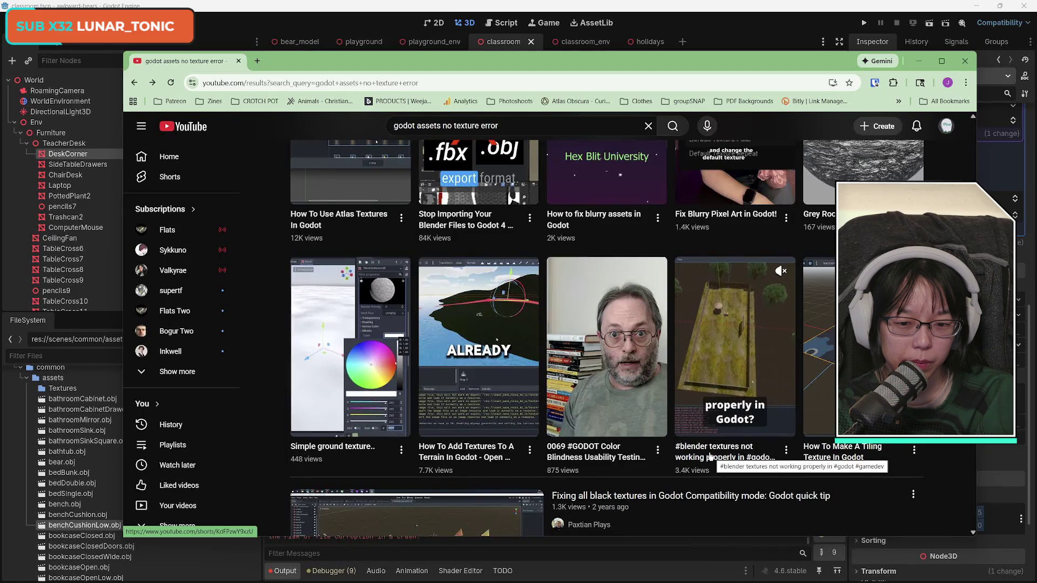
- Watch and pause the 'How To Add Textures To A Terrain' Short, then minimize the browser
click(463, 374)
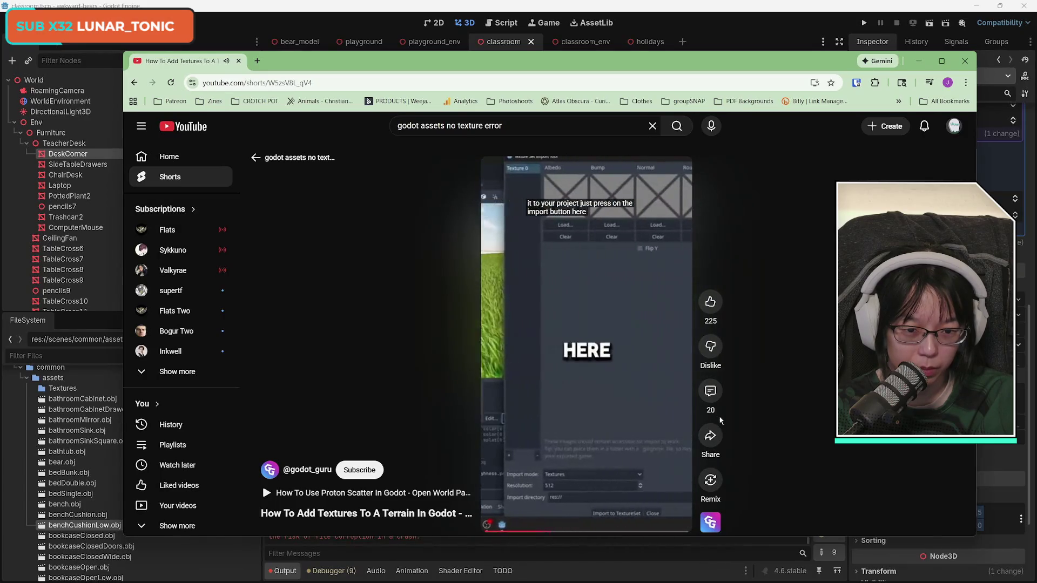
mouse_move(621, 389)
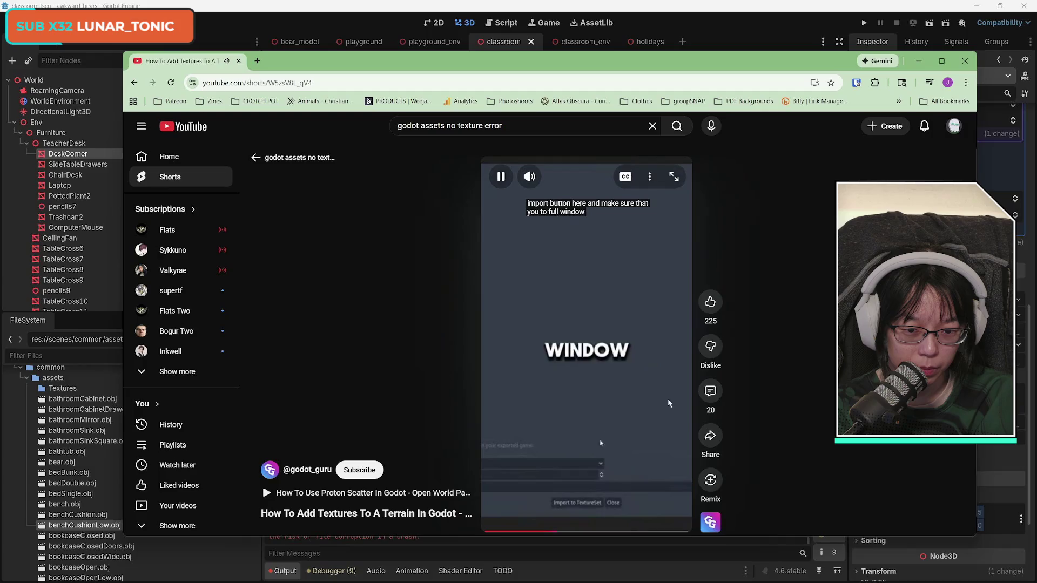
click(594, 385)
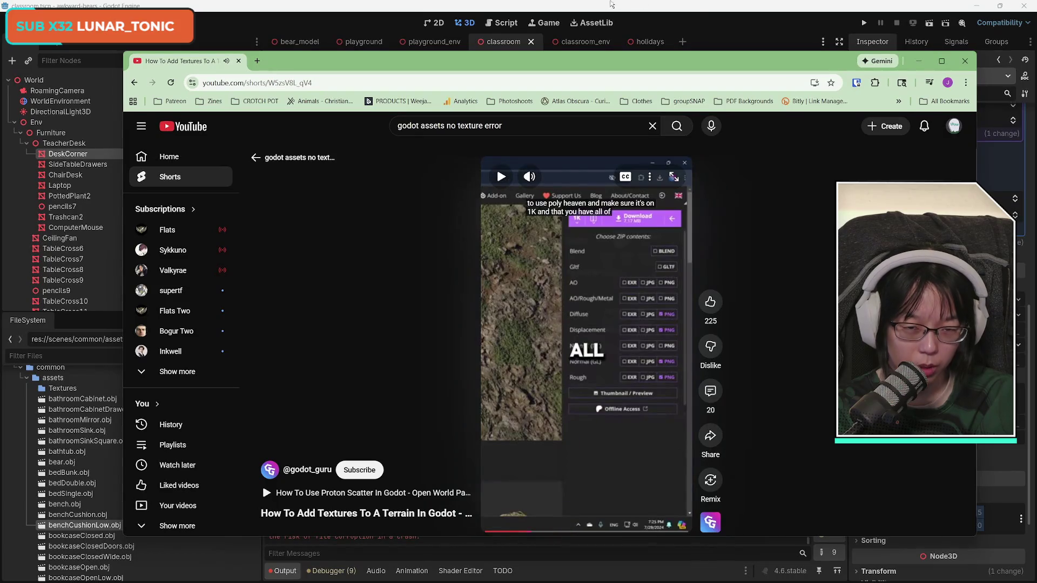
click(612, 4)
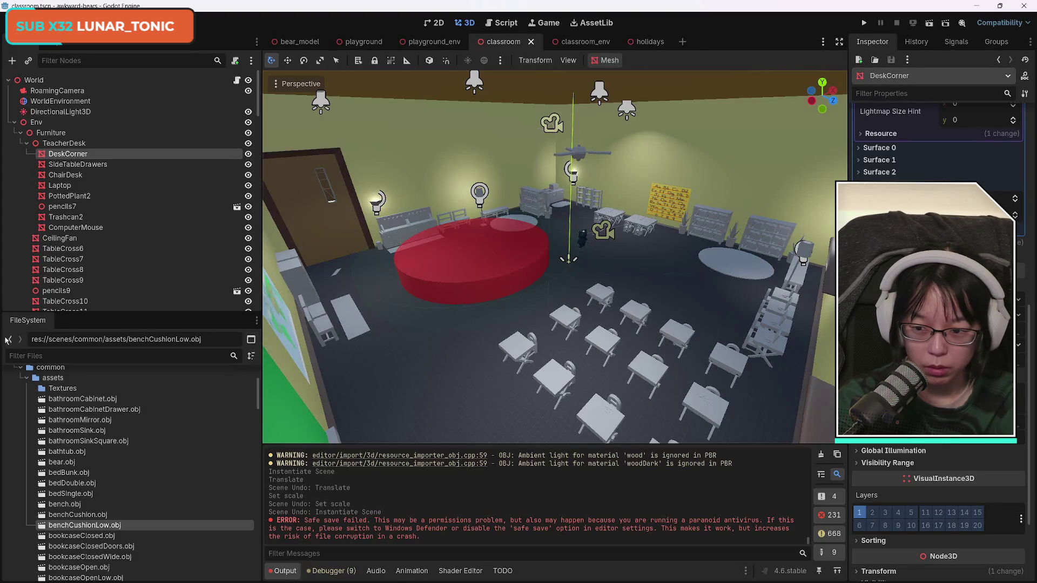
- Look over the FileSystem assets, the output log's safe-save error and the scene History
click(108, 398)
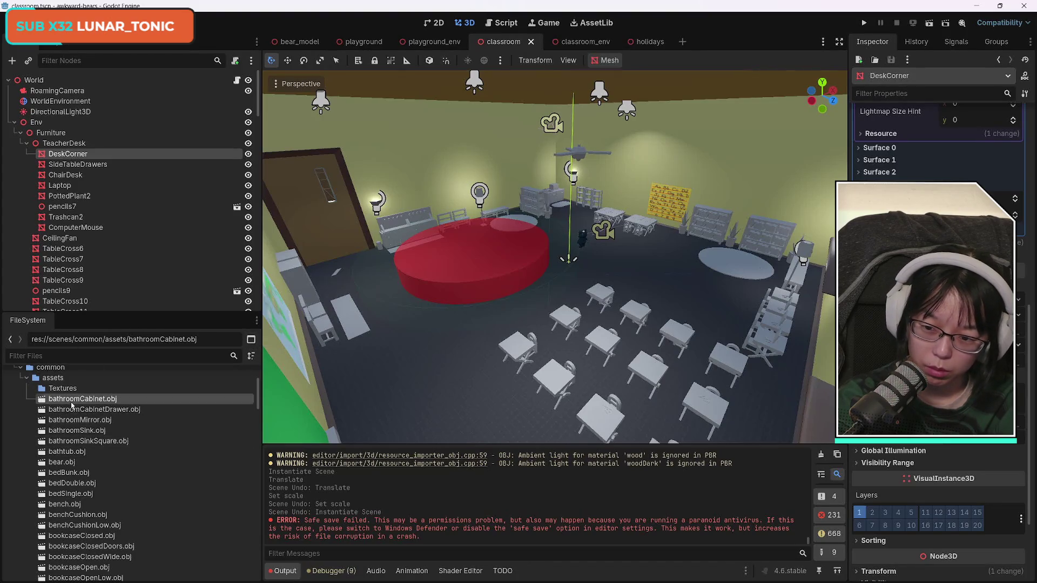
scroll(140, 437, down, 5)
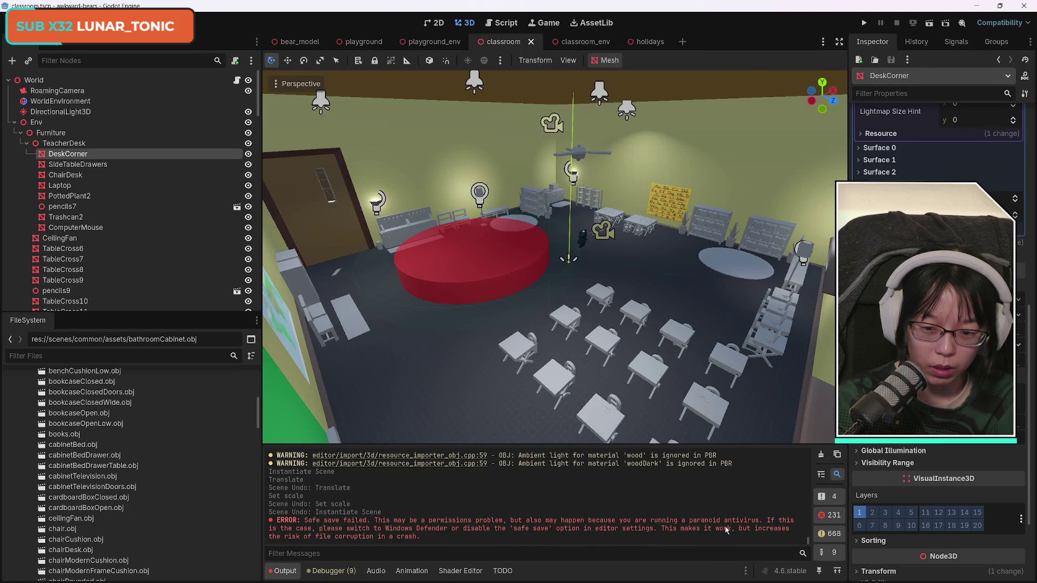
drag(397, 532, 512, 529)
click(562, 531)
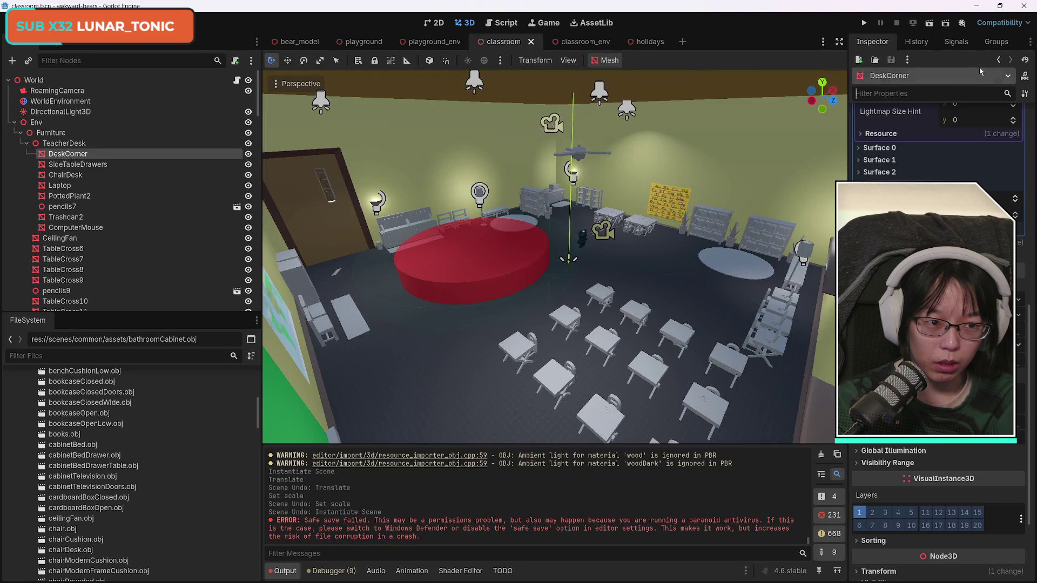
click(911, 41)
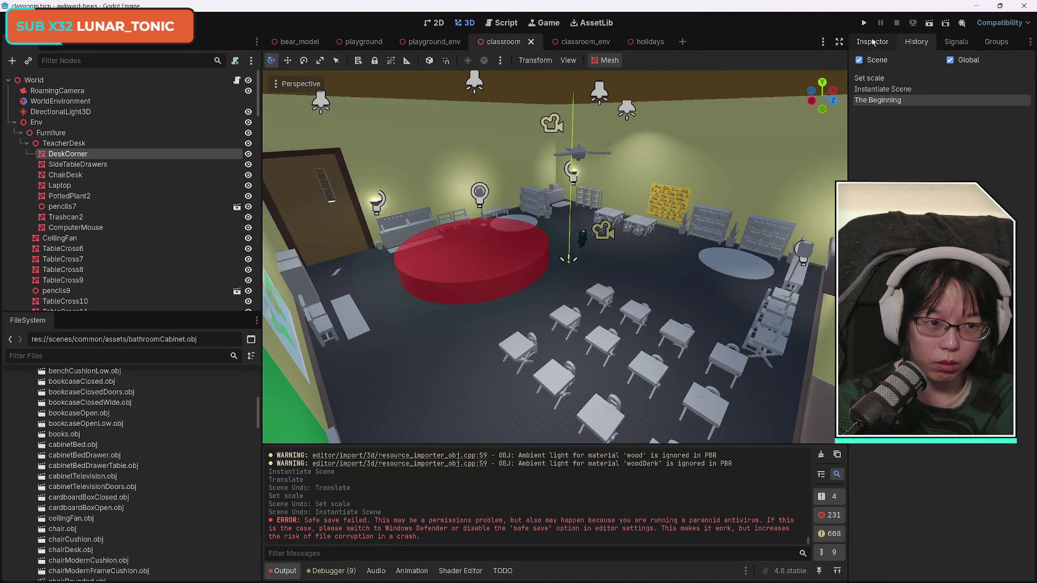
click(873, 41)
click(120, 376)
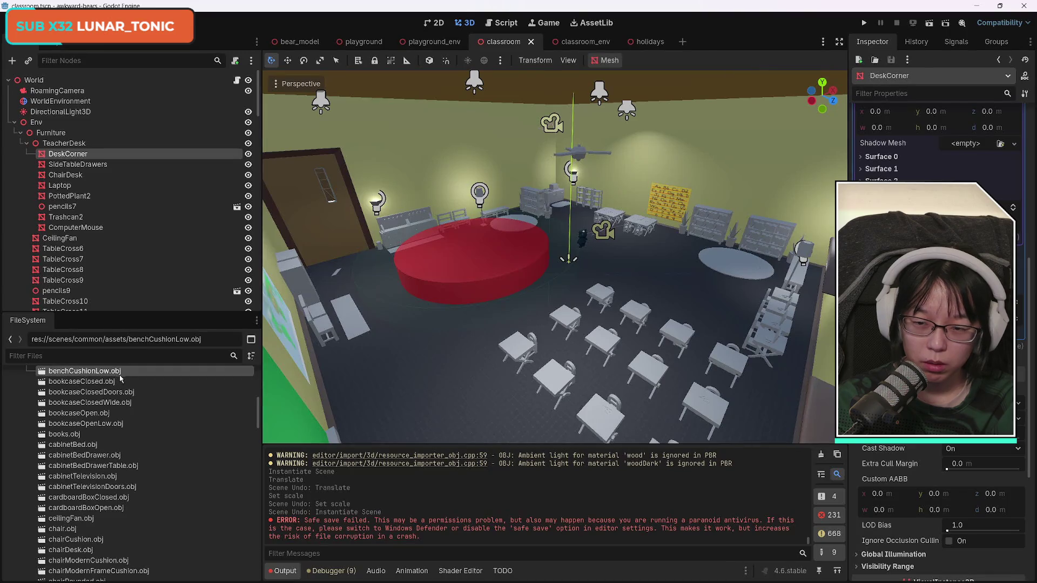
- Fold away TeacherDesk's child pieces in the Scene tree and select the CeilingFan node
click(90, 144)
click(76, 155)
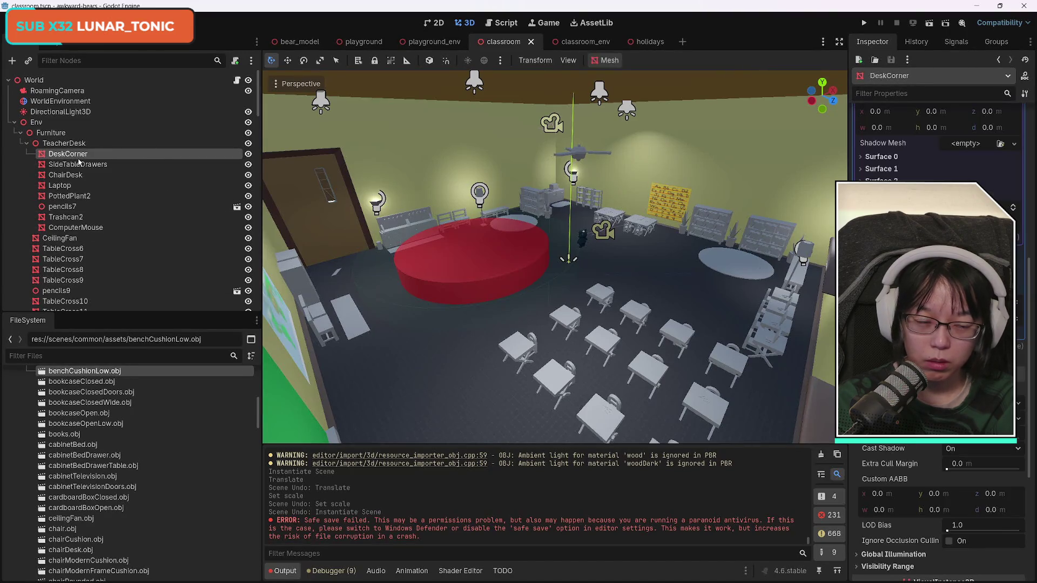
click(69, 144)
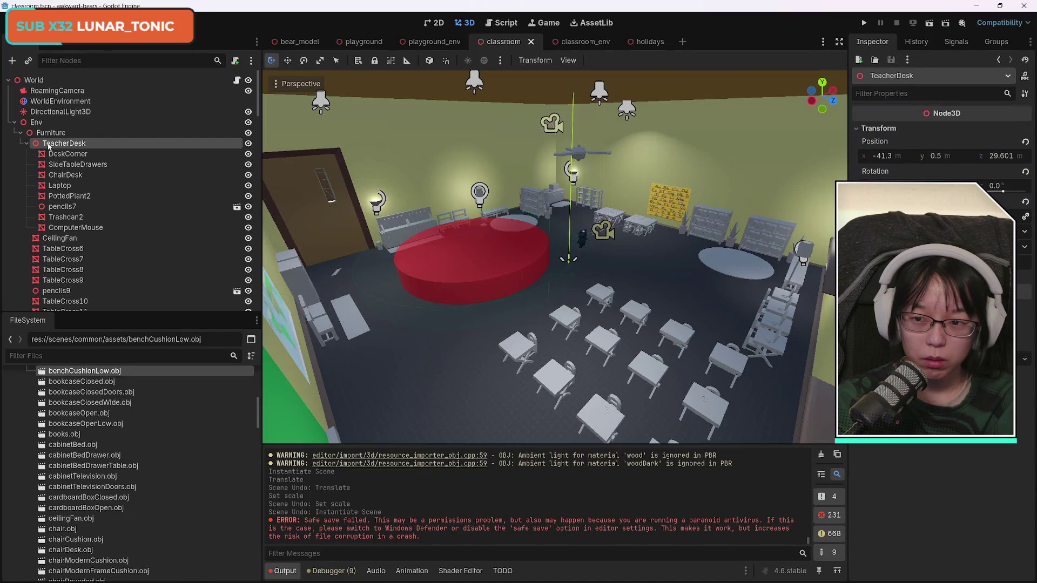
click(27, 143)
right_click(60, 146)
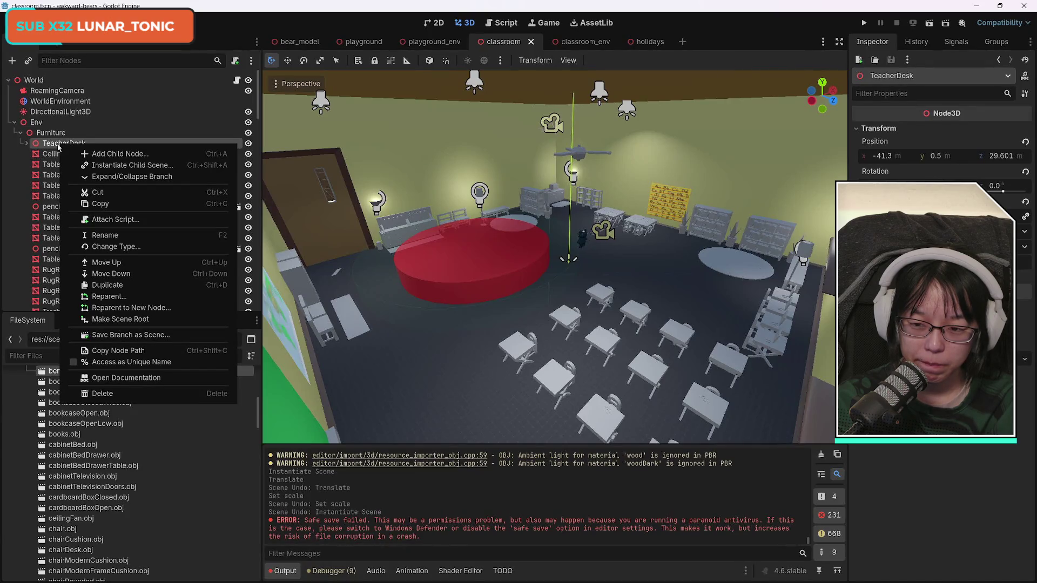
click(47, 154)
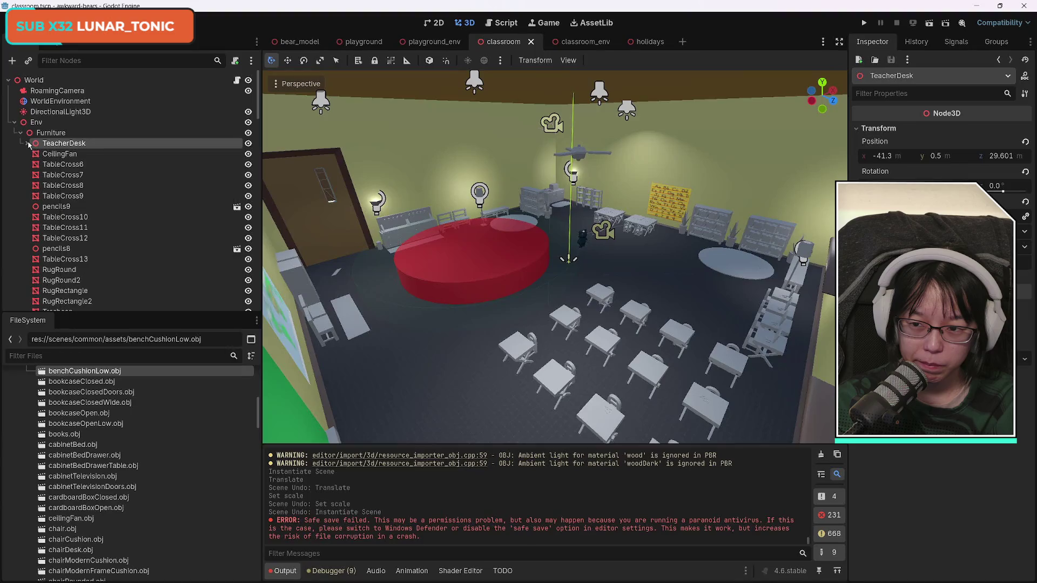
click(65, 156)
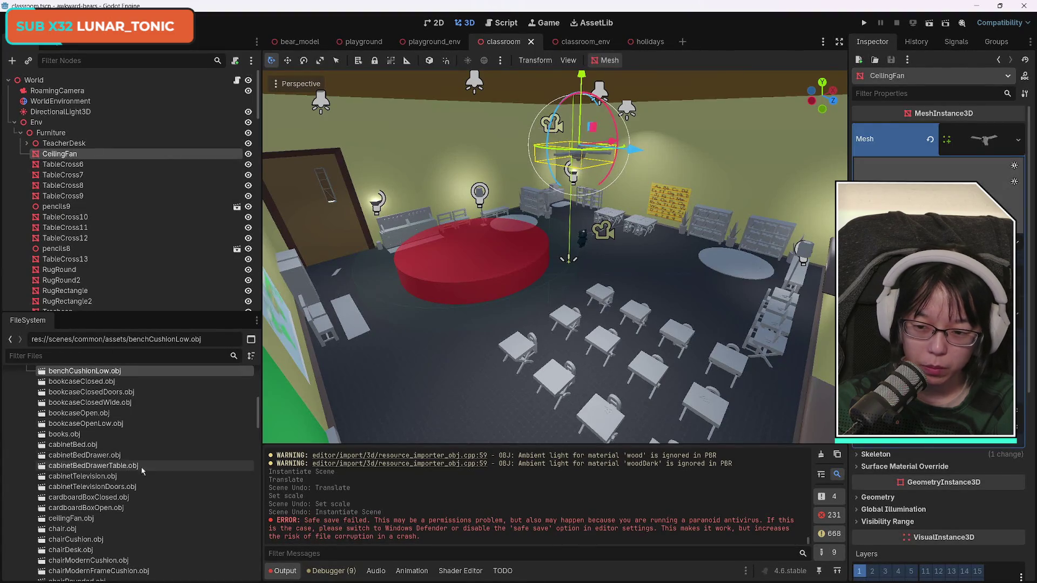
scroll(141, 466, down, 4)
scroll(165, 476, down, 2)
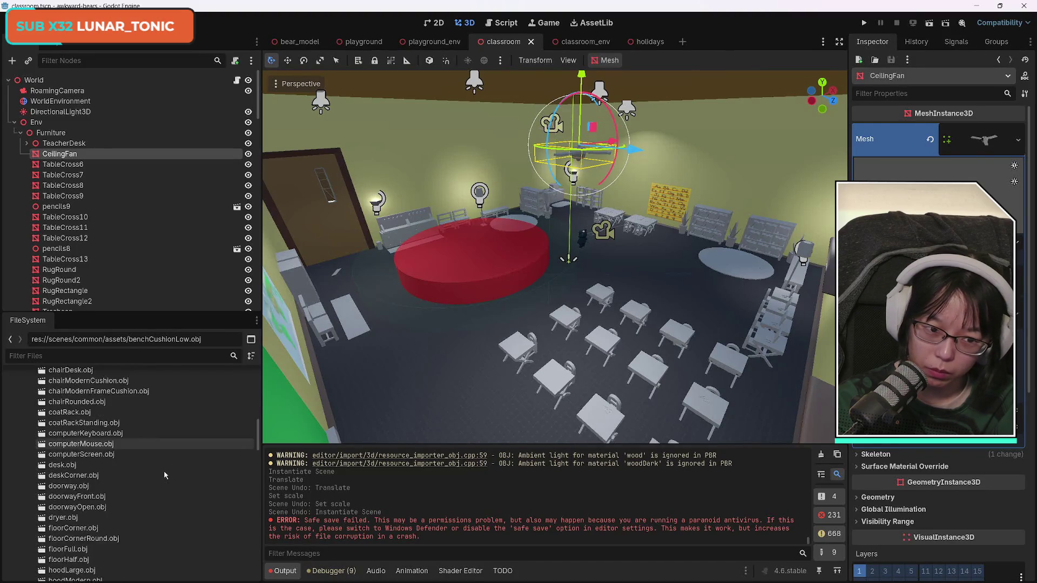
right_click(64, 156)
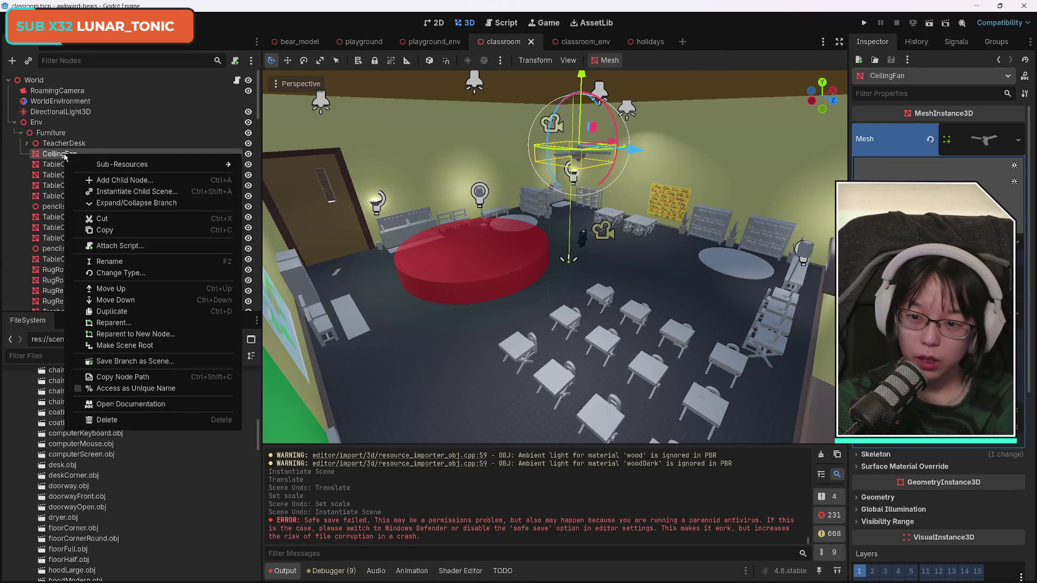
click(105, 230)
drag(635, 149, 611, 193)
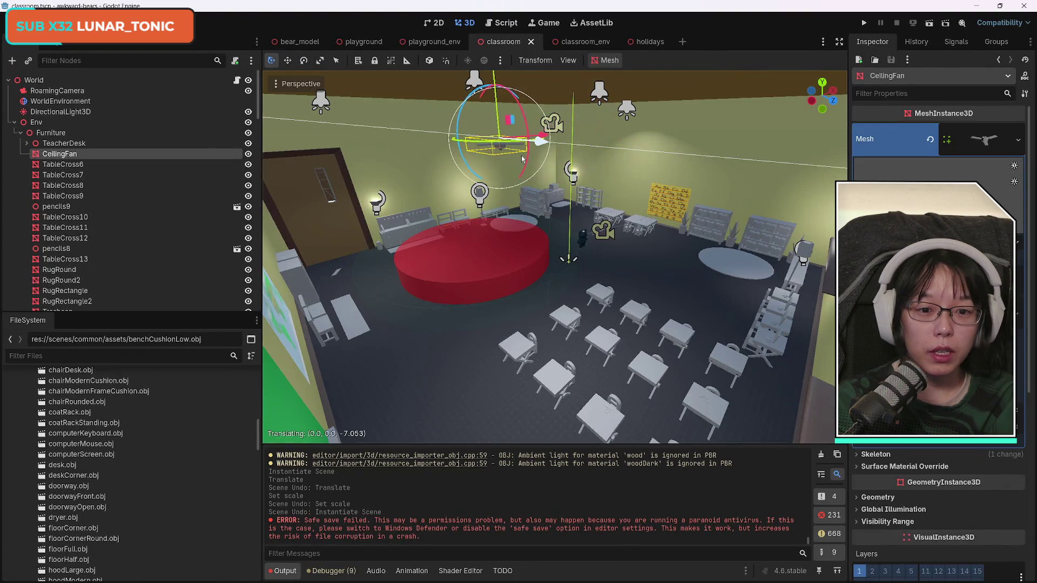
key(ctrl+z)
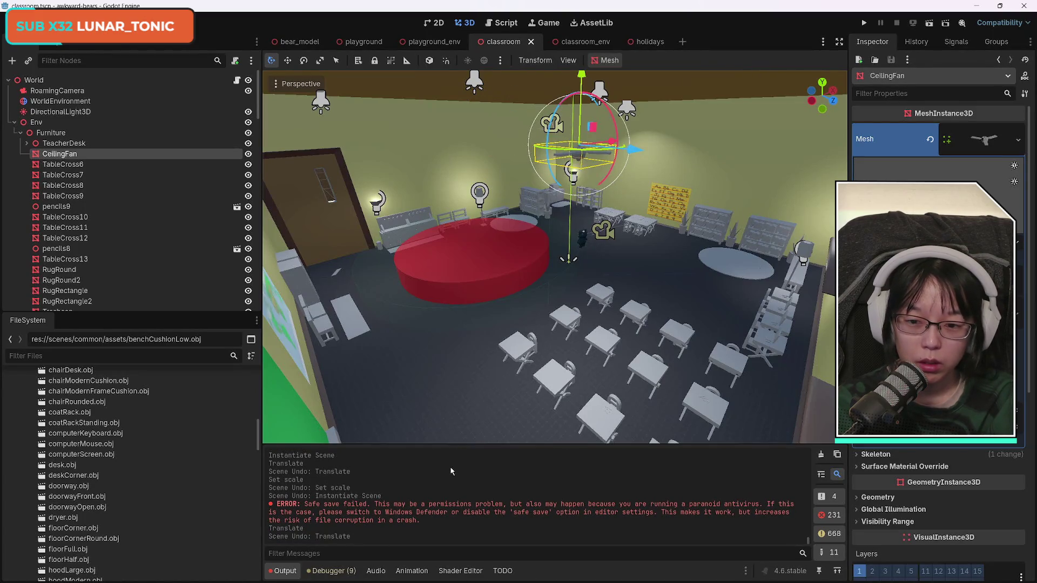
key(ctrl+d)
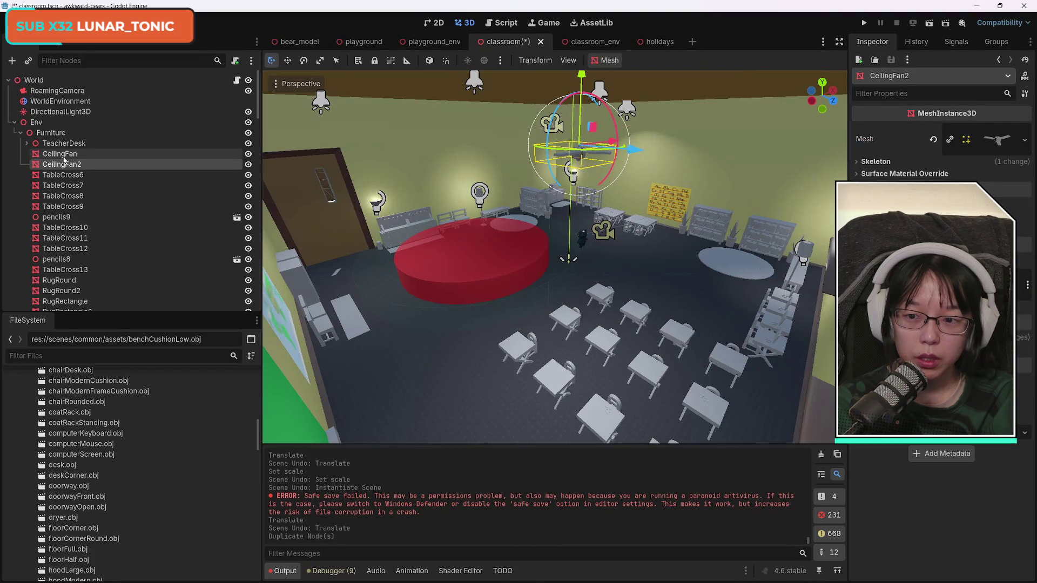
drag(603, 166, 536, 161)
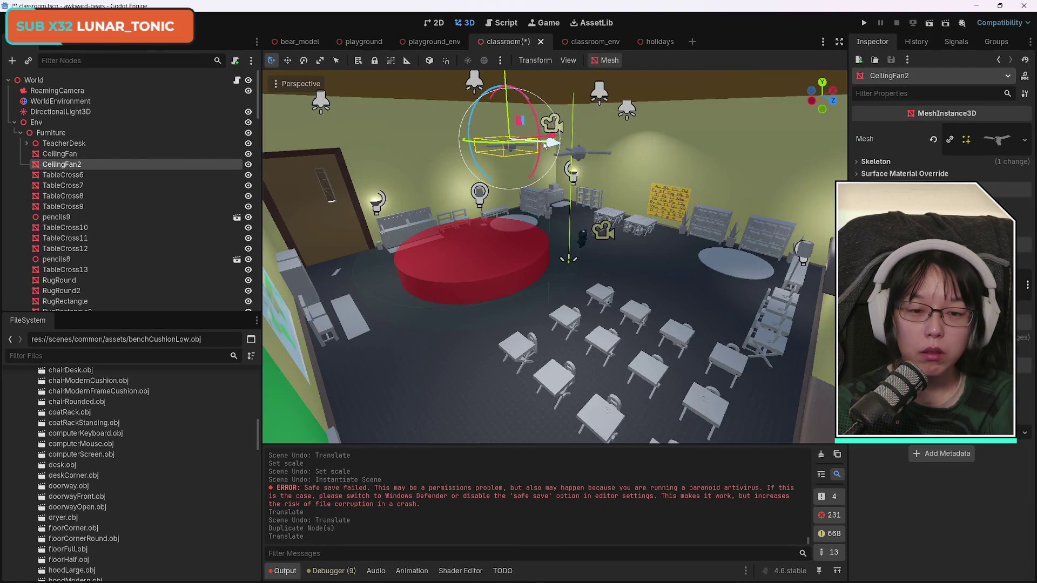
scroll(573, 228, up, 5)
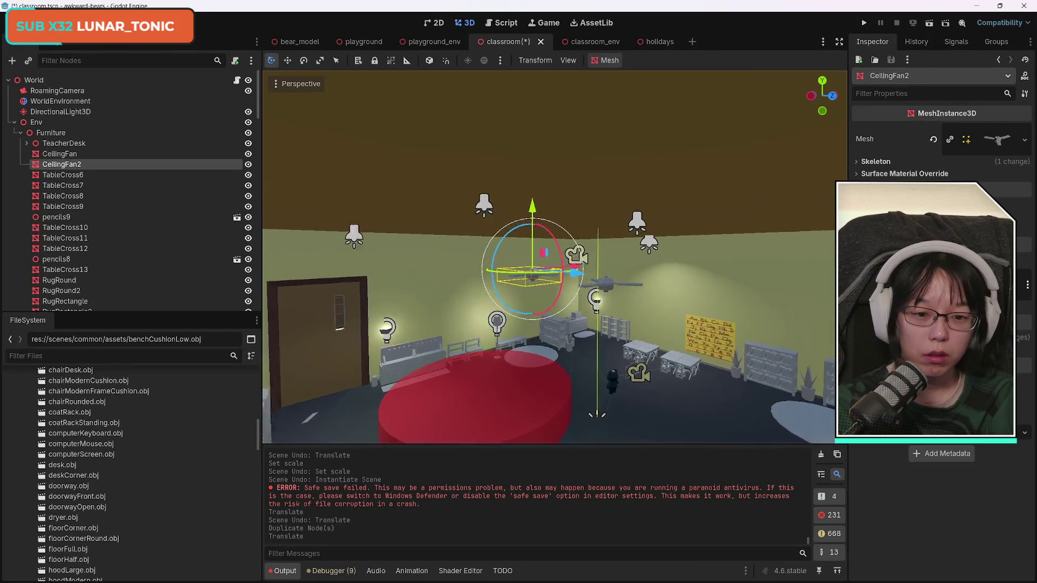
scroll(675, 303, down, 3)
key(ctrl+z)
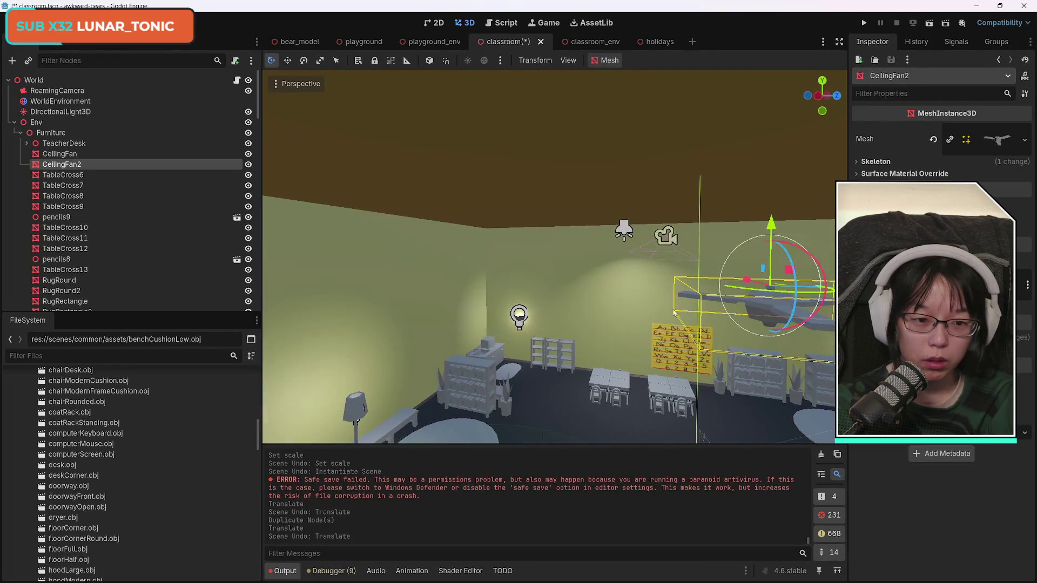
key(ctrl+z)
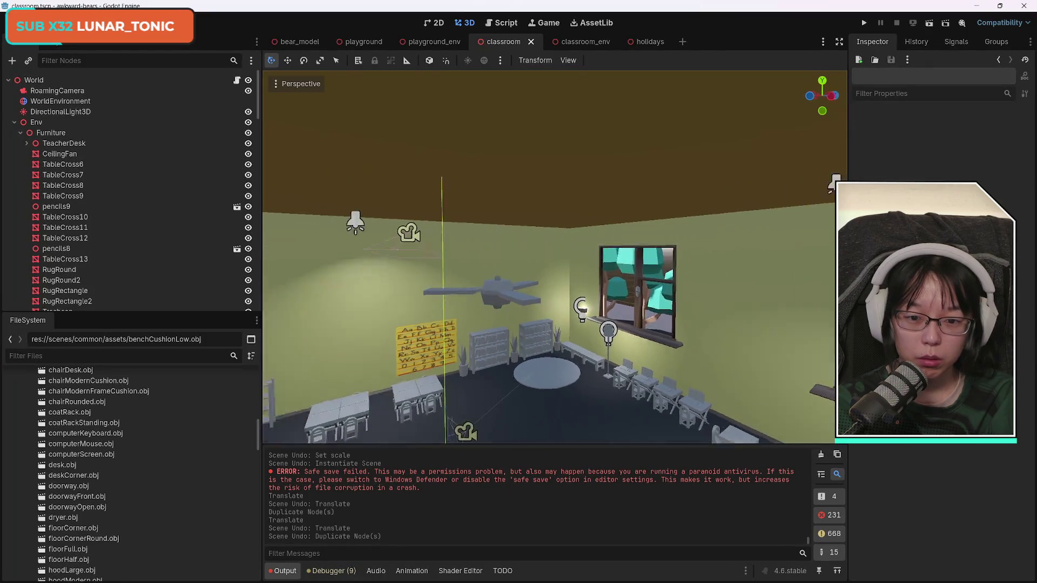
click(61, 153)
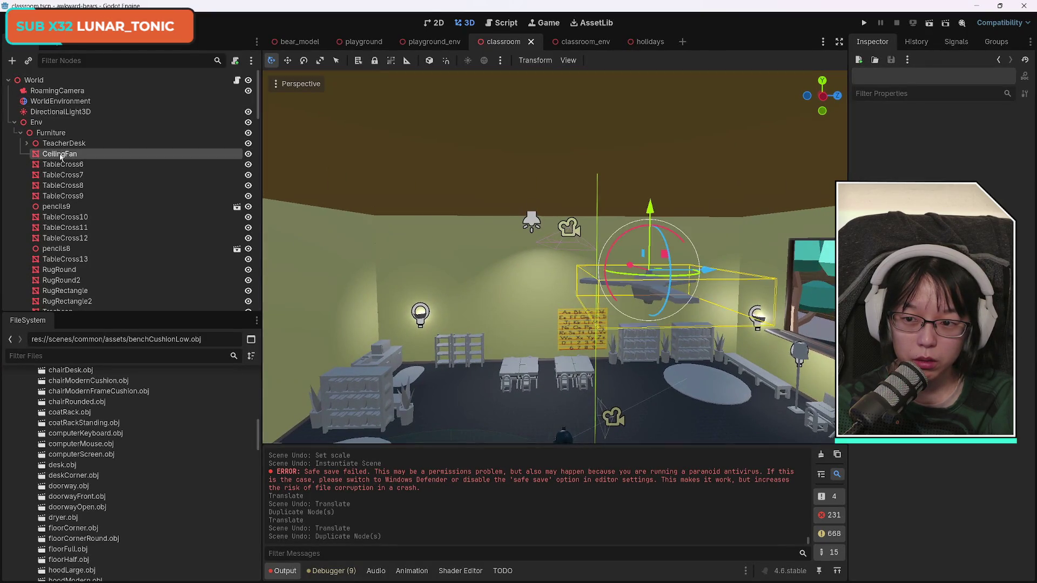
- Reselect the grey CeilingFan placeholder node and choose Copy from its context menu
click(63, 144)
click(61, 154)
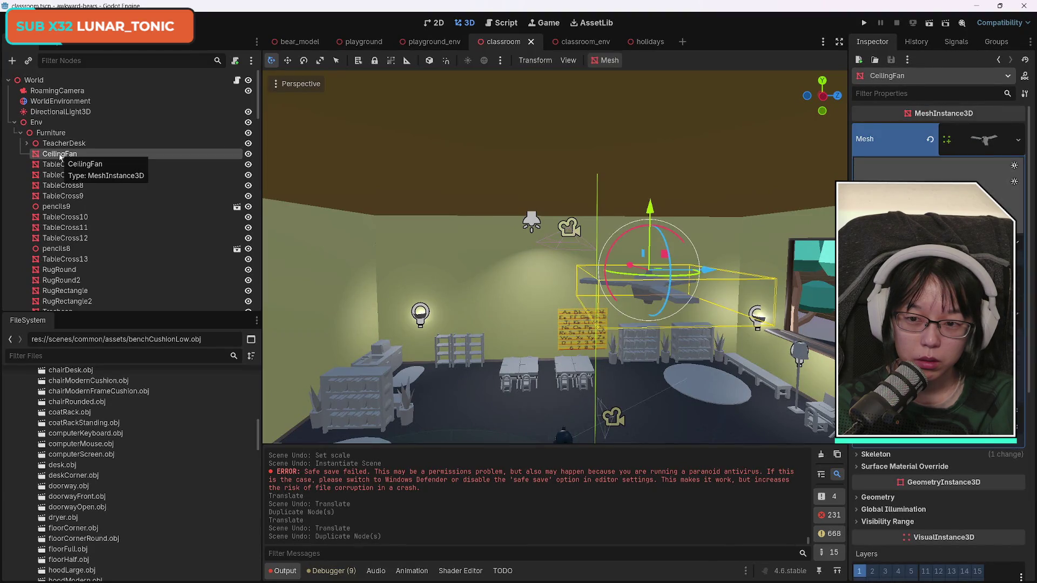
click(59, 164)
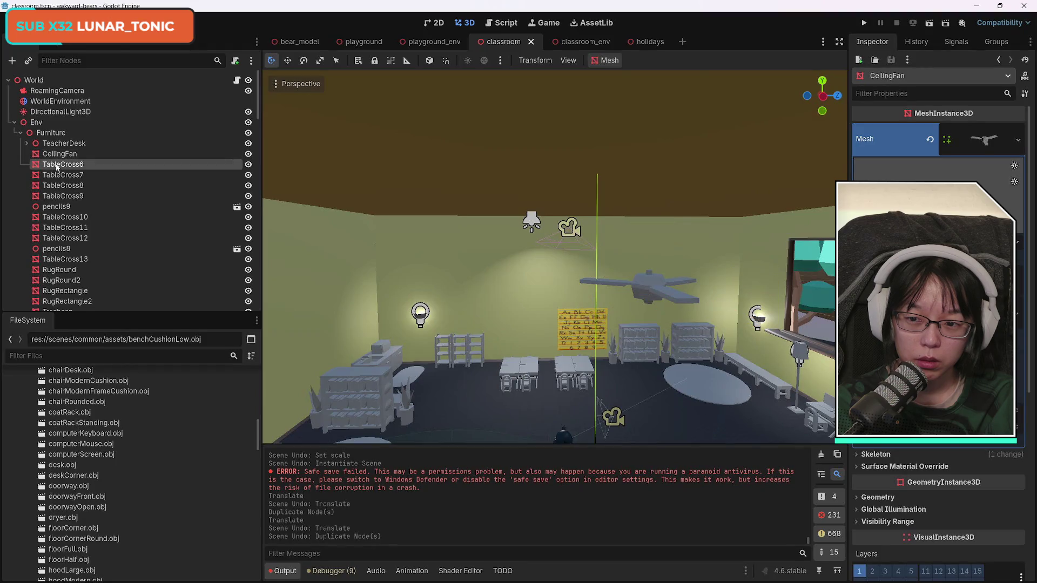
click(60, 156)
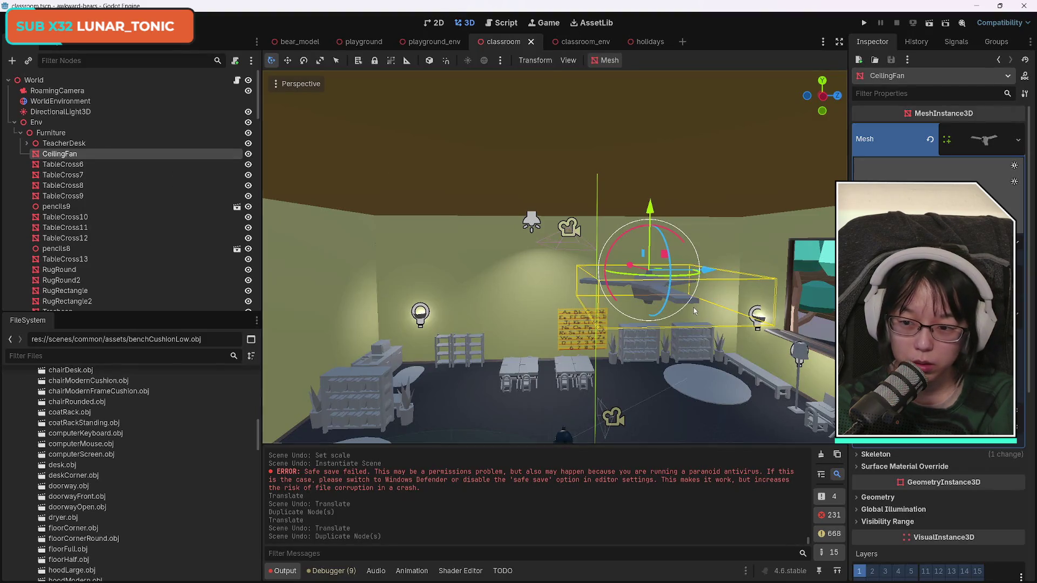
scroll(176, 448, down, 3)
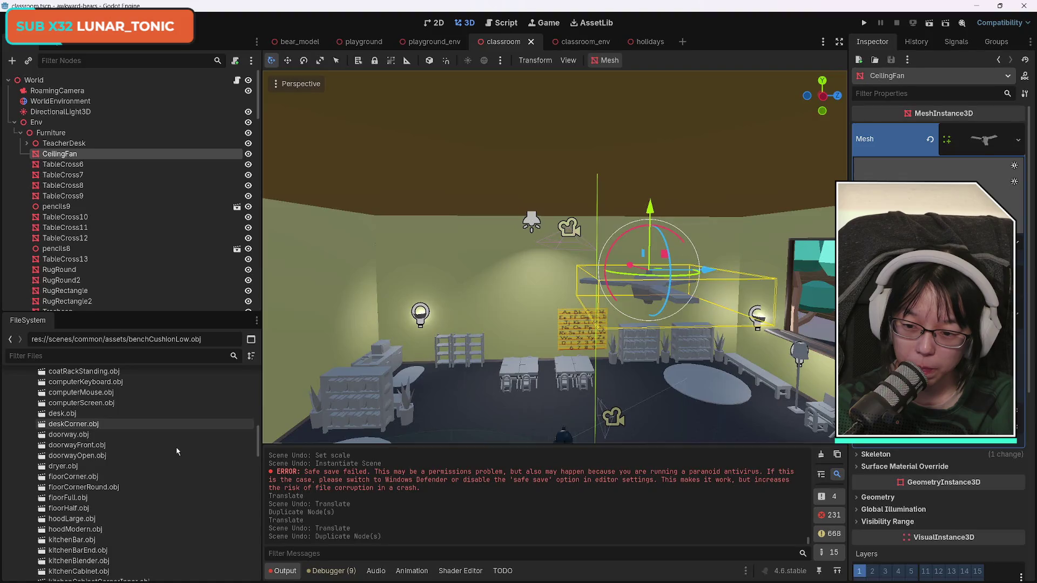
scroll(178, 452, down, 3)
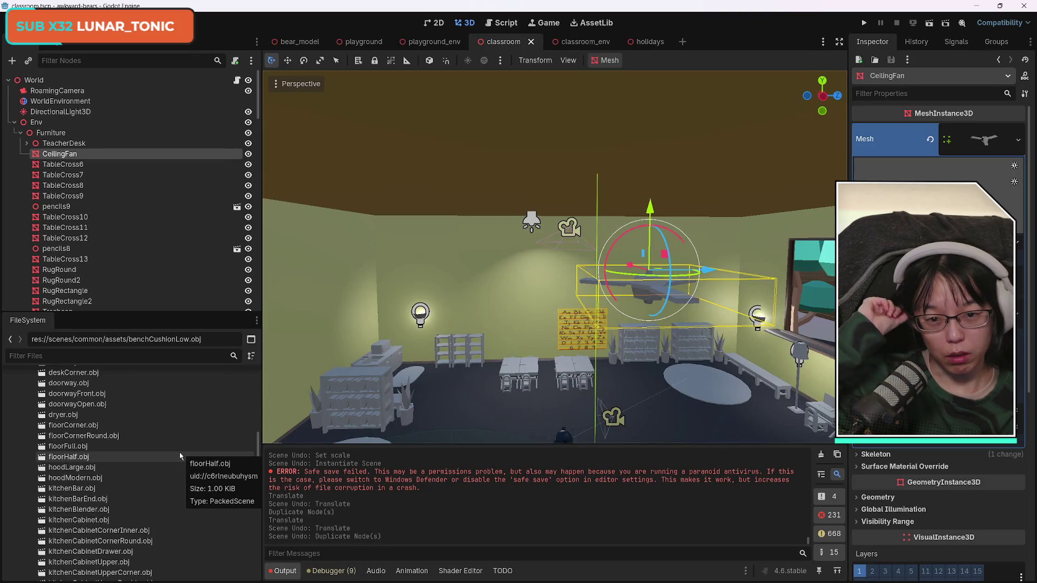
right_click(72, 155)
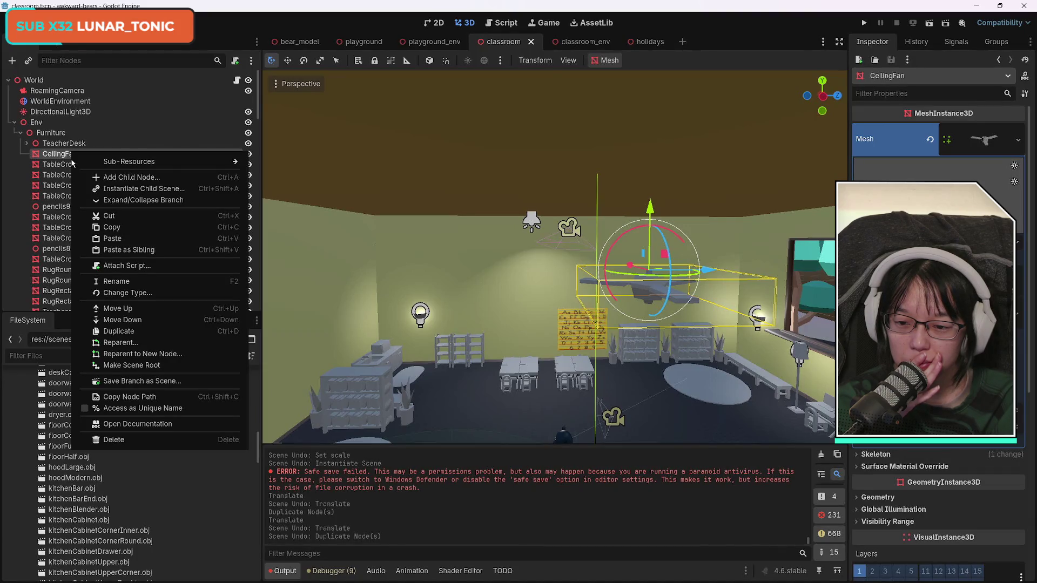
click(139, 403)
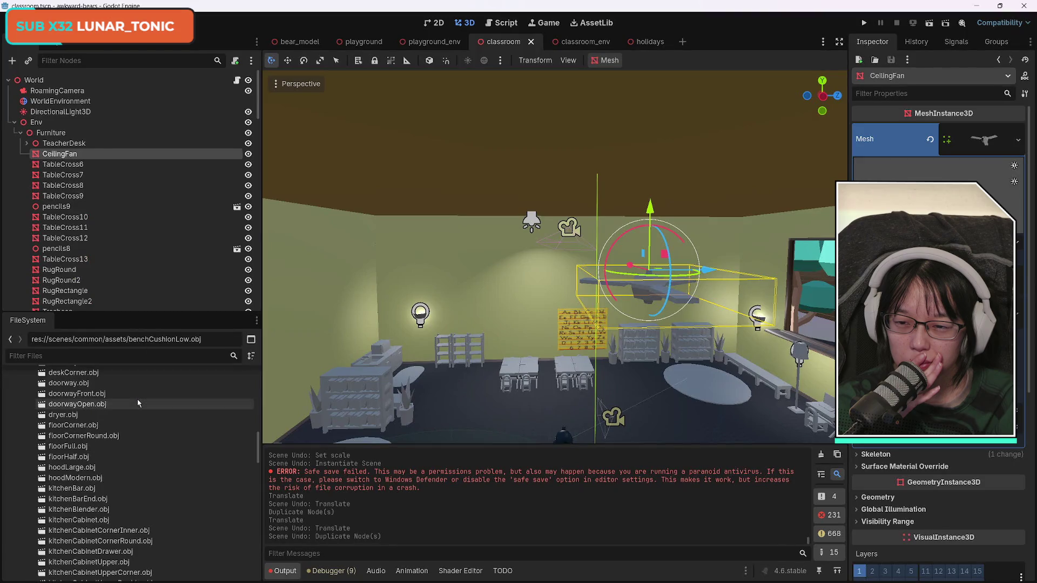
scroll(184, 477, up, 8)
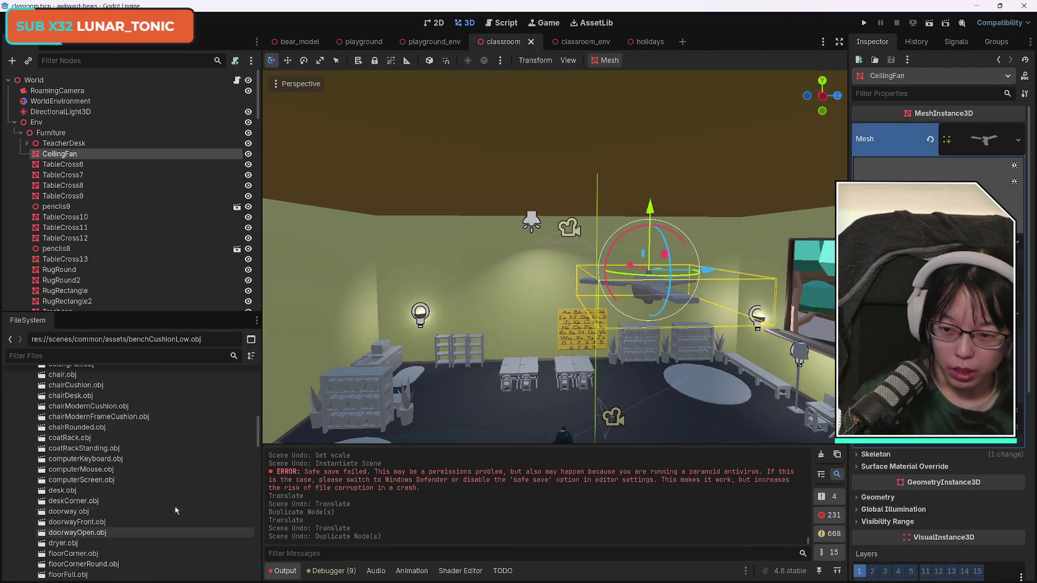
scroll(187, 511, down, 3)
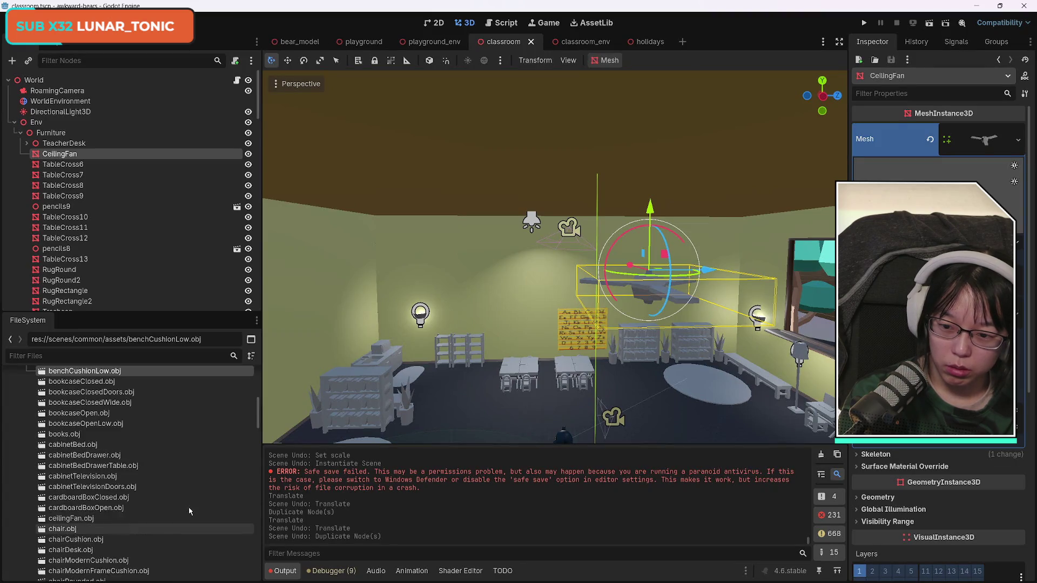
- Drop ceilingFan.obj into the viewport and paste the copied CeilingFan under the new node
mouse_move(70, 442)
mouse_down()
mouse_move(524, 300)
mouse_move(578, 307)
mouse_up()
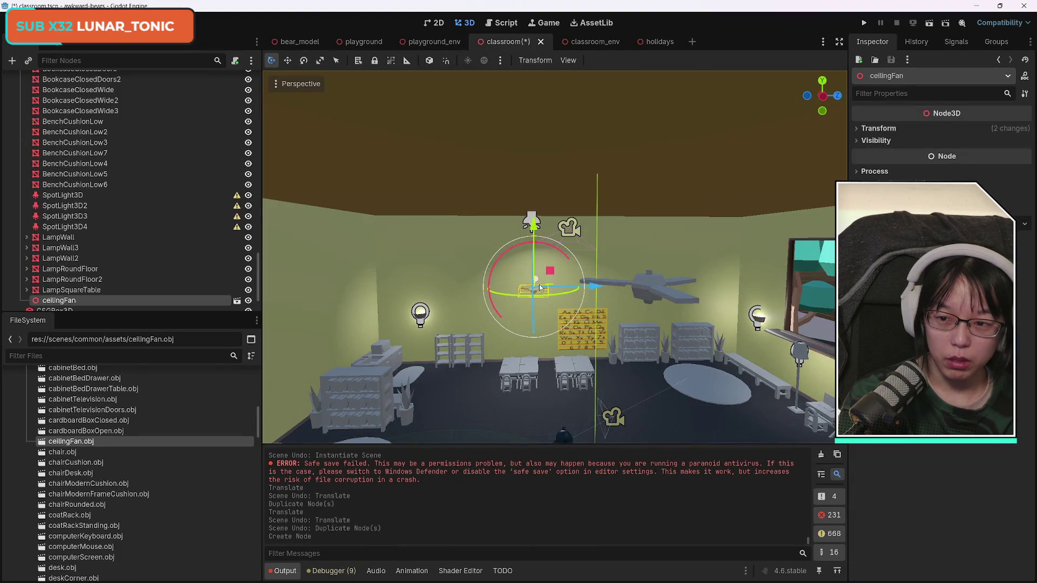
right_click(71, 303)
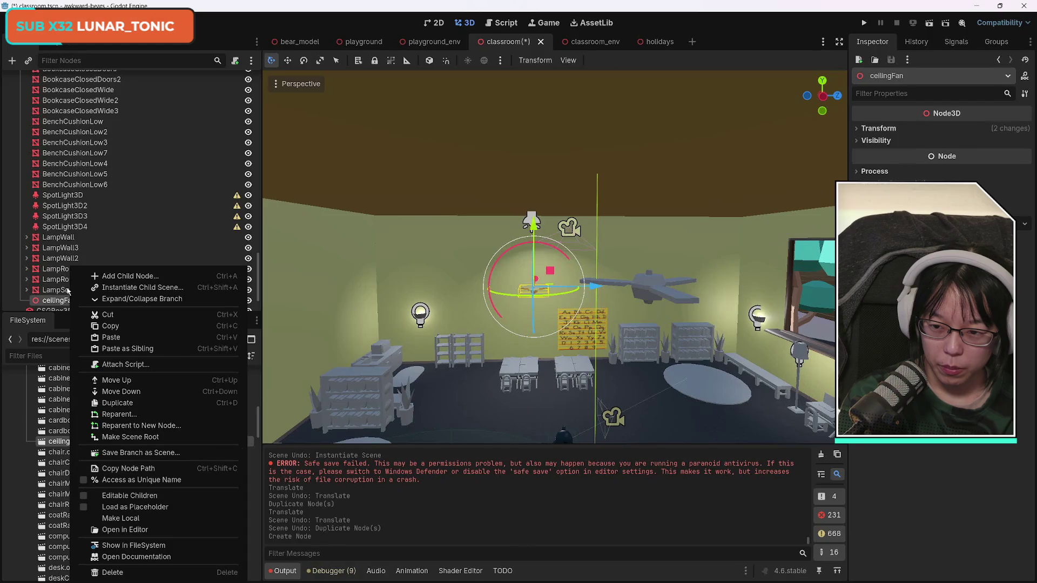
click(52, 306)
scroll(70, 260, down, 3)
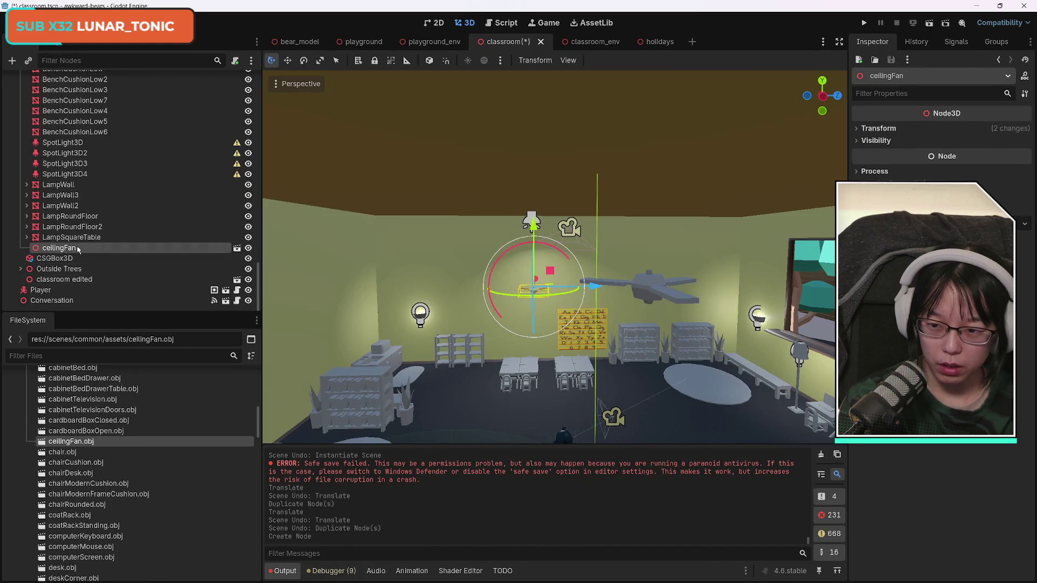
key(ctrl+v)
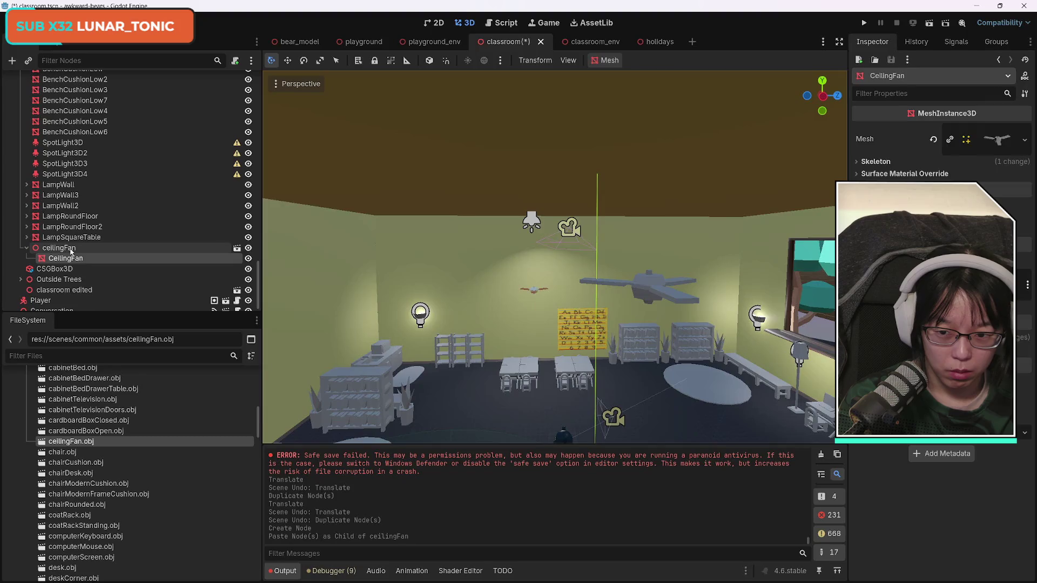
- Undo the paste and drag the new ceilingFan node up toward the ceiling
click(71, 252)
key(ctrl+z)
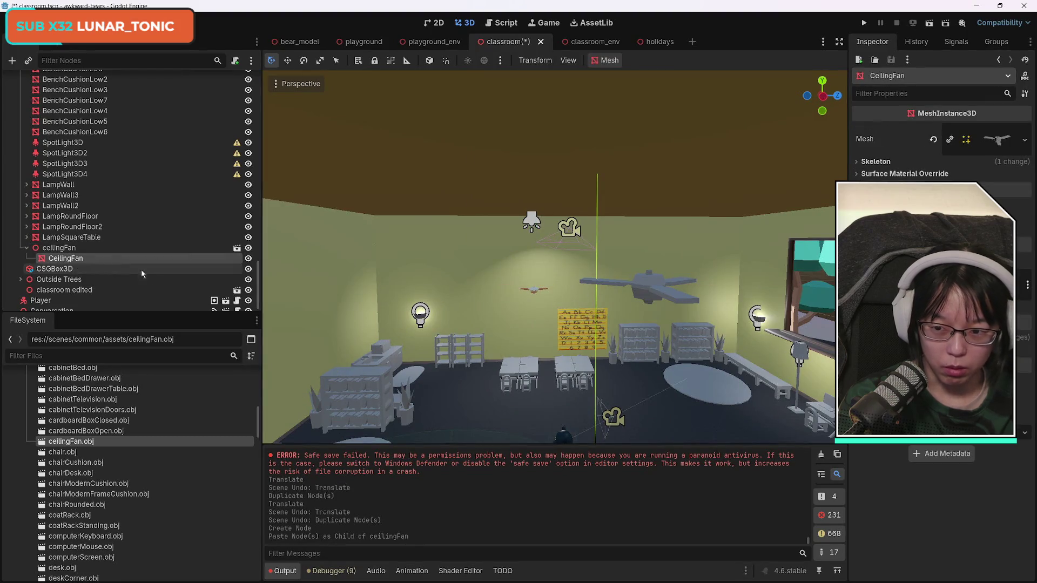
click(108, 248)
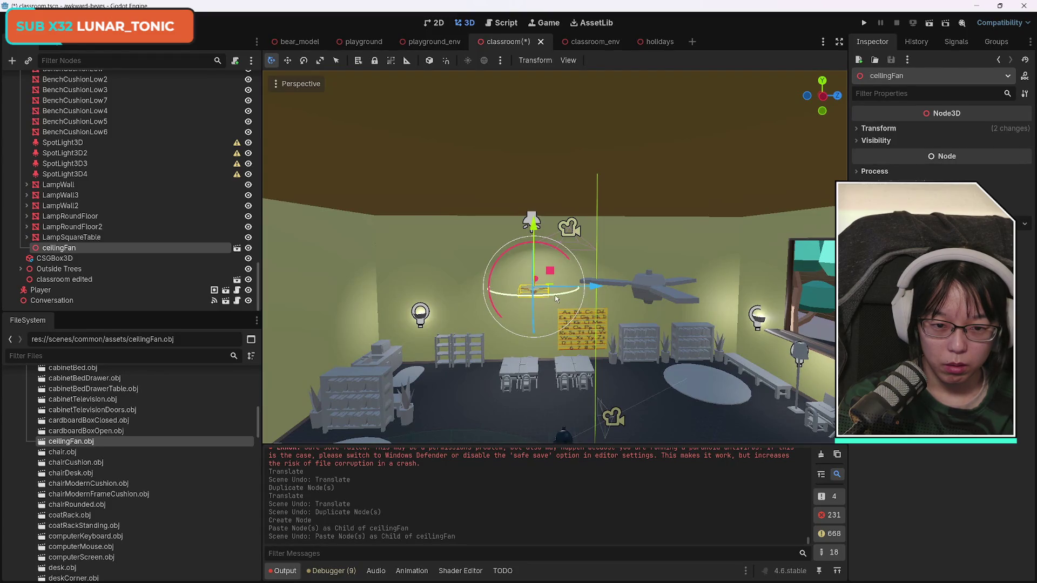
mouse_move(535, 283)
mouse_down()
mouse_move(535, 411)
mouse_move(500, 204)
mouse_move(508, 219)
mouse_up()
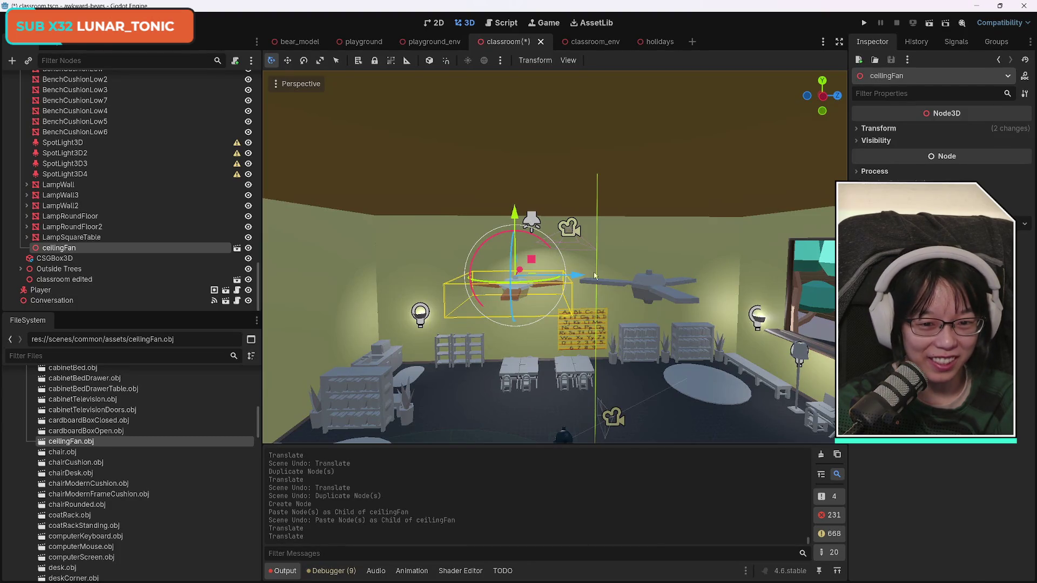
- Select the grey placeholder fan and check its transform and visibility properties in the Inspector
click(649, 292)
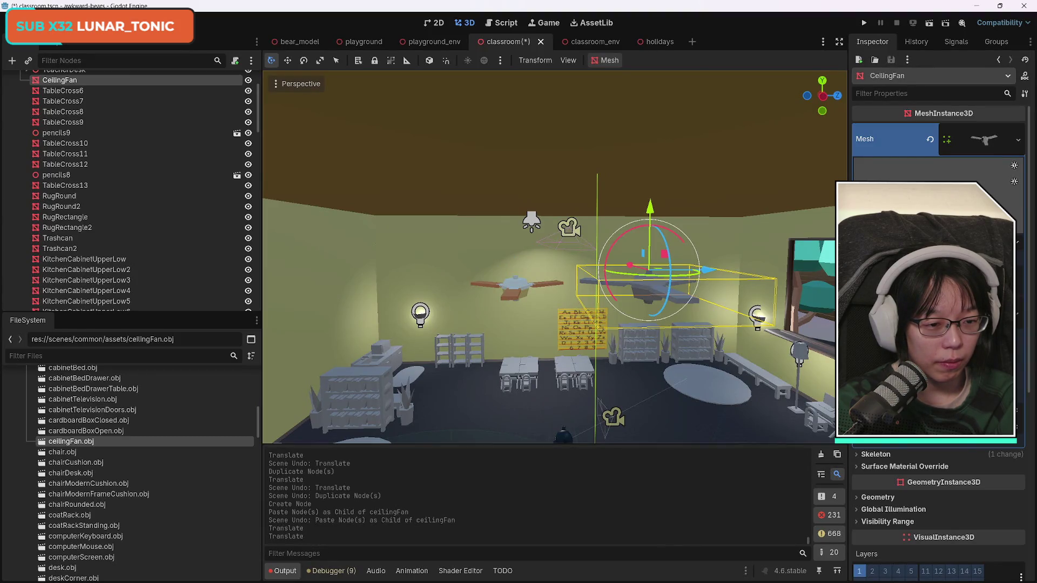
scroll(939, 340, down, 2)
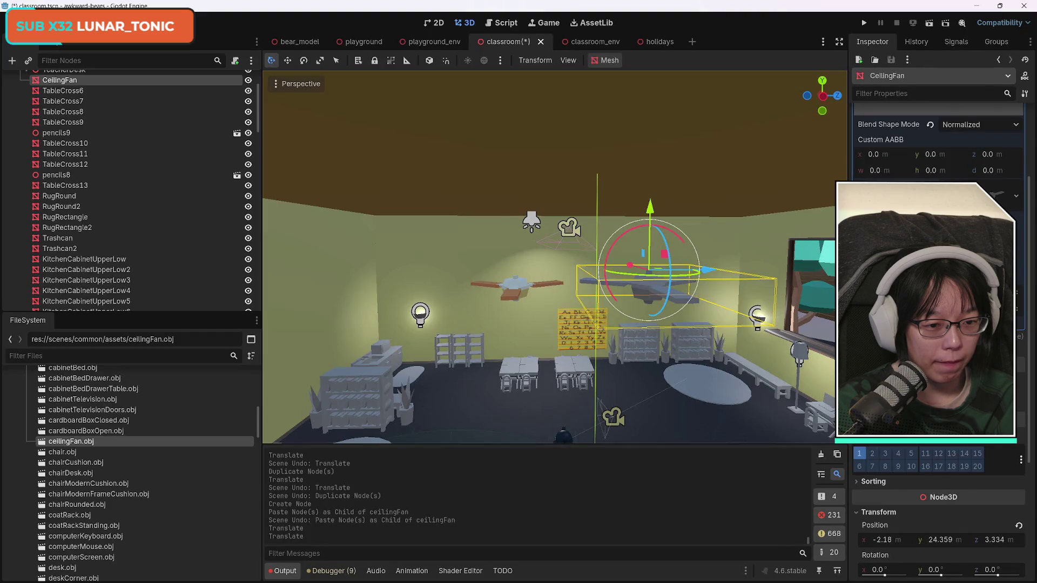
scroll(939, 340, up, 1)
scroll(939, 341, down, 1)
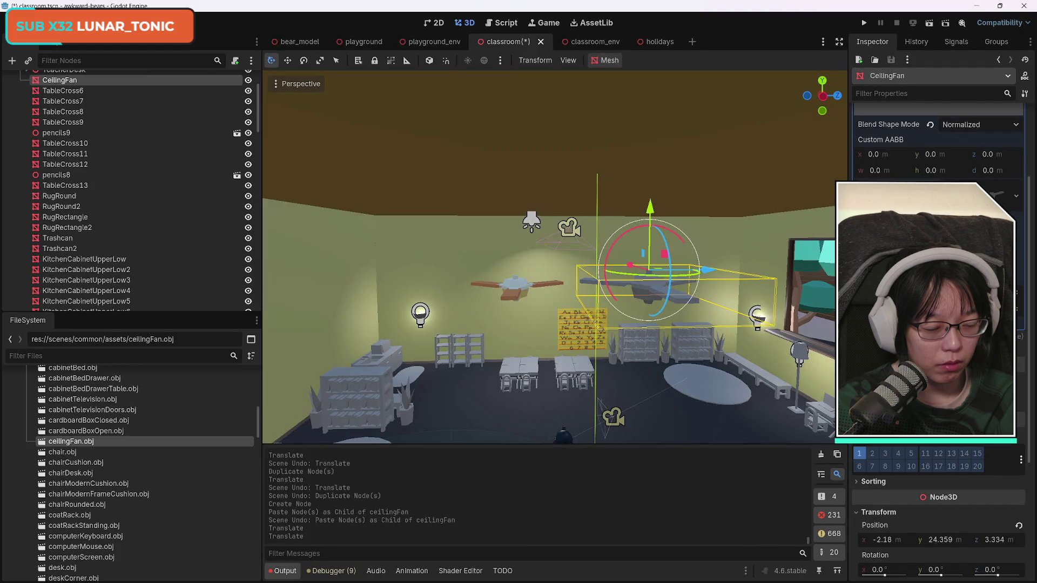
scroll(939, 513, up, 4)
scroll(939, 513, down, 4)
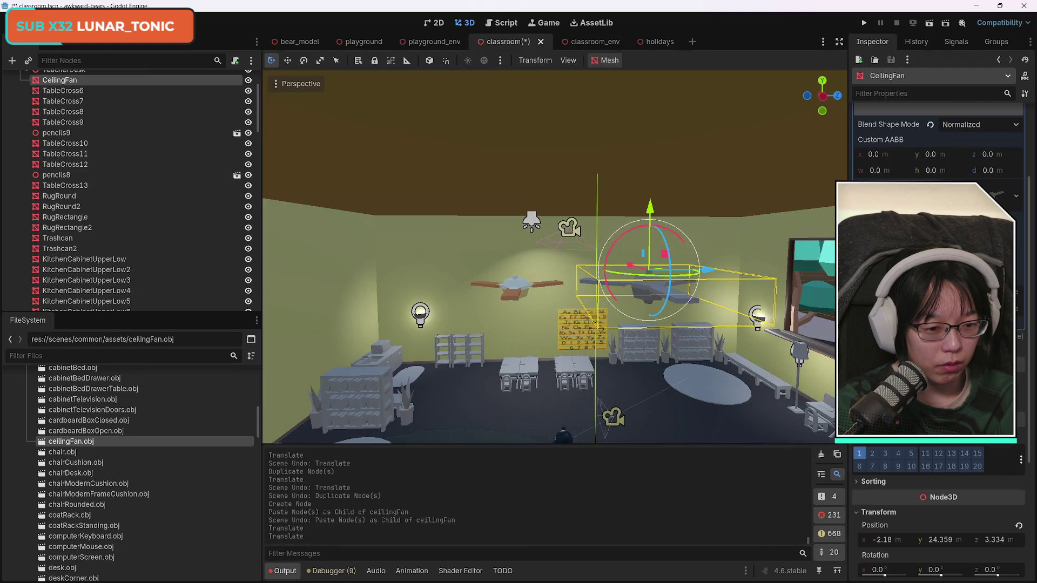
click(879, 512)
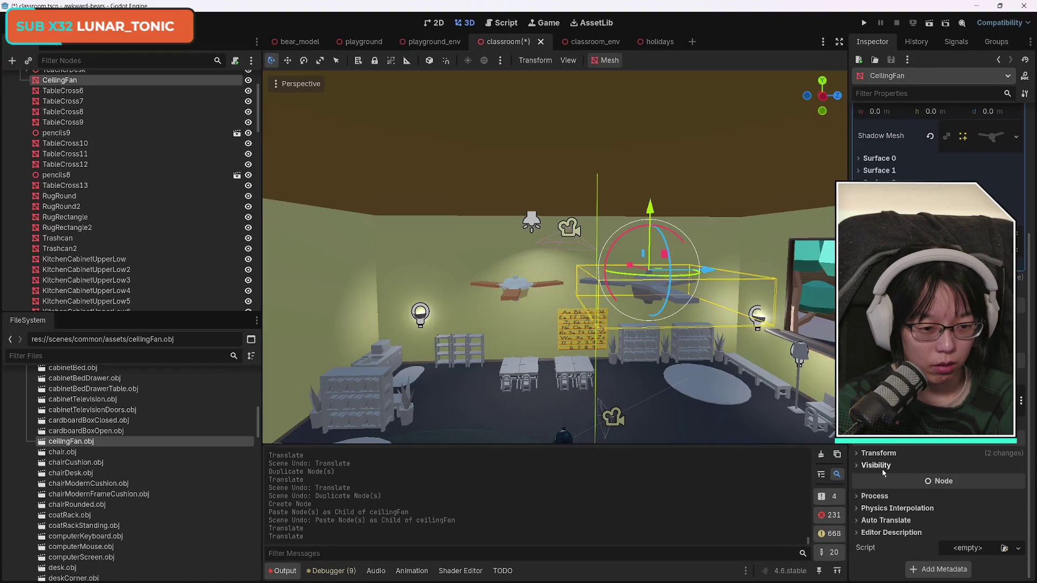
click(866, 467)
click(866, 469)
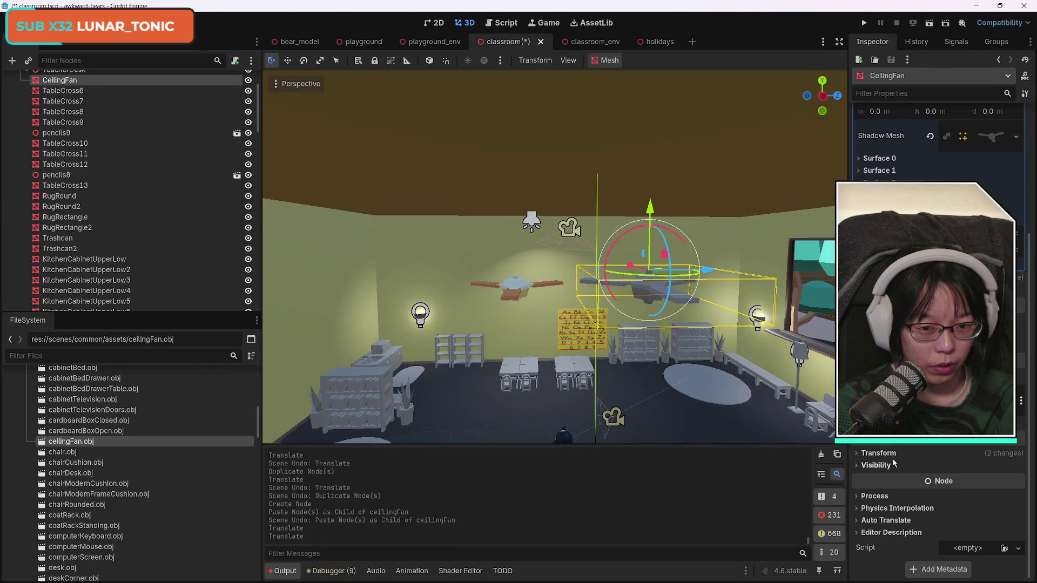
- Reselect the placeholder, show its transform with scale 18, then nudge, undo and redo its move
click(509, 286)
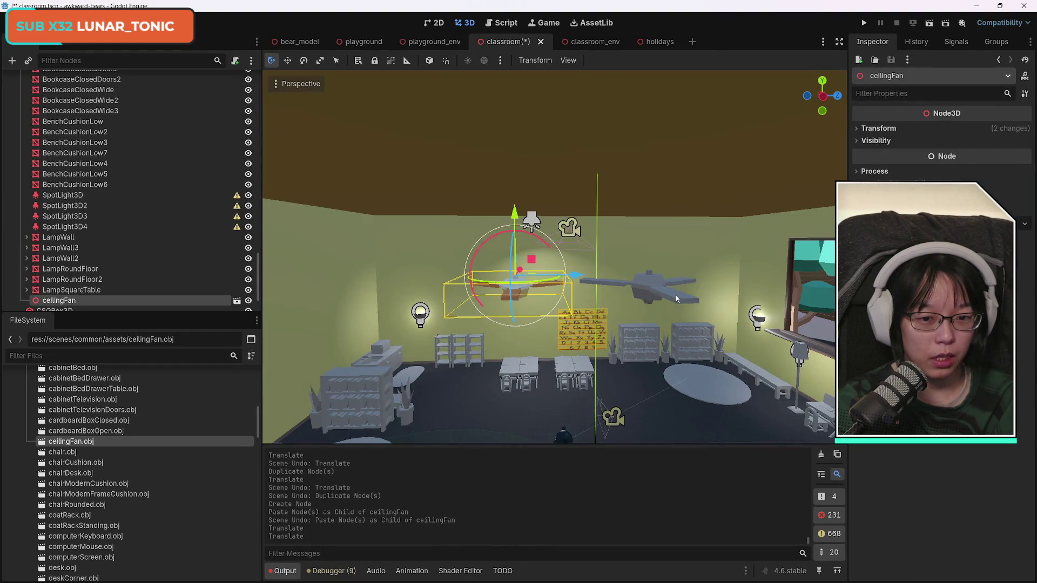
click(585, 292)
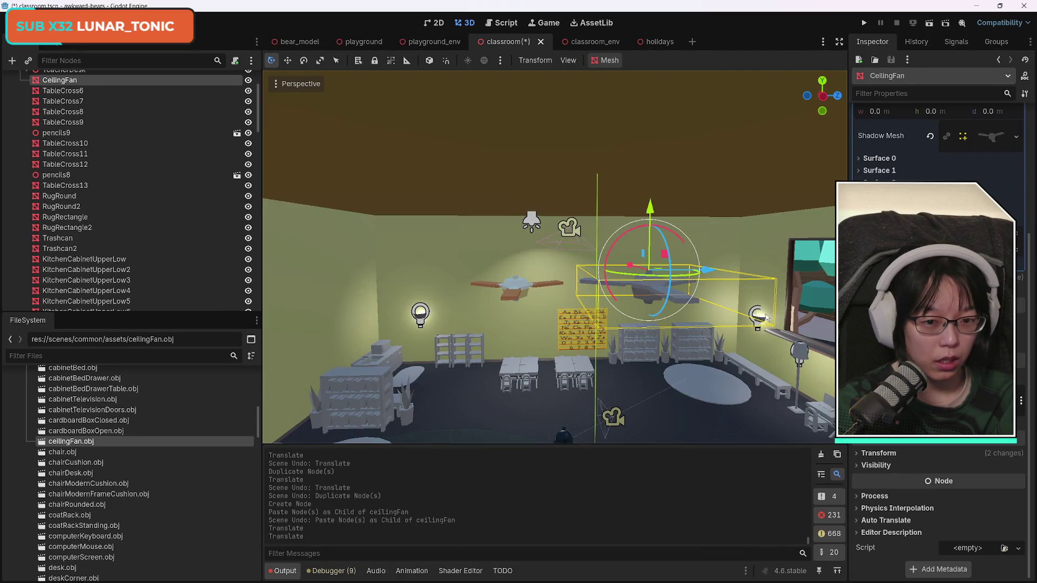
click(861, 454)
scroll(922, 466, down, 3)
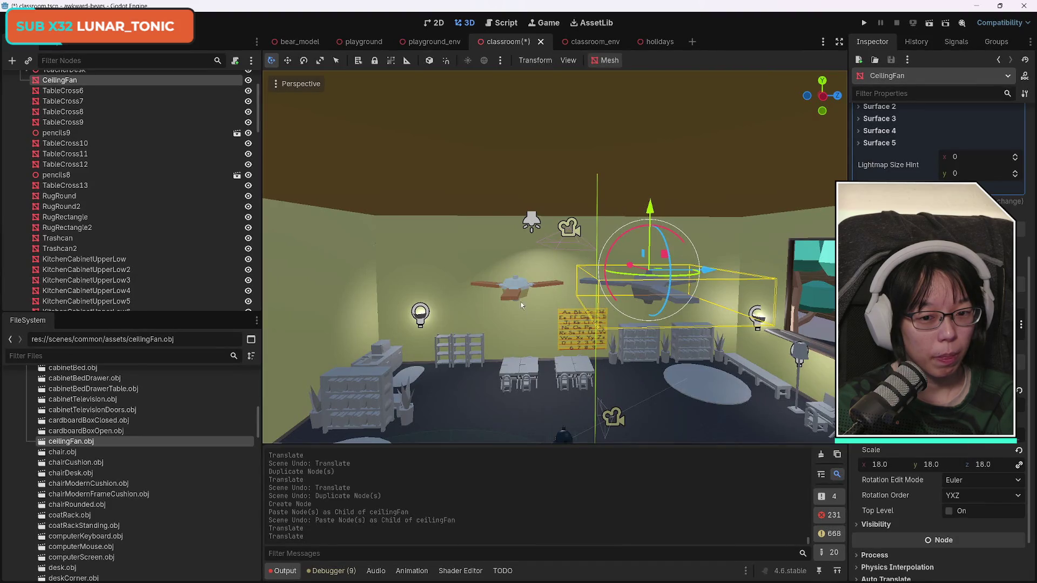
drag(664, 289, 644, 295)
key(ctrl+z)
key(ctrl+z)
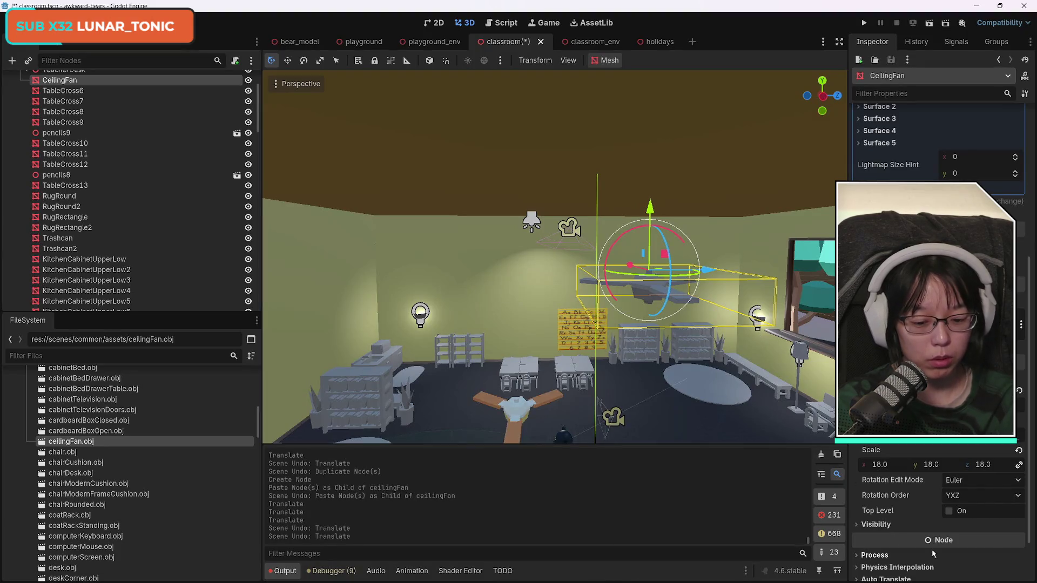
key(ctrl+shift+z)
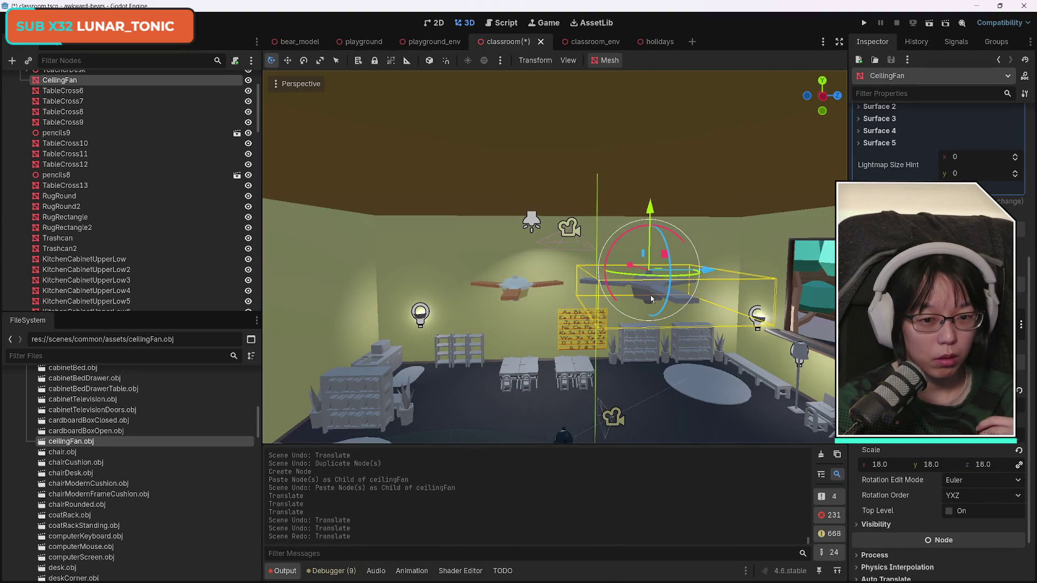
- Select the textured ceilingFan and drag it up the Scene tree toward the grey CeilingFan
scroll(223, 196, up, 3)
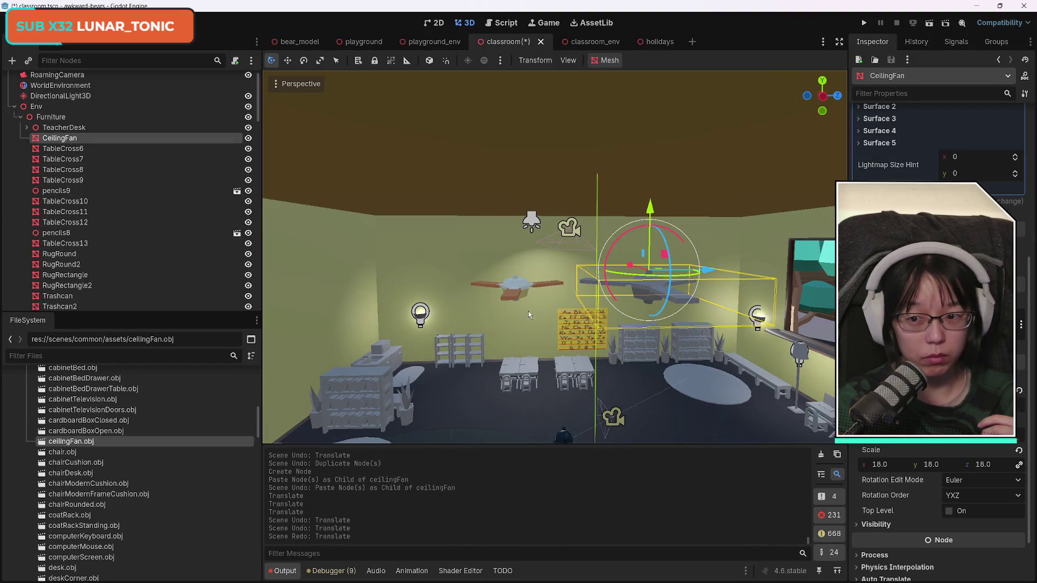
click(513, 289)
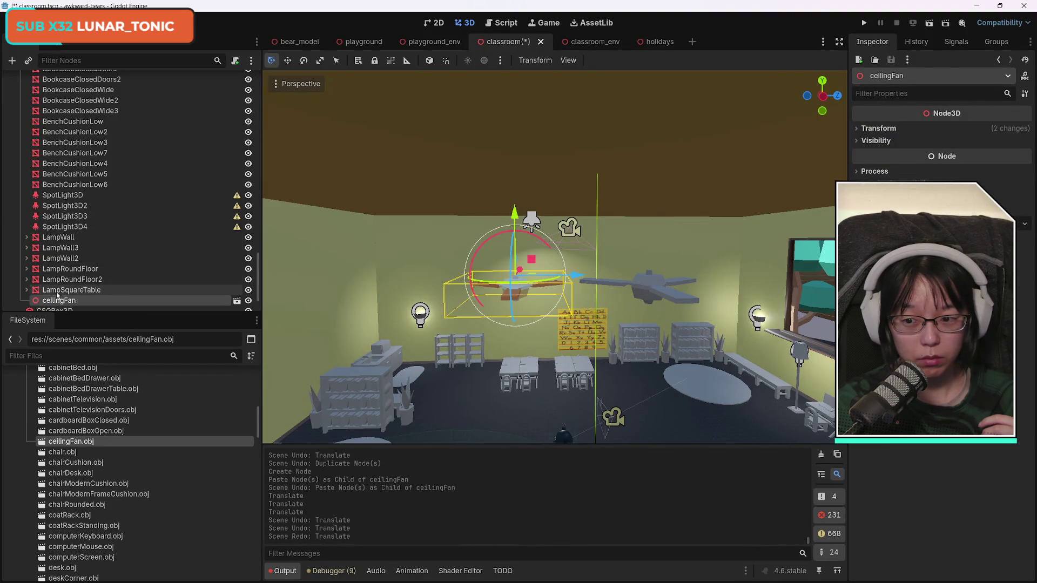
scroll(60, 305, down, 2)
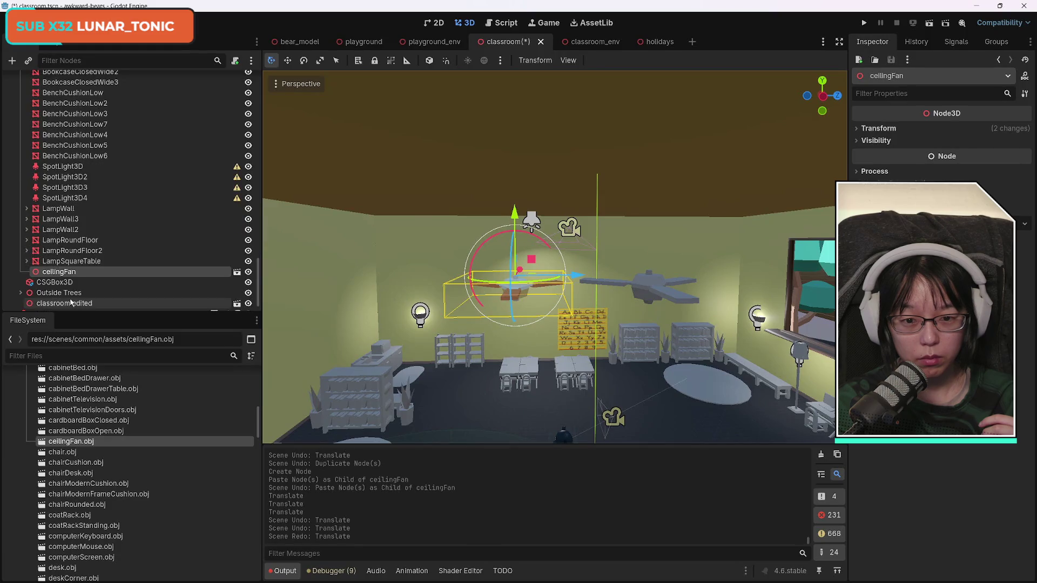
click(248, 272)
click(249, 272)
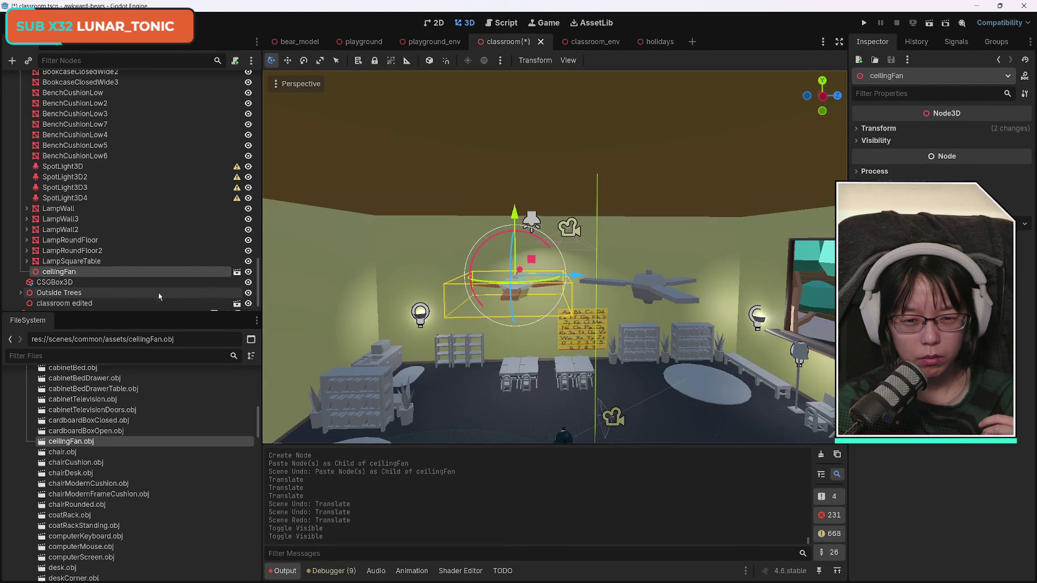
mouse_move(55, 275)
mouse_down()
mouse_move(104, 167)
mouse_move(114, 80)
mouse_move(108, 129)
mouse_move(70, 155)
mouse_up()
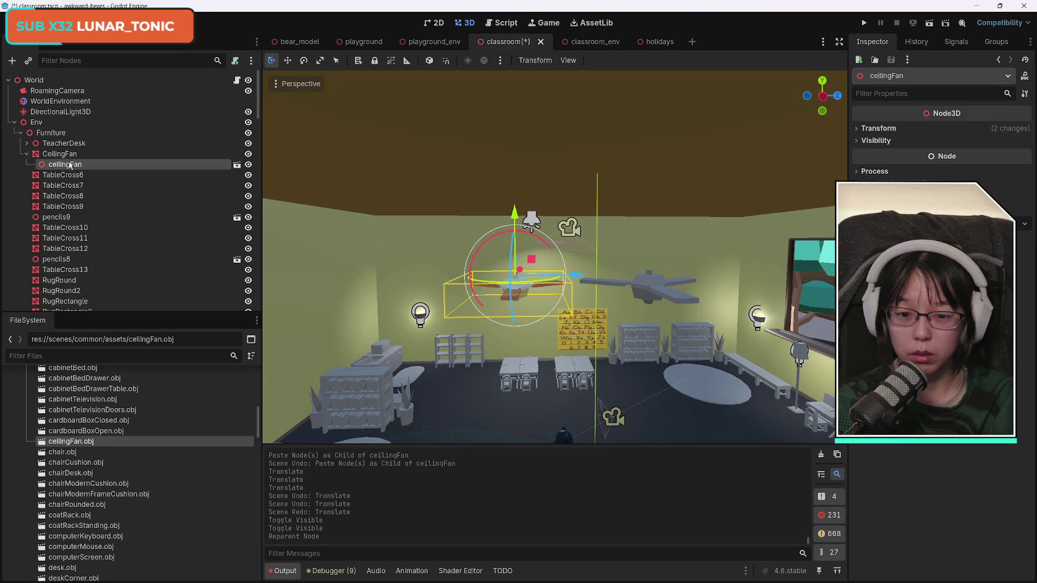
- Reset ceilingFan's position and scale, making it a sibling of CeilingFan under Furniture
click(879, 128)
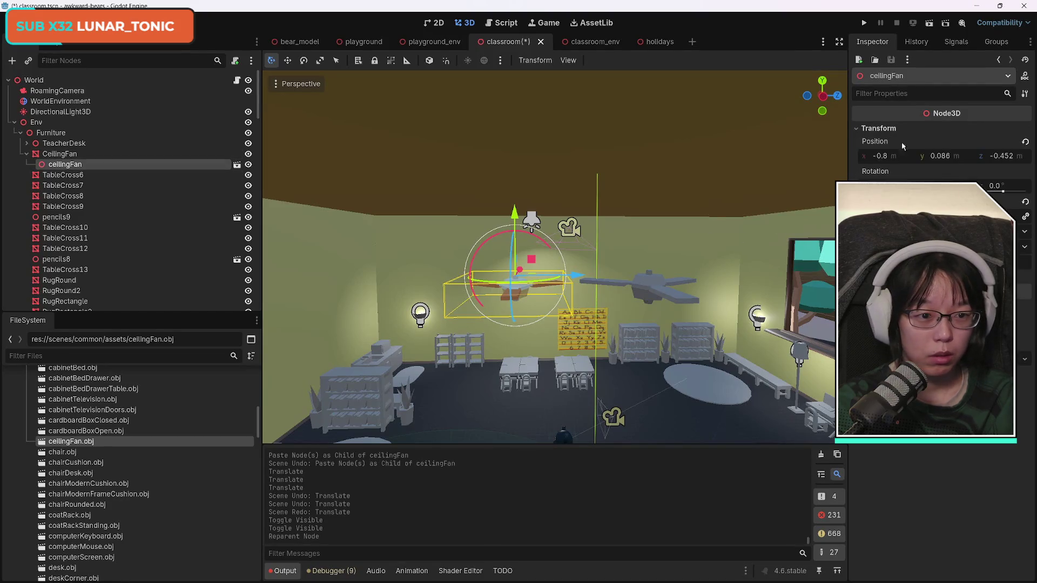
click(1024, 143)
click(1025, 202)
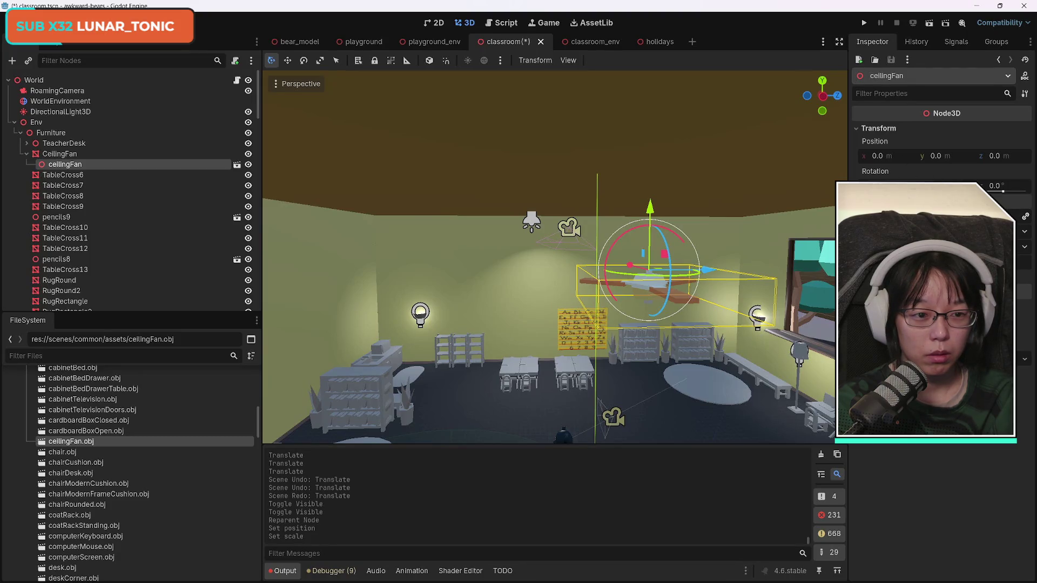
drag(58, 166, 71, 152)
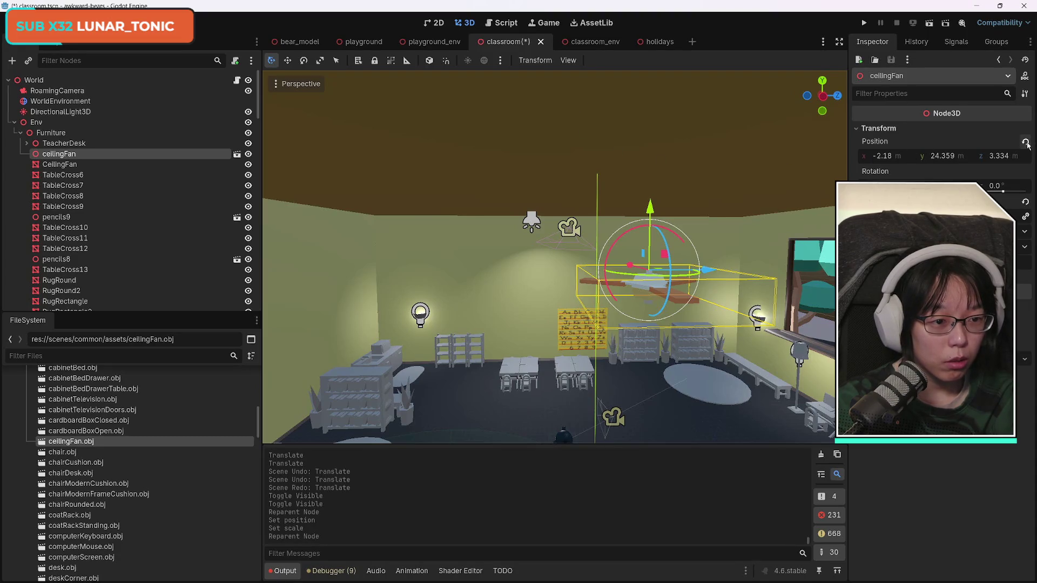
click(75, 163)
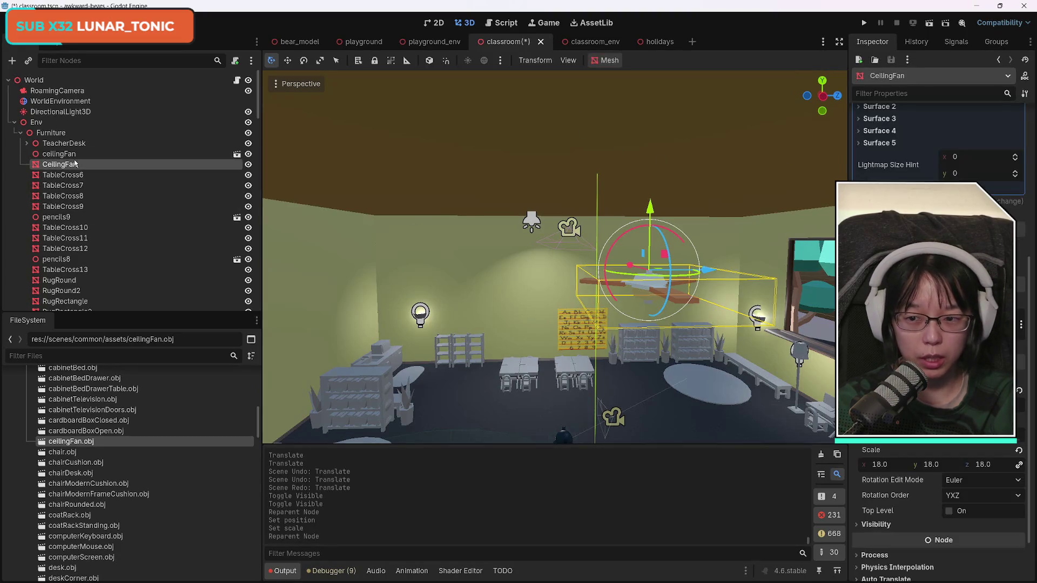
key(Up)
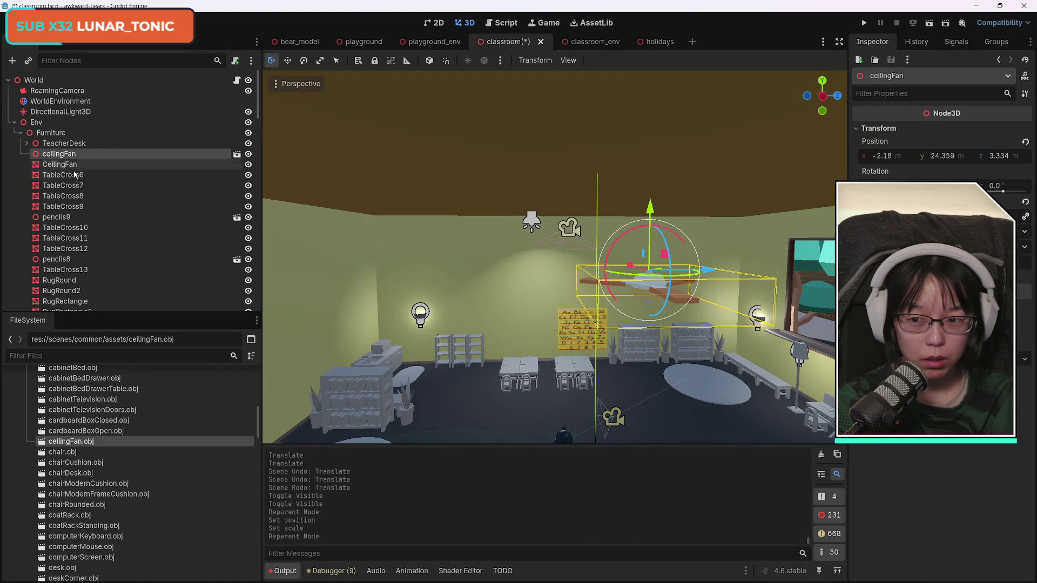
click(75, 175)
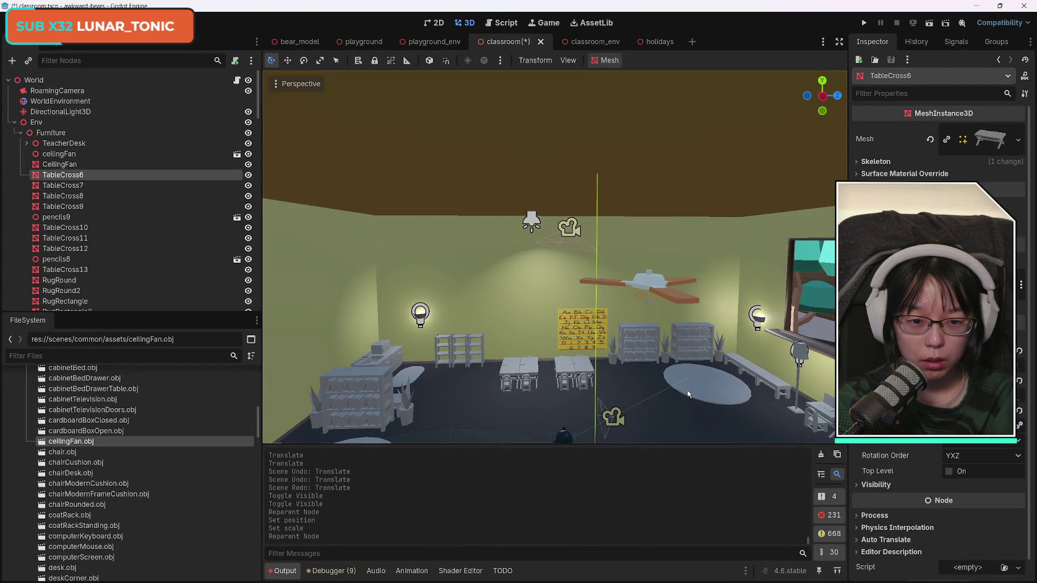
- Instance tableCross.obj onto TableCross6, then move it directly under Furniture
key(f)
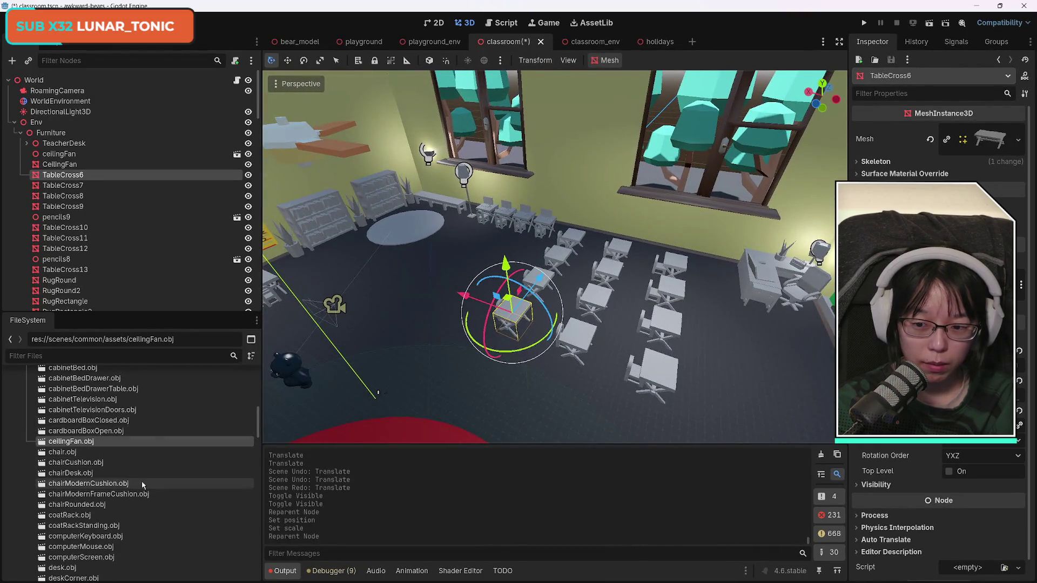
scroll(152, 485, down, 15)
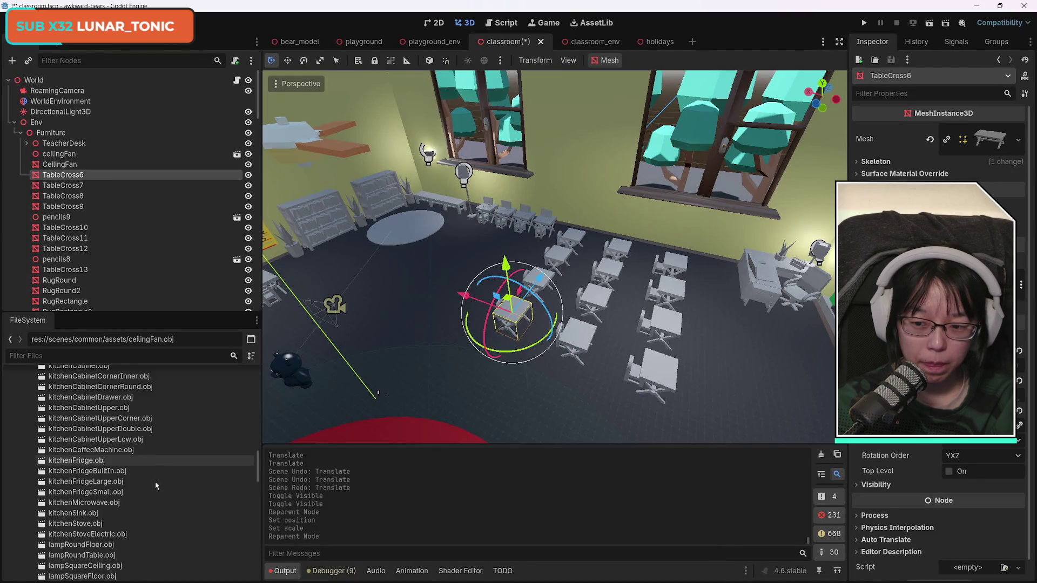
scroll(156, 486, down, 15)
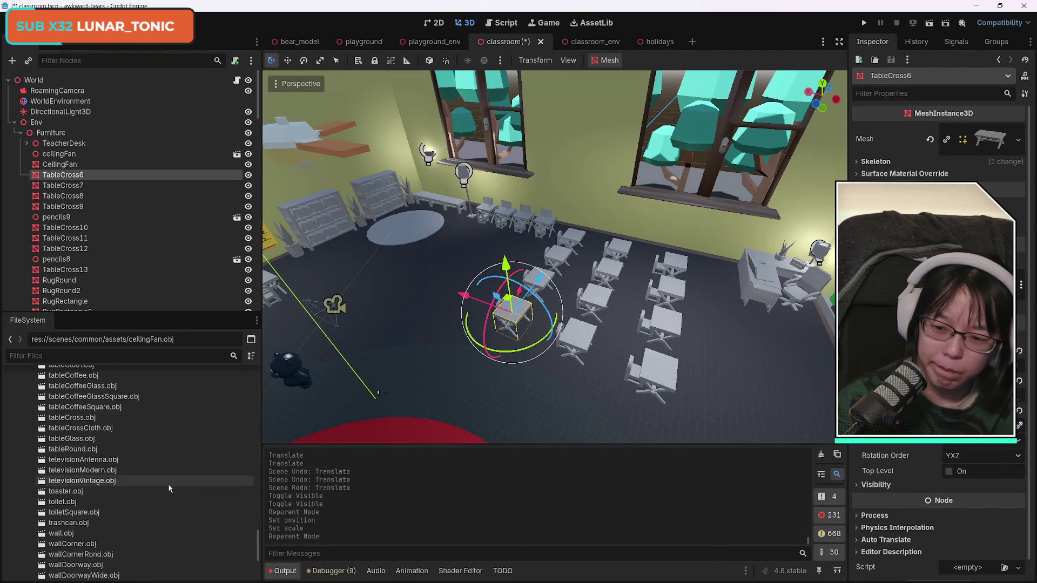
scroll(162, 481, up, 5)
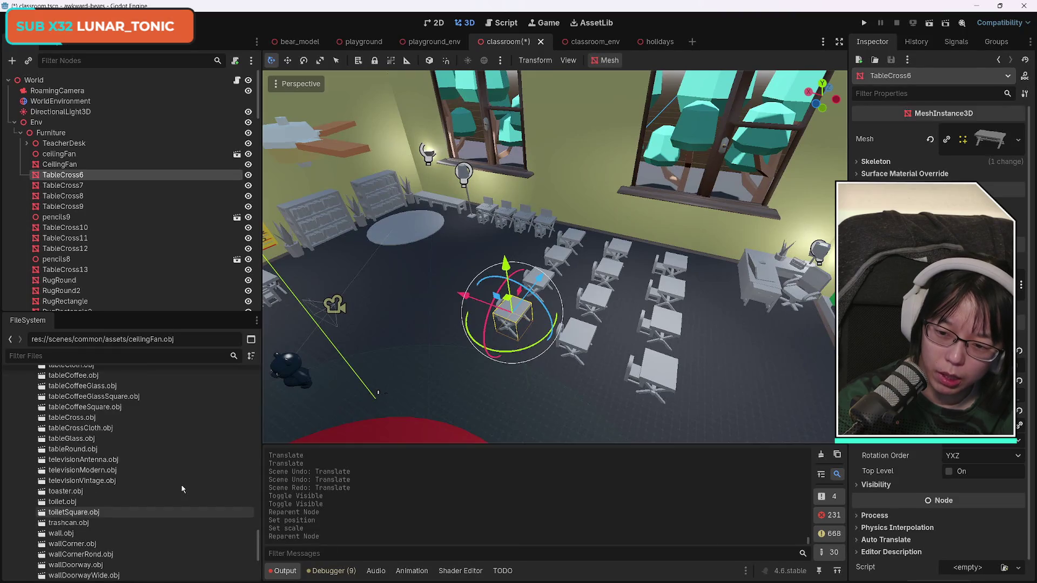
click(85, 418)
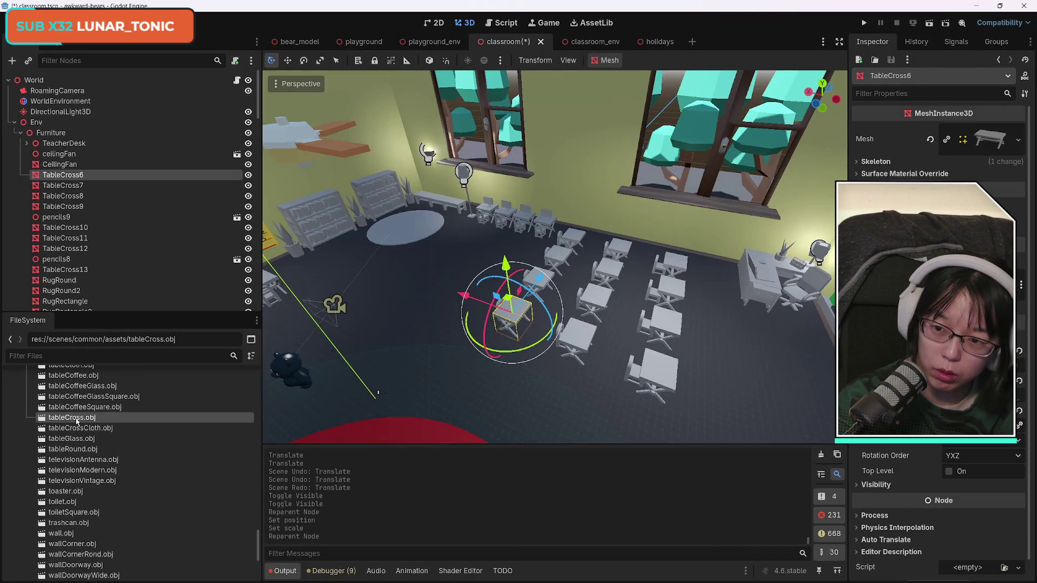
mouse_move(84, 423)
mouse_down()
mouse_move(97, 183)
mouse_move(84, 172)
mouse_up()
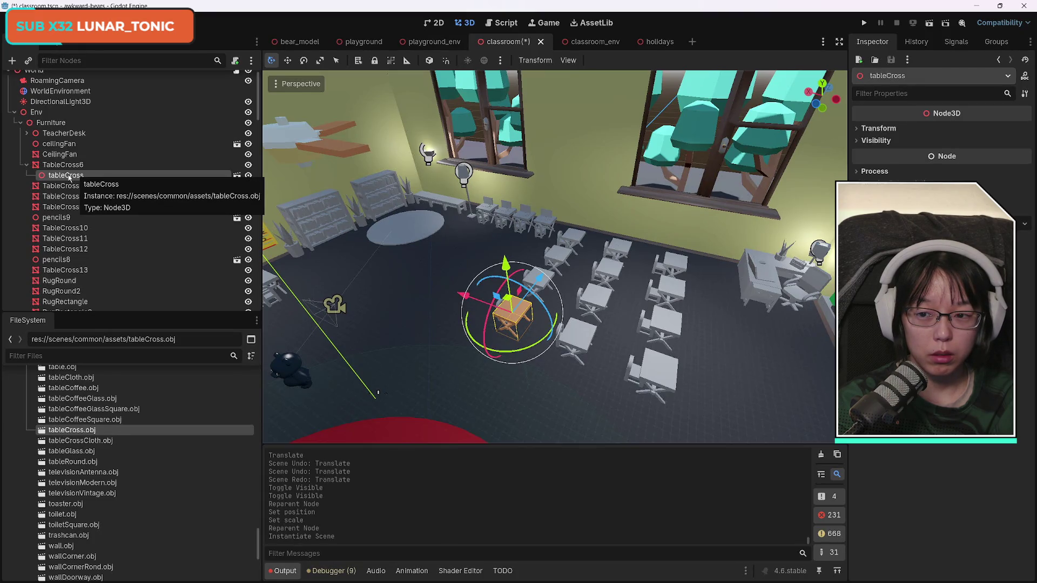
drag(69, 177, 77, 160)
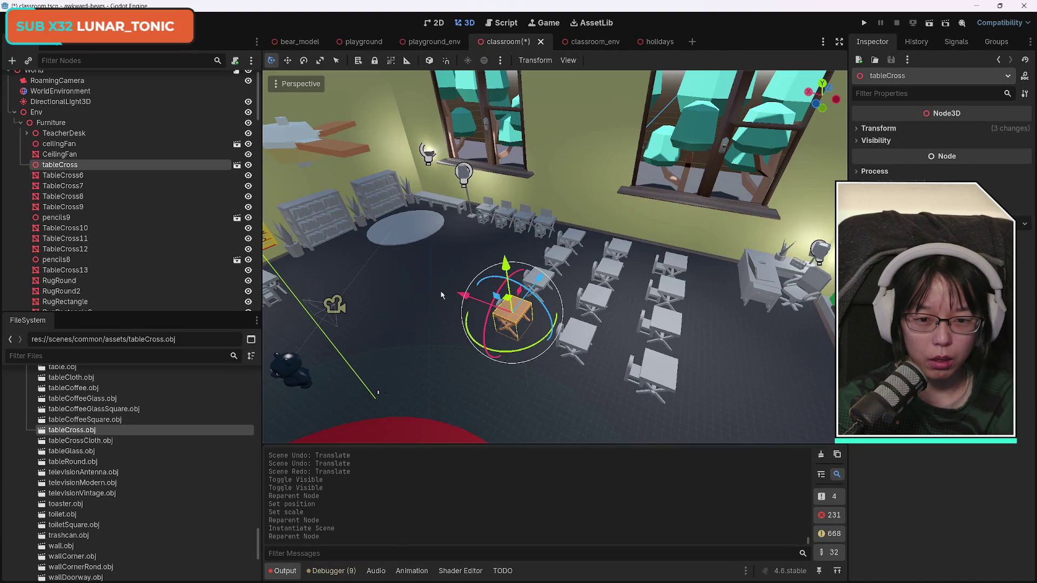
- Fly around the classroom to check the new tableCross standing among the student desks
key(w)
key(a)
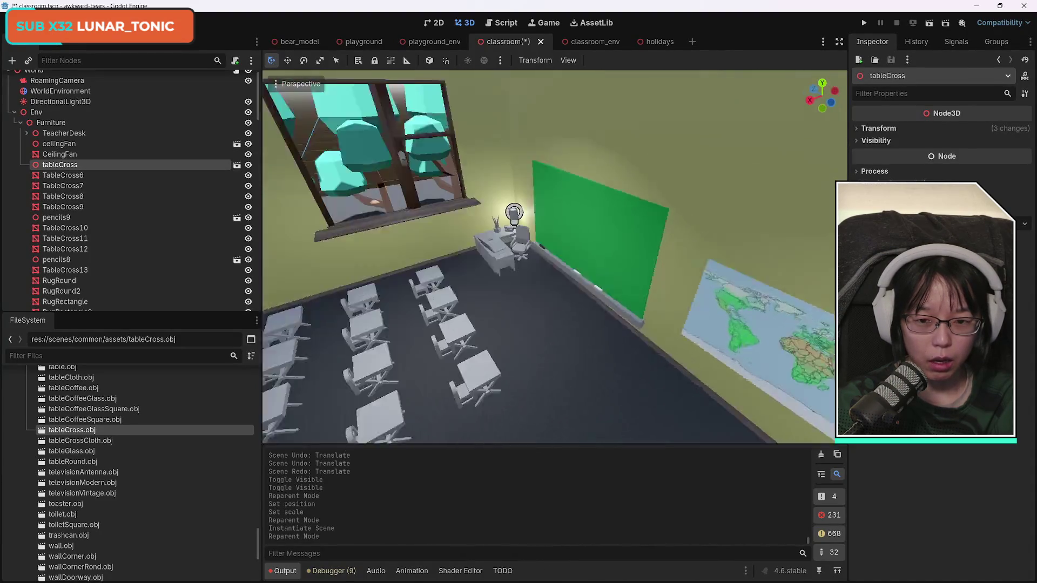
key(s)
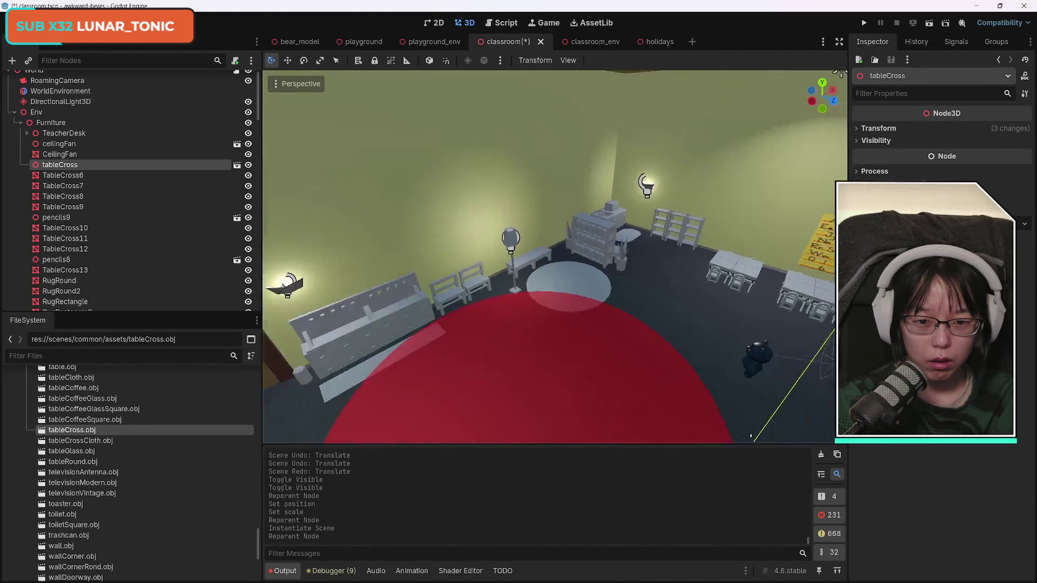
key(f)
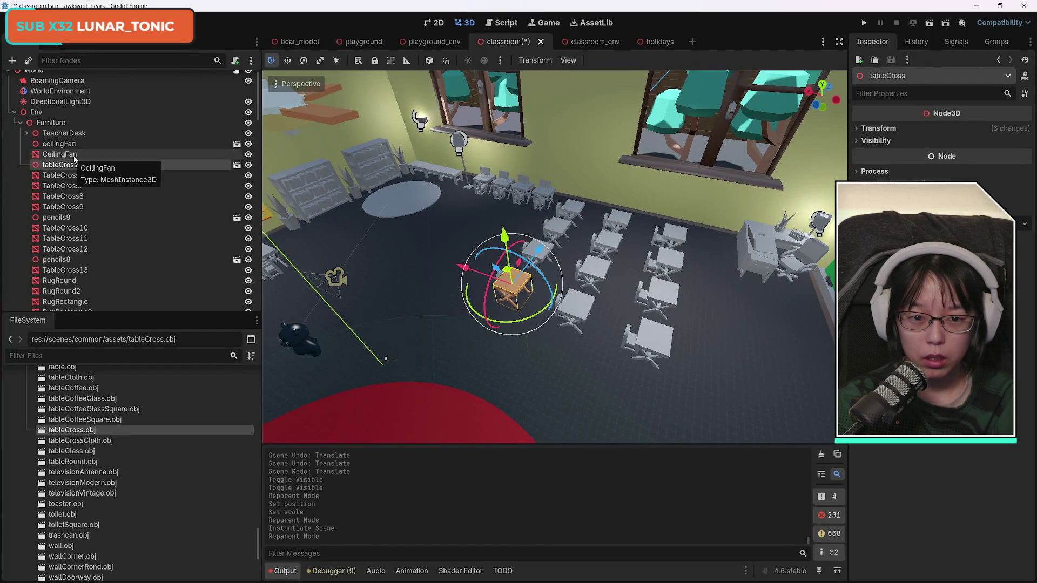
key(s)
key(f)
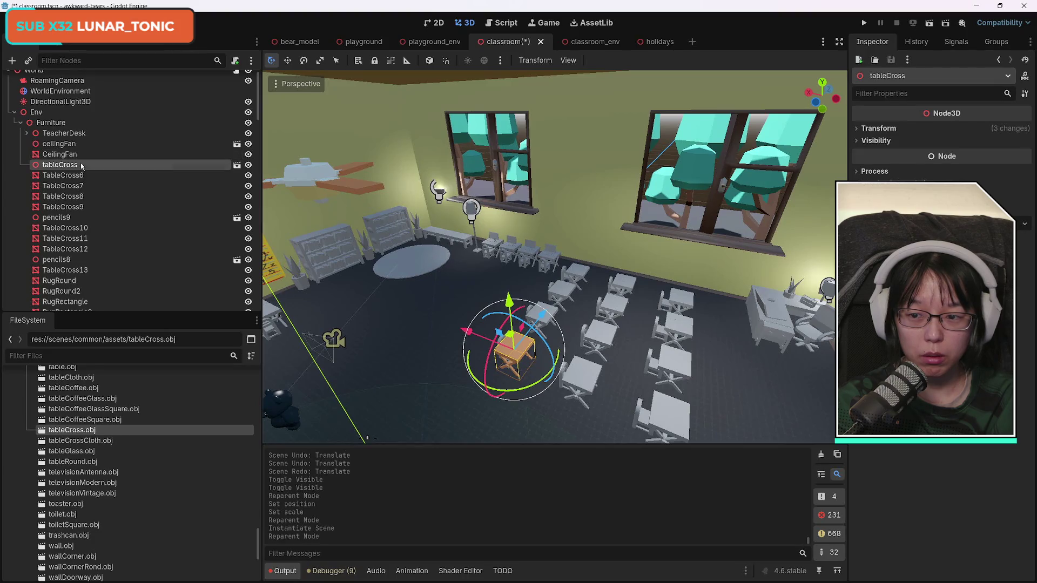
- Compare both fans, then delete the grey CeilingFan placeholder
click(50, 155)
key(f)
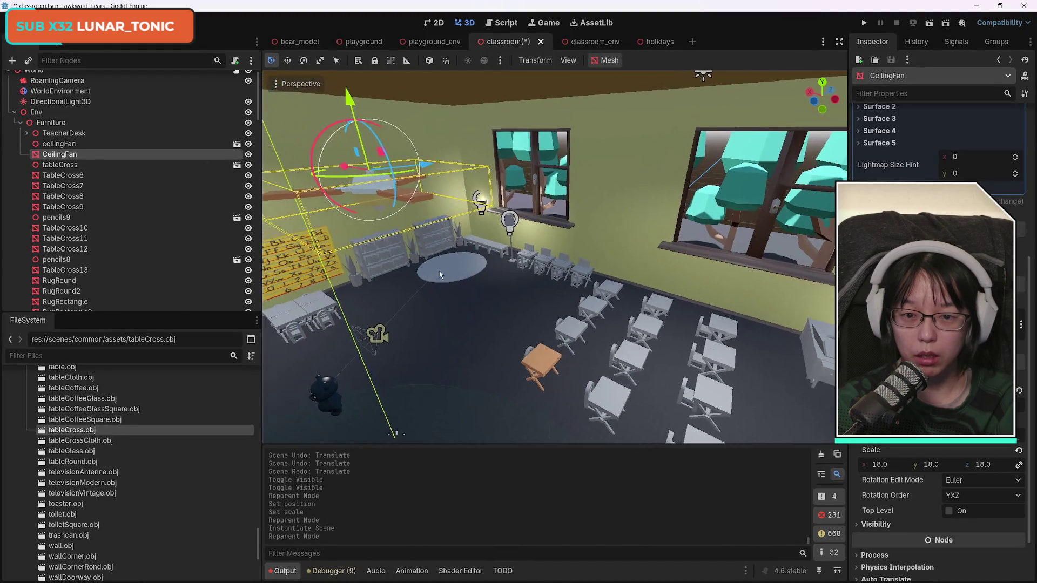
click(248, 144)
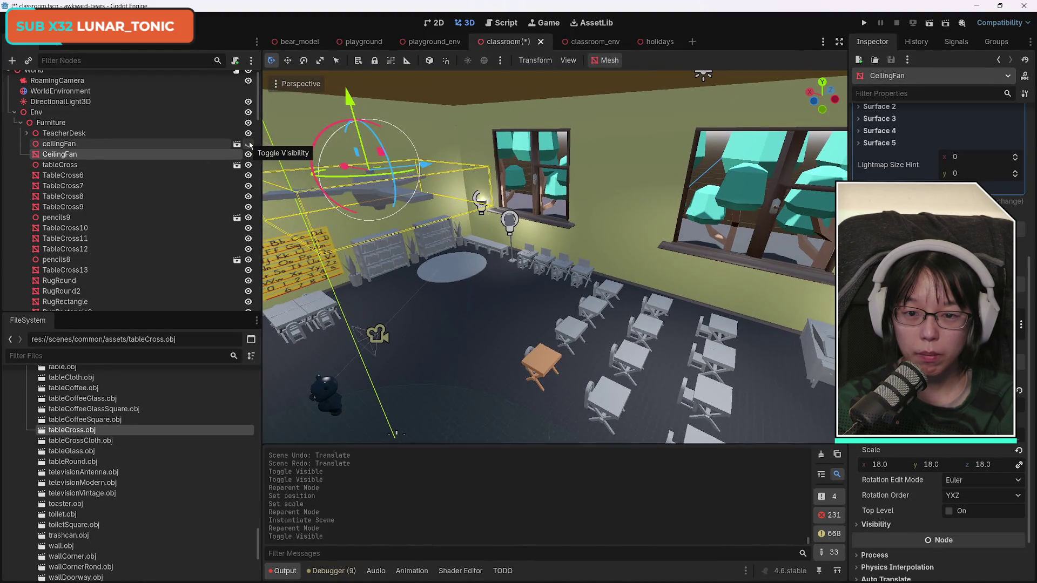
click(248, 145)
click(248, 156)
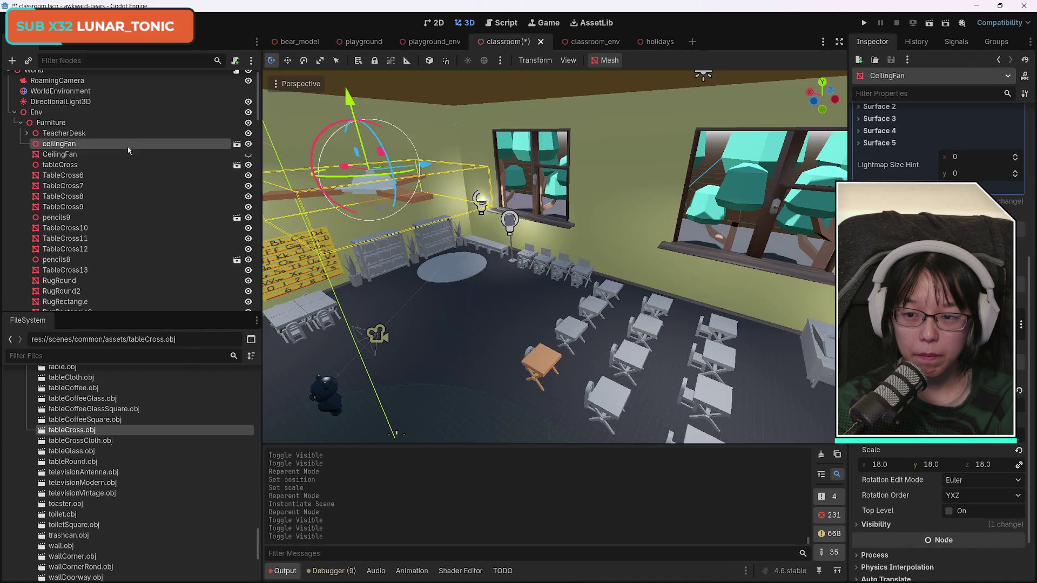
key(Delete)
key(Return)
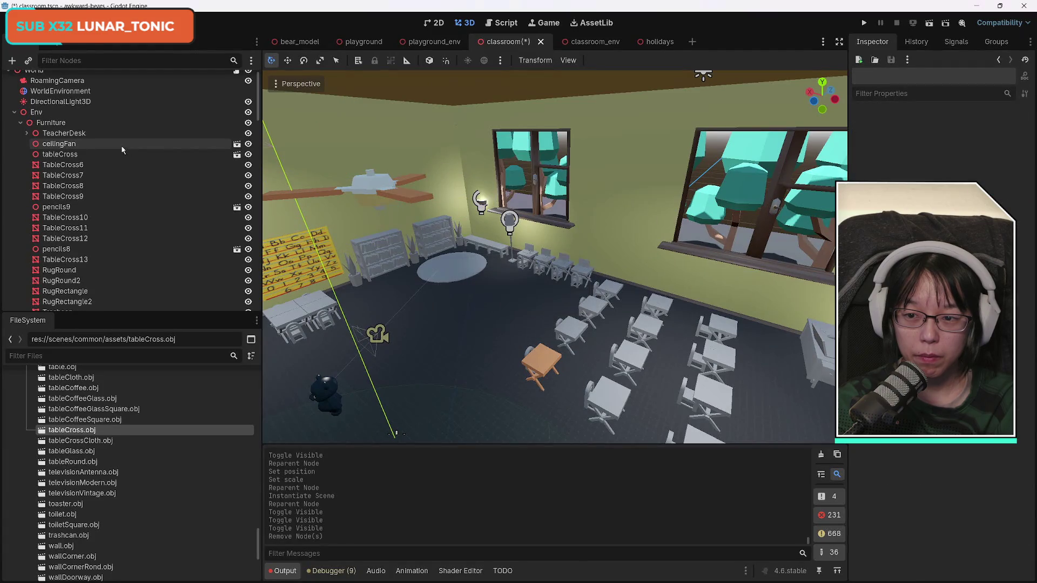
- Hide the new tableCross model and zoom in on the grey TableCross6
click(96, 155)
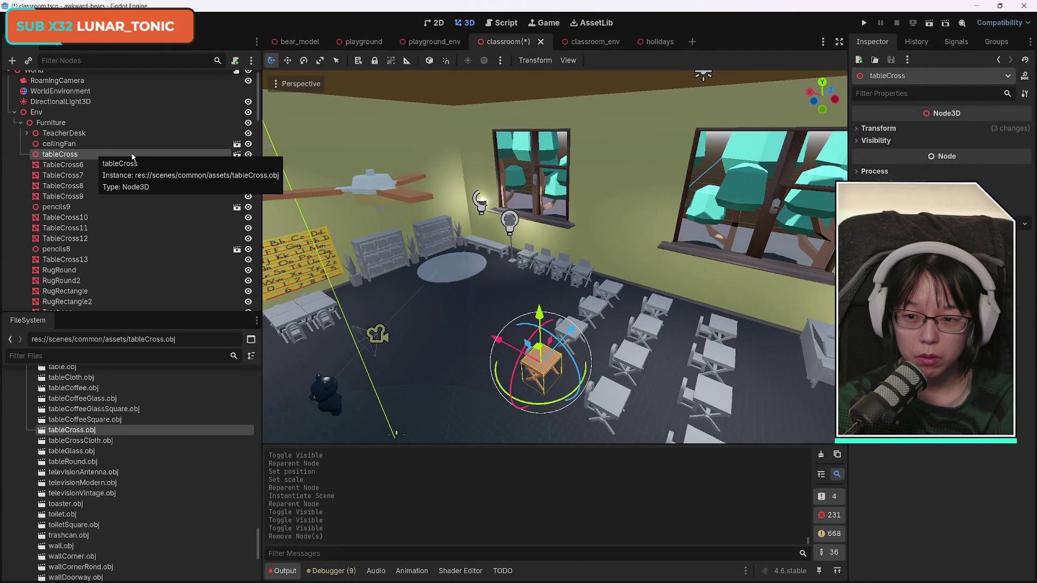
click(248, 155)
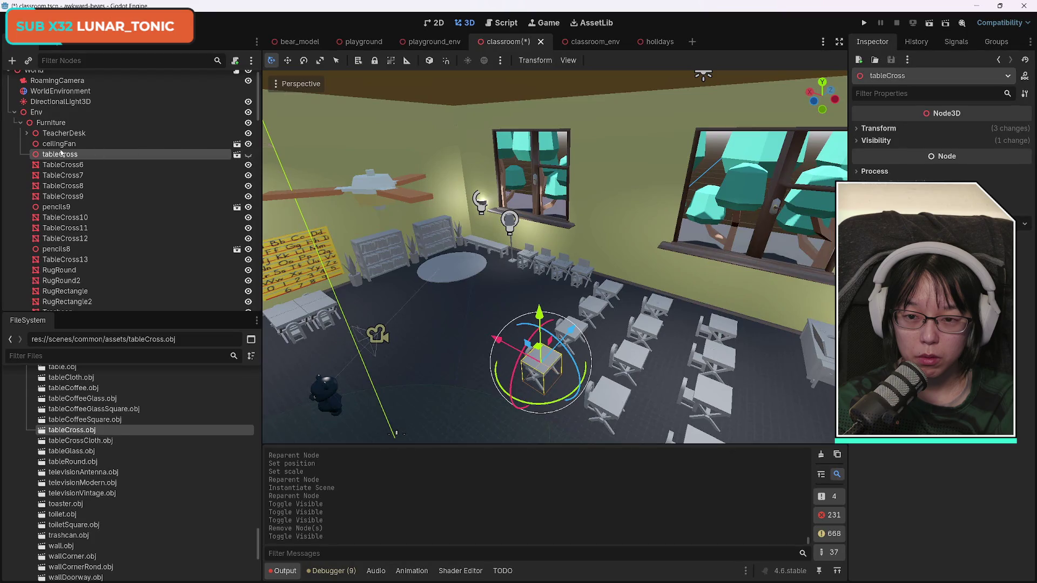
click(62, 166)
double_click(248, 166)
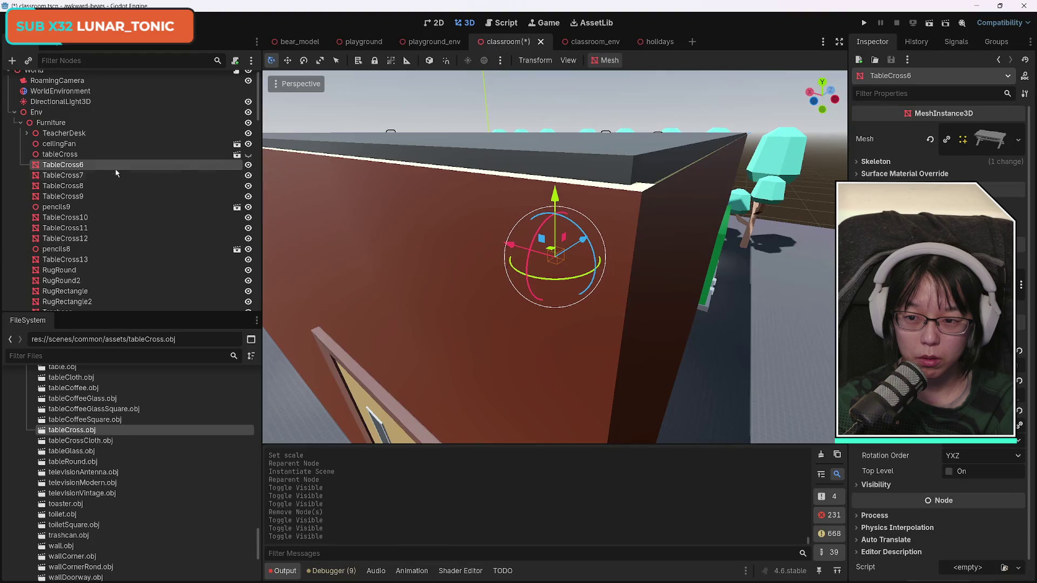
- Delete the grey TableCross6 table and show the textured tableCross again
scroll(456, 281, down, 10)
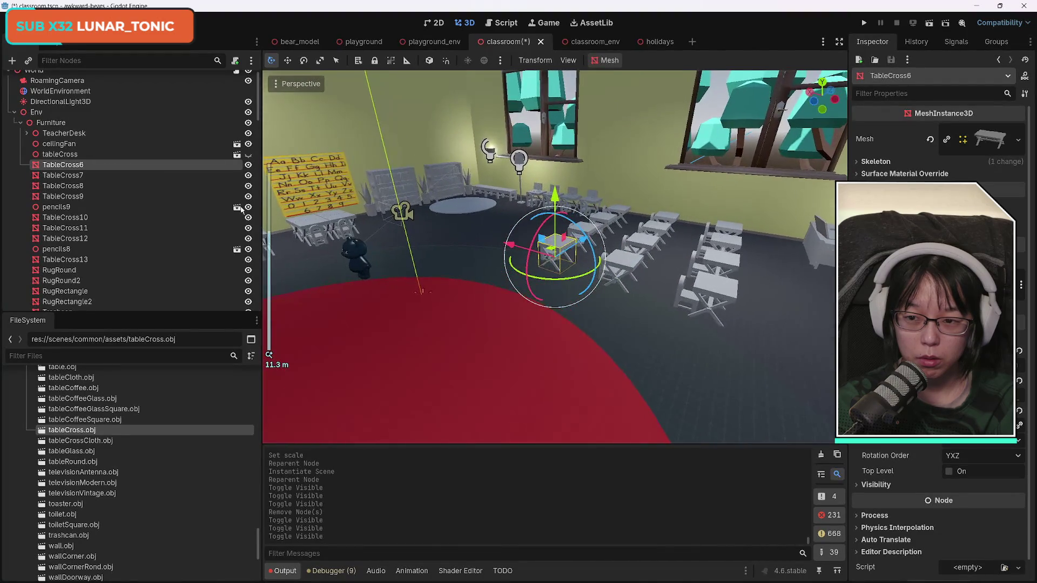
click(64, 155)
click(70, 165)
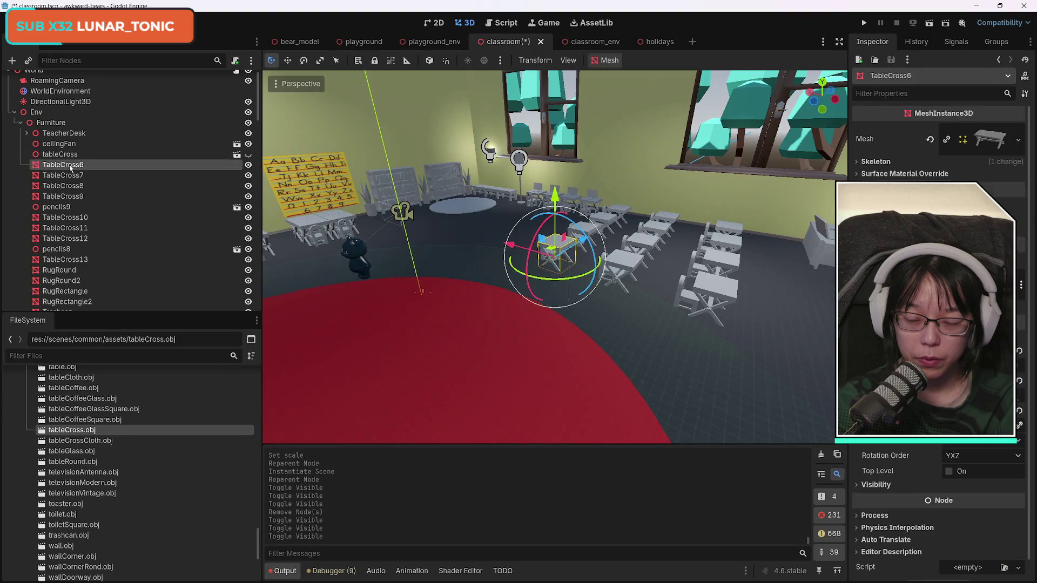
key(Delete)
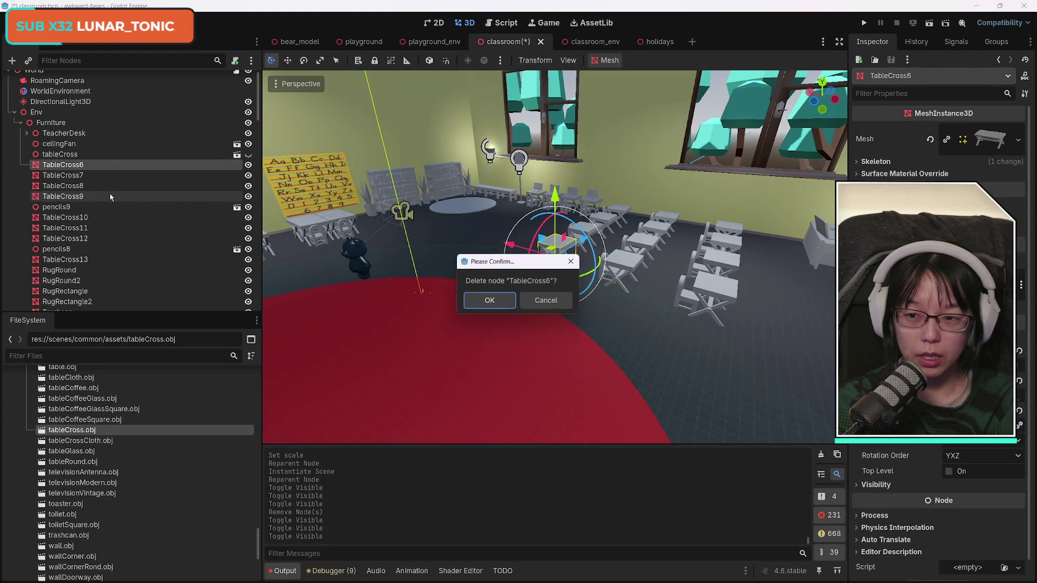
key(Return)
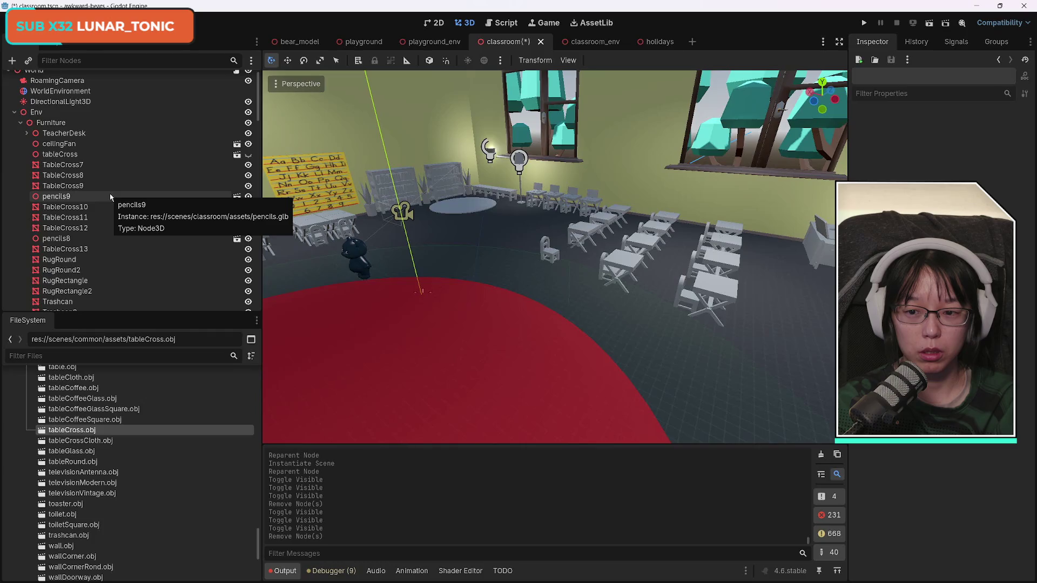
click(71, 167)
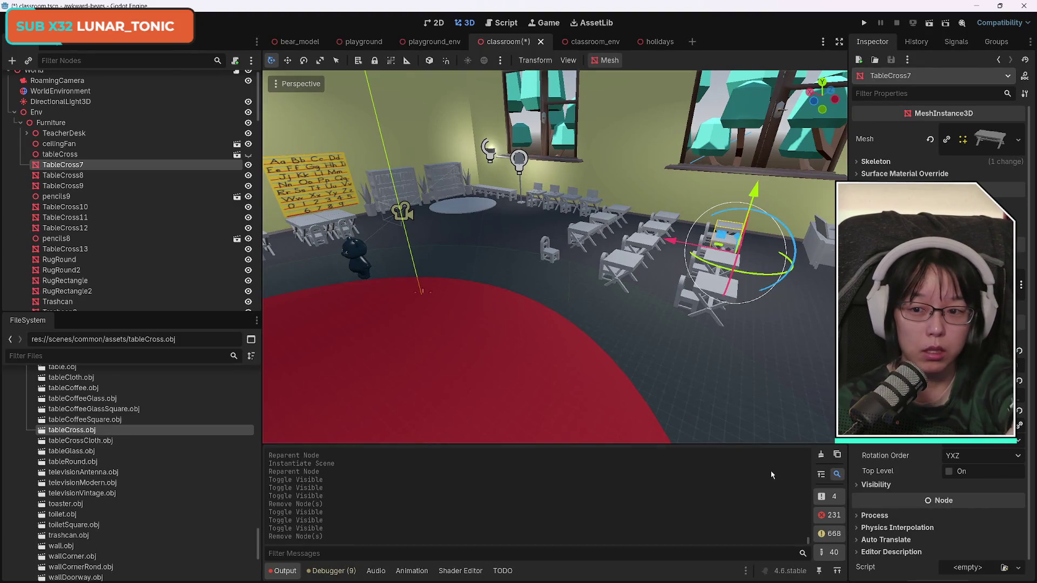
key(ctrl+z)
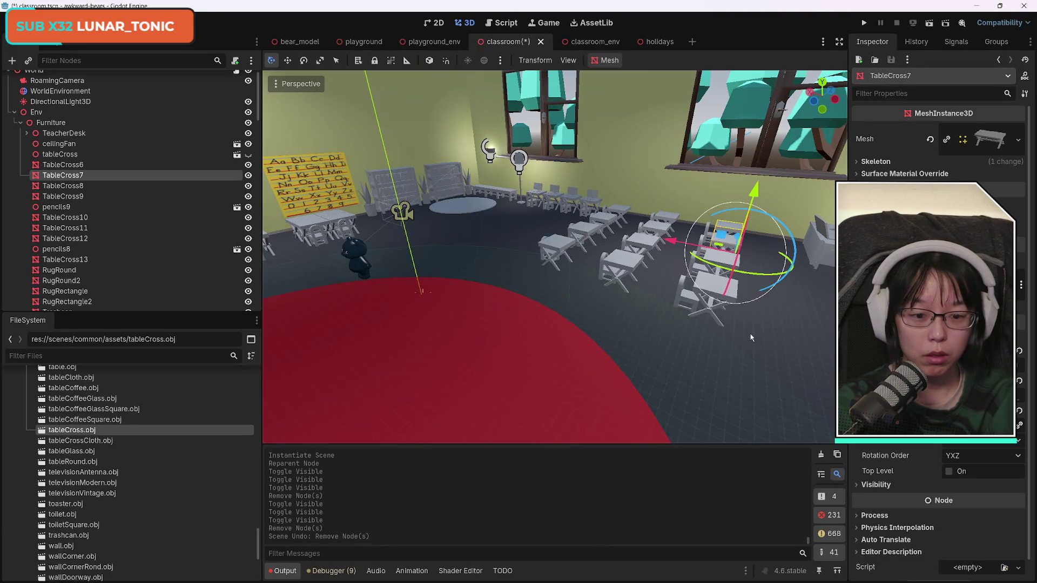
key(ctrl+shift+z)
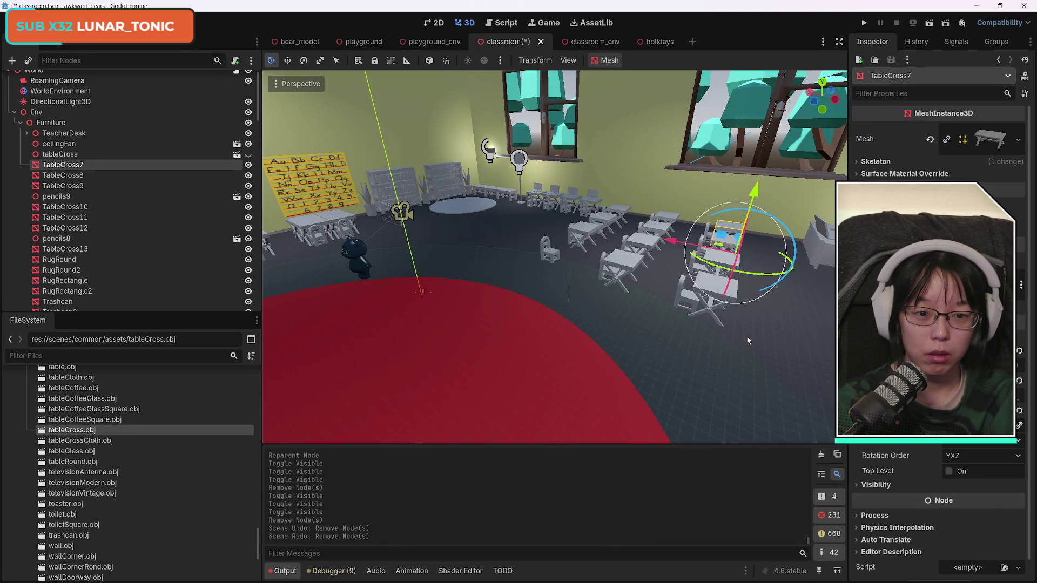
click(248, 155)
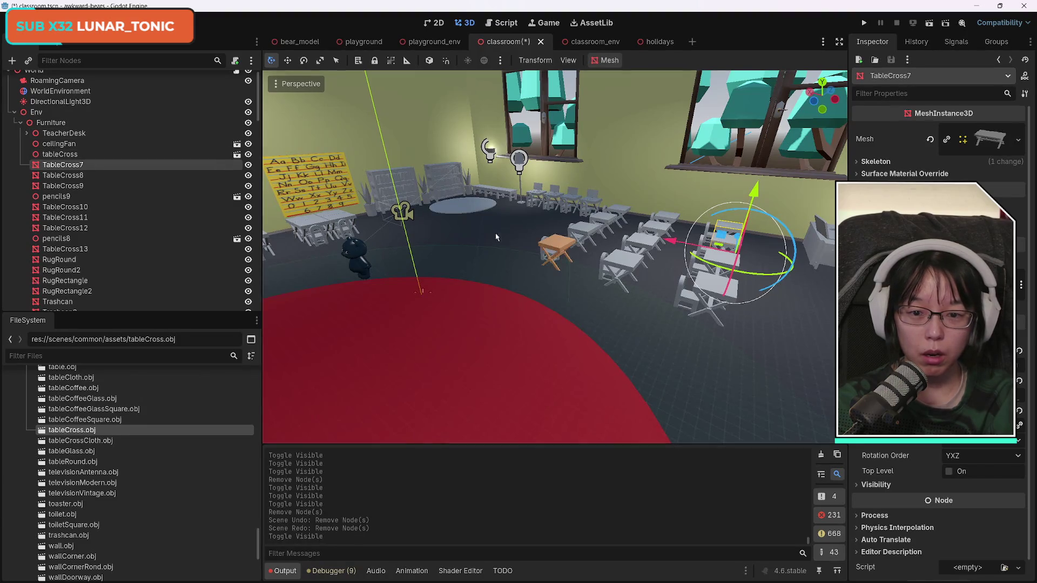
- Move the 3D view in close to the teacher desk and chair by the window
drag(665, 336, 751, 184)
key(w)
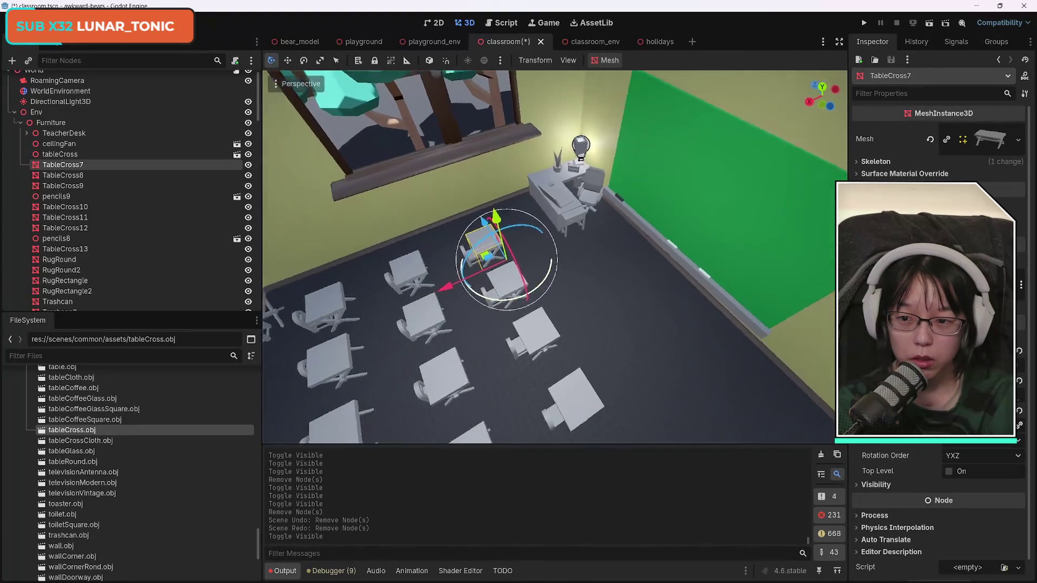
scroll(660, 335, up, 3)
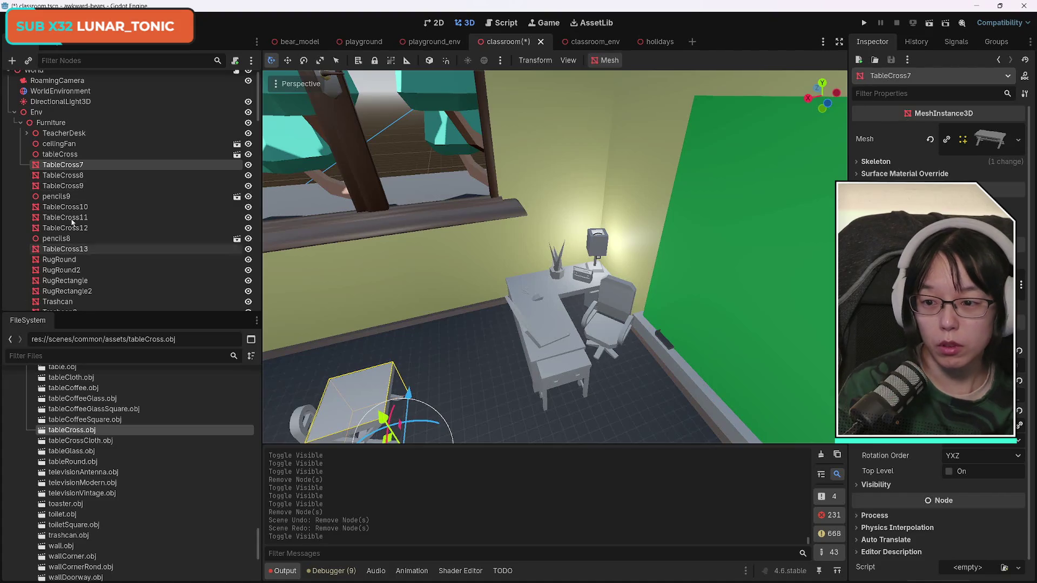
- Expand TeacherDesk and instance deskCorner.obj directly under it
click(27, 133)
click(67, 145)
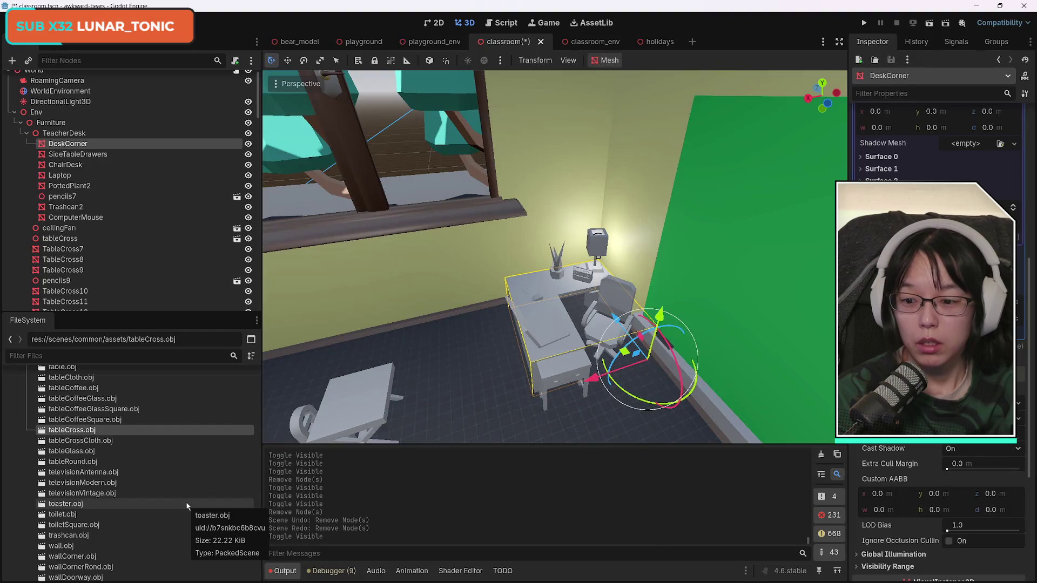
scroll(187, 506, up, 5)
scroll(187, 507, up, 10)
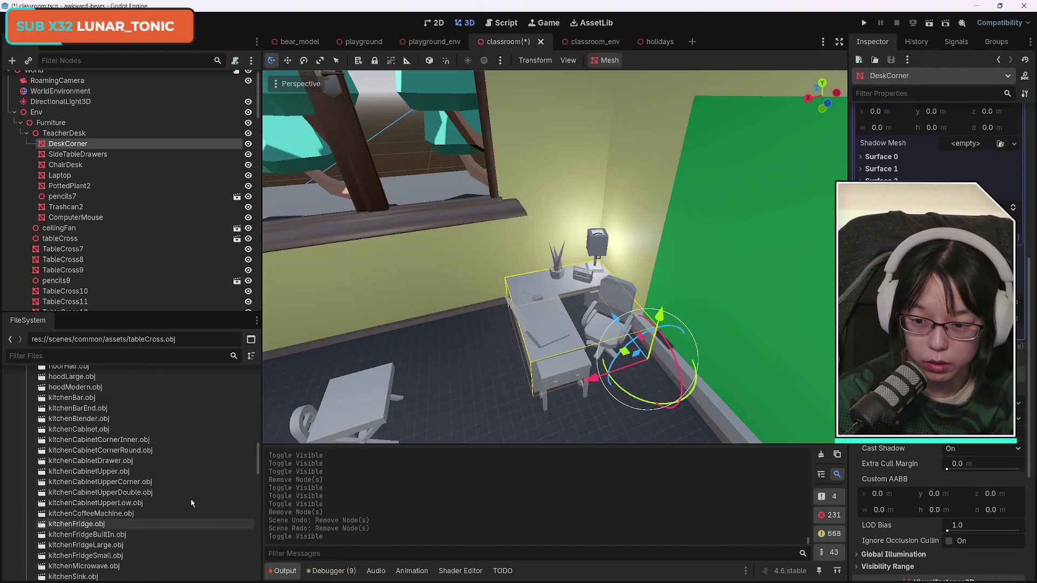
scroll(190, 501, up, 7)
scroll(187, 484, up, 4)
scroll(190, 485, down, 5)
click(91, 413)
mouse_move(79, 416)
mouse_down()
mouse_move(124, 142)
mouse_move(89, 112)
mouse_up()
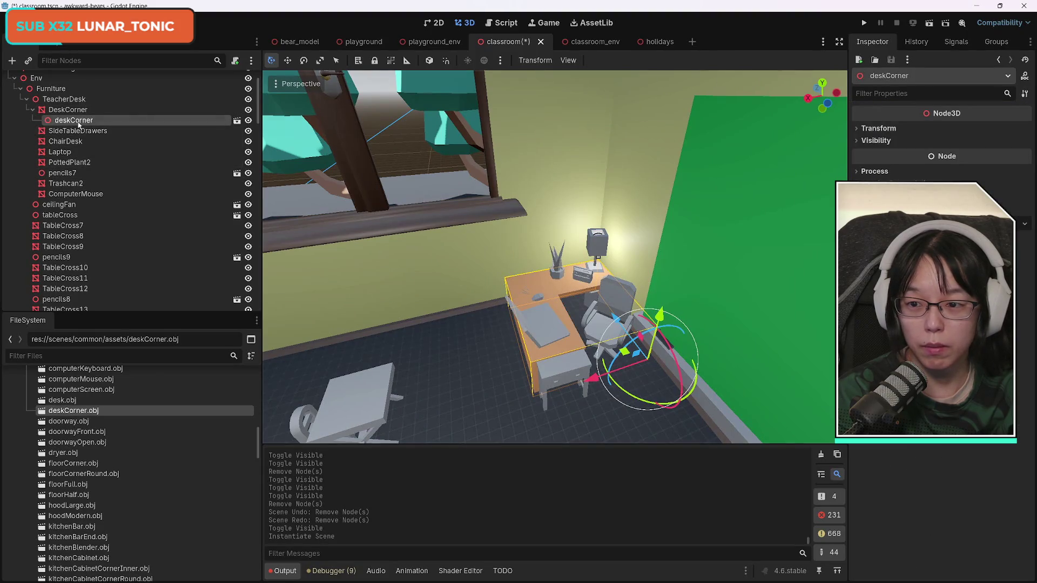
drag(85, 109, 85, 109)
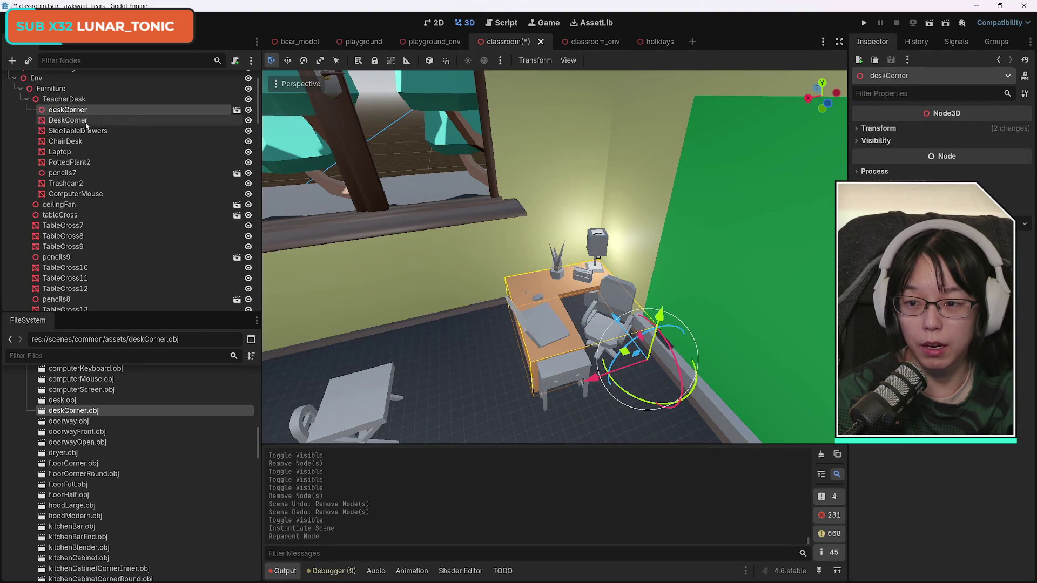
- Delete the grey DeskCorner placeholder from TeacherDesk
click(84, 121)
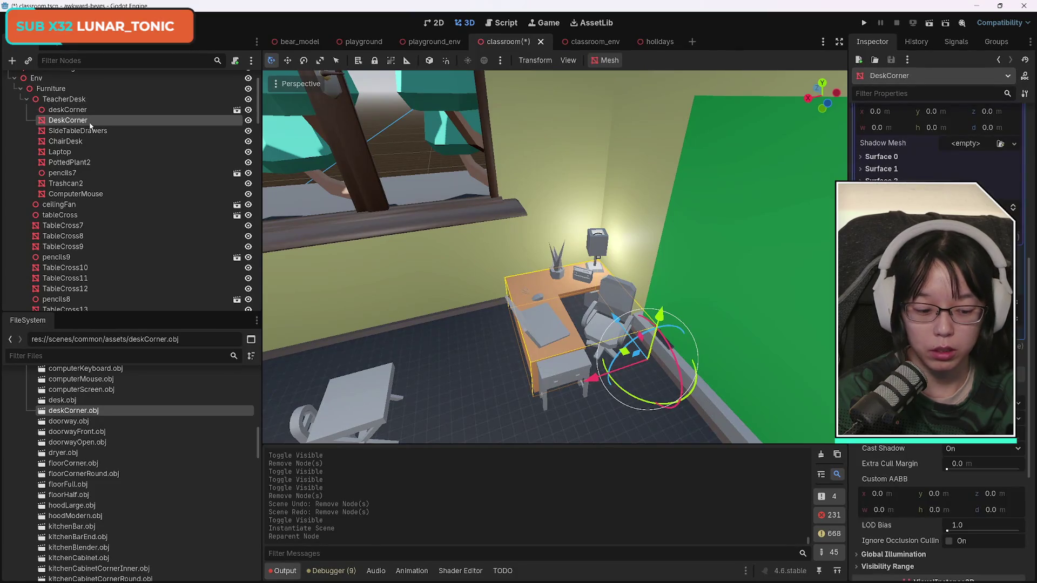
key(Delete)
key(Return)
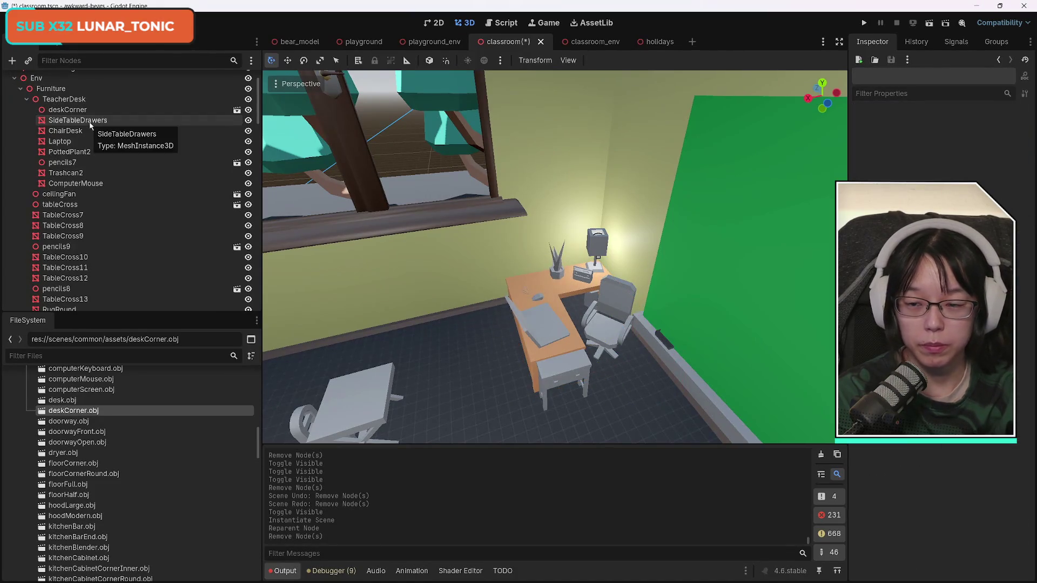
click(88, 119)
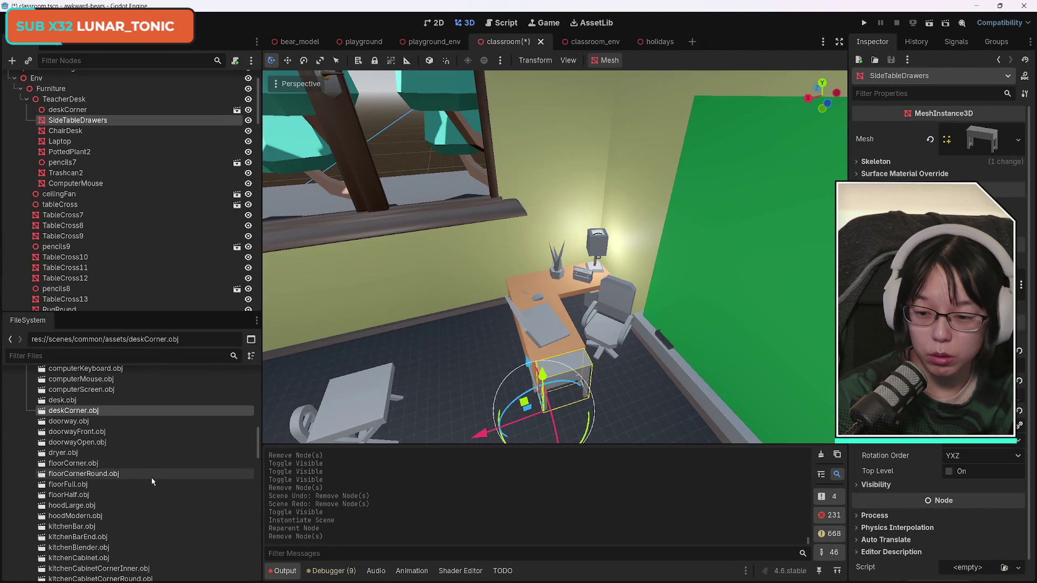
- Add sideTableDrawers.obj under TeacherDesk and delete the grey SideTableDrawers placeholder
scroll(154, 480, down, 5)
scroll(158, 489, down, 15)
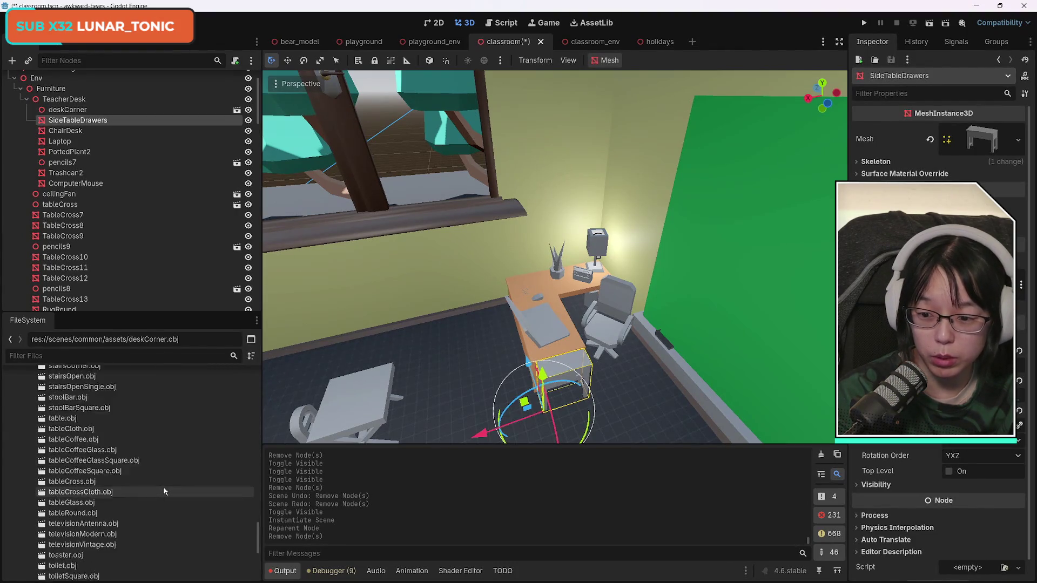
scroll(165, 492, up, 6)
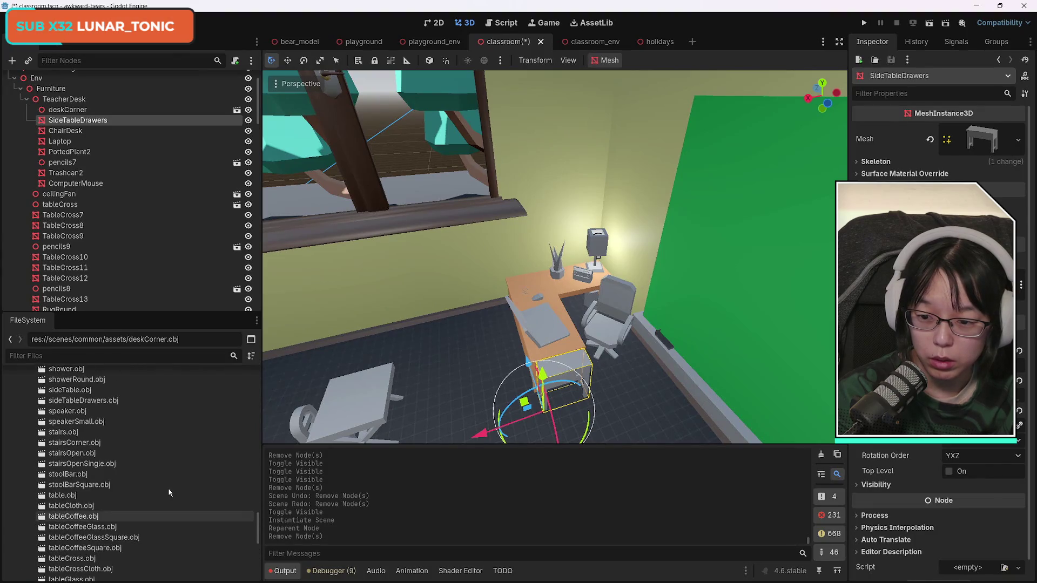
scroll(151, 469, up, 2)
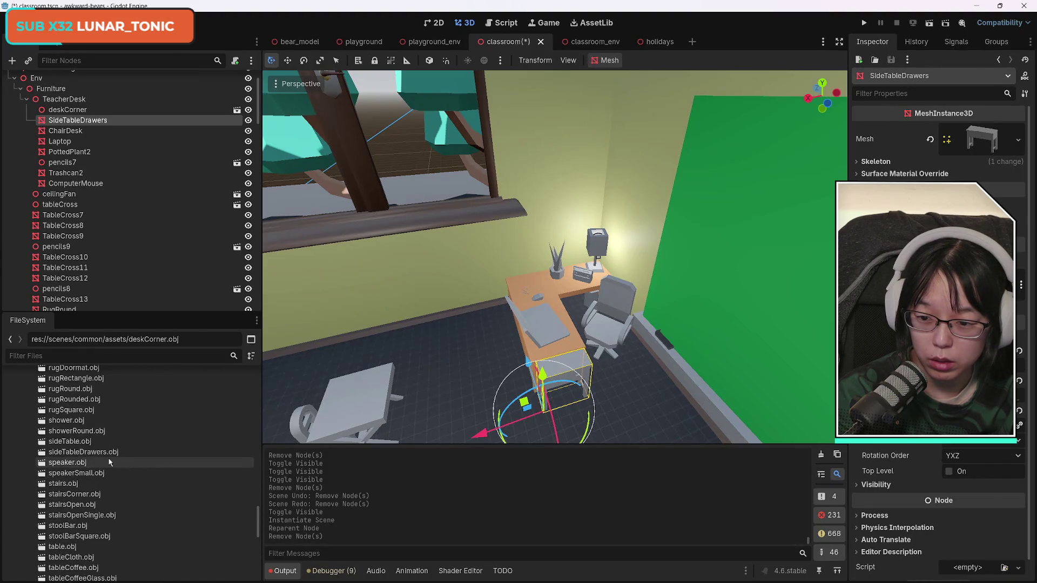
click(87, 452)
mouse_move(103, 455)
mouse_down()
mouse_move(108, 194)
mouse_move(95, 110)
mouse_up()
click(97, 124)
key(Delete)
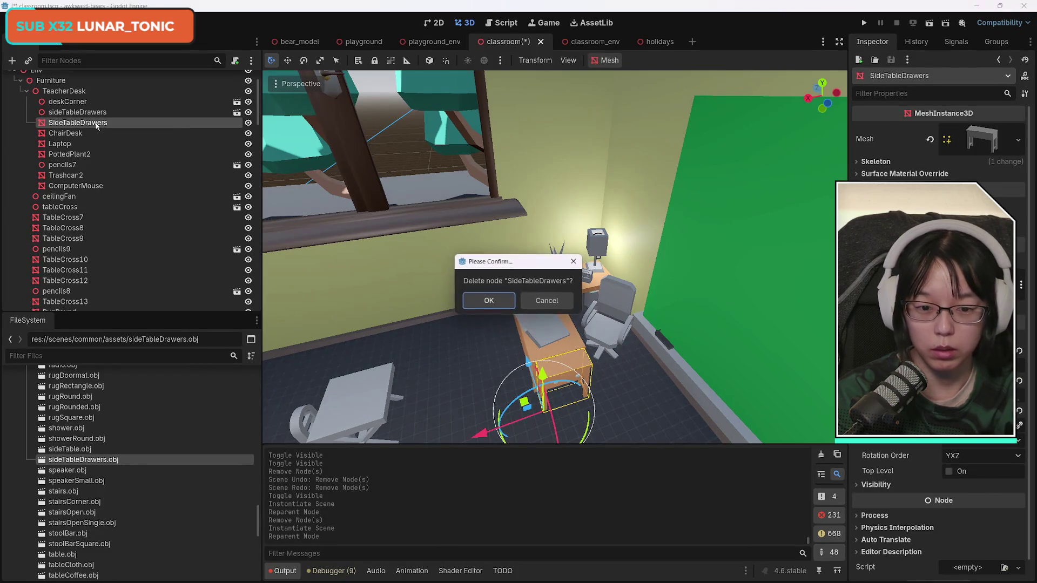
key(Return)
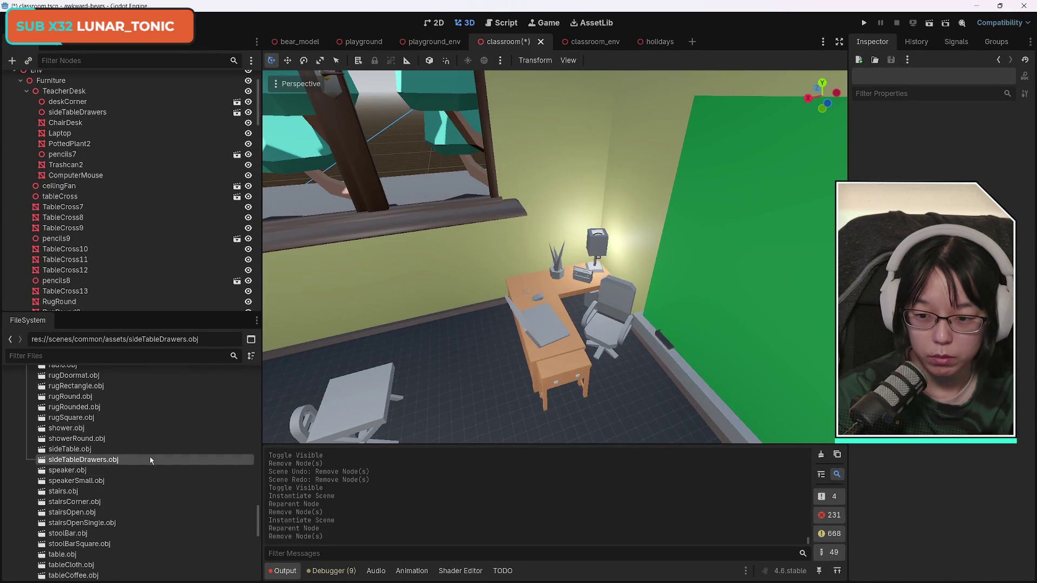
- Add chairDesk.obj under TeacherDesk and delete the grey ChairDesk placeholder
click(97, 125)
scroll(193, 505, up, 10)
scroll(190, 507, up, 10)
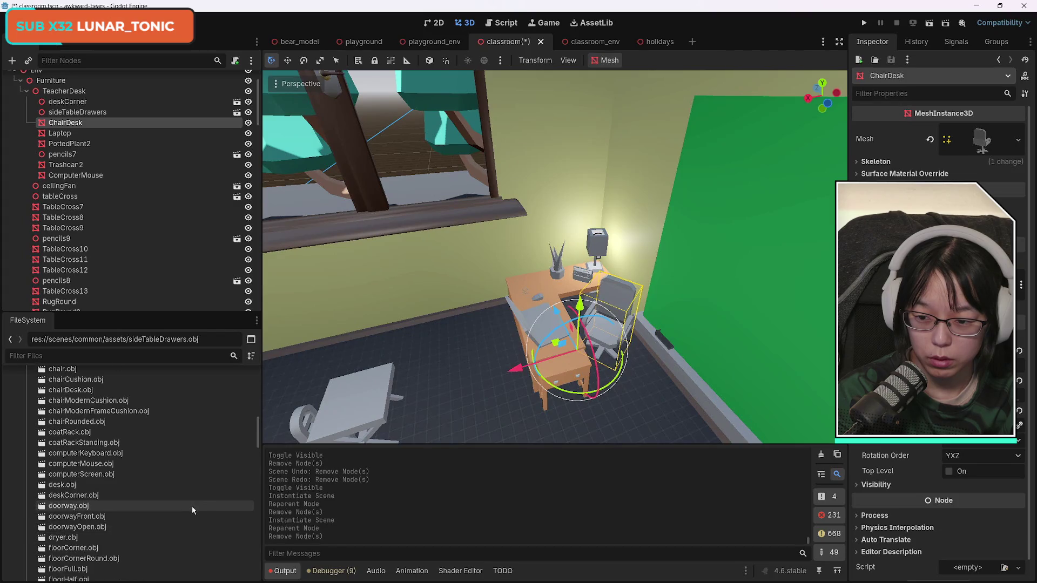
scroll(193, 507, up, 3)
click(77, 443)
mouse_move(76, 443)
mouse_down()
mouse_move(162, 297)
mouse_move(78, 115)
mouse_up()
click(71, 129)
key(Delete)
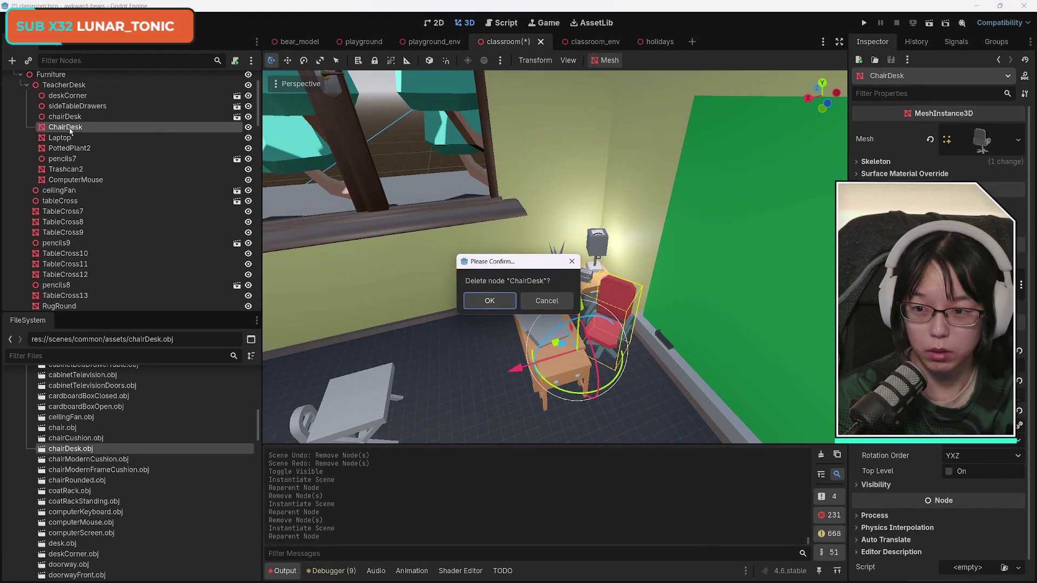
key(Return)
- Add laptop.obj under TeacherDesk and delete the grey Laptop placeholder
click(71, 130)
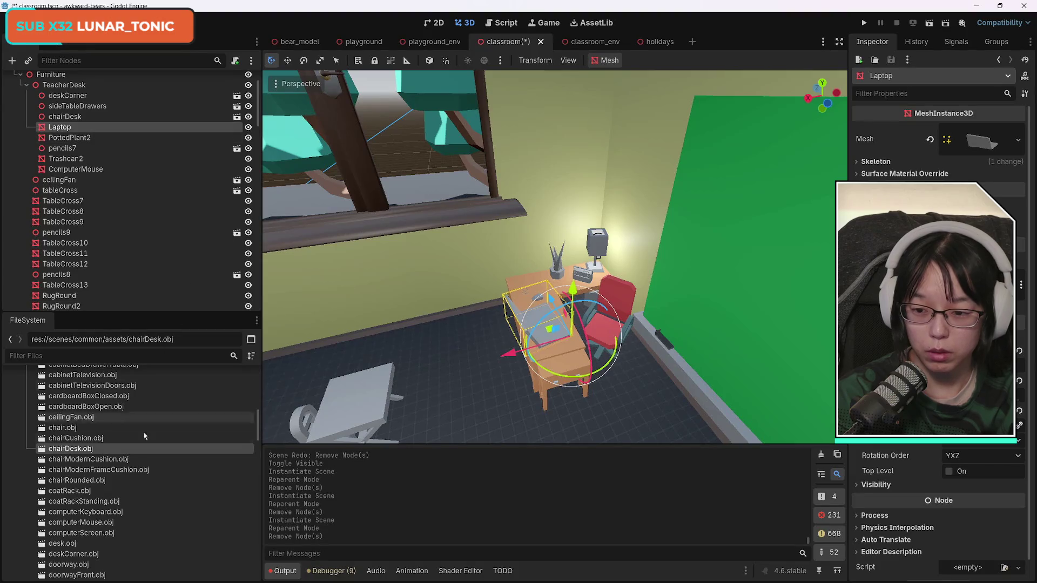
scroll(162, 502, down, 5)
scroll(165, 510, down, 8)
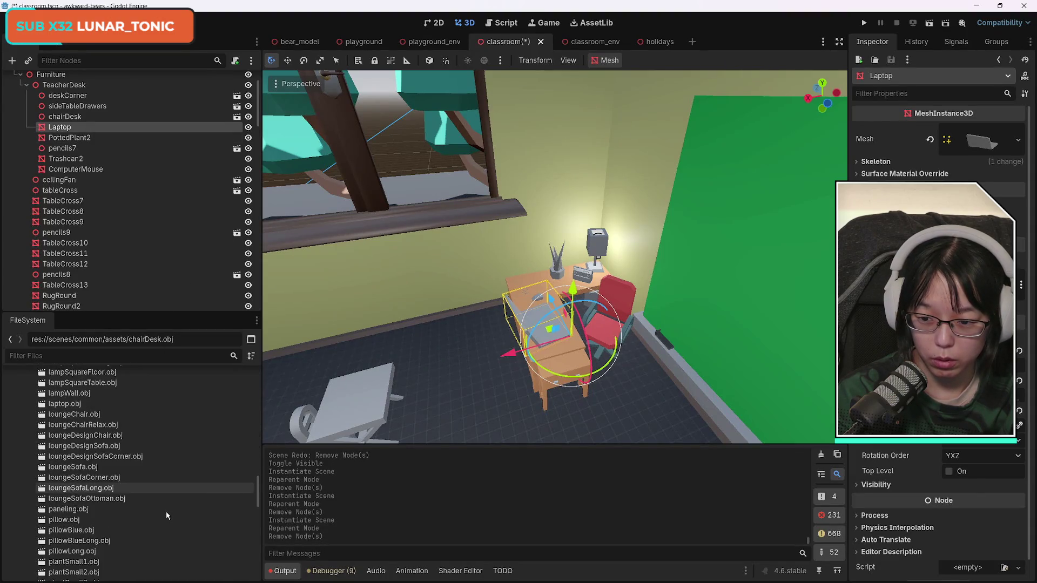
mouse_move(68, 457)
mouse_down()
mouse_move(82, 142)
mouse_move(74, 125)
mouse_up()
click(60, 137)
key(Delete)
key(Return)
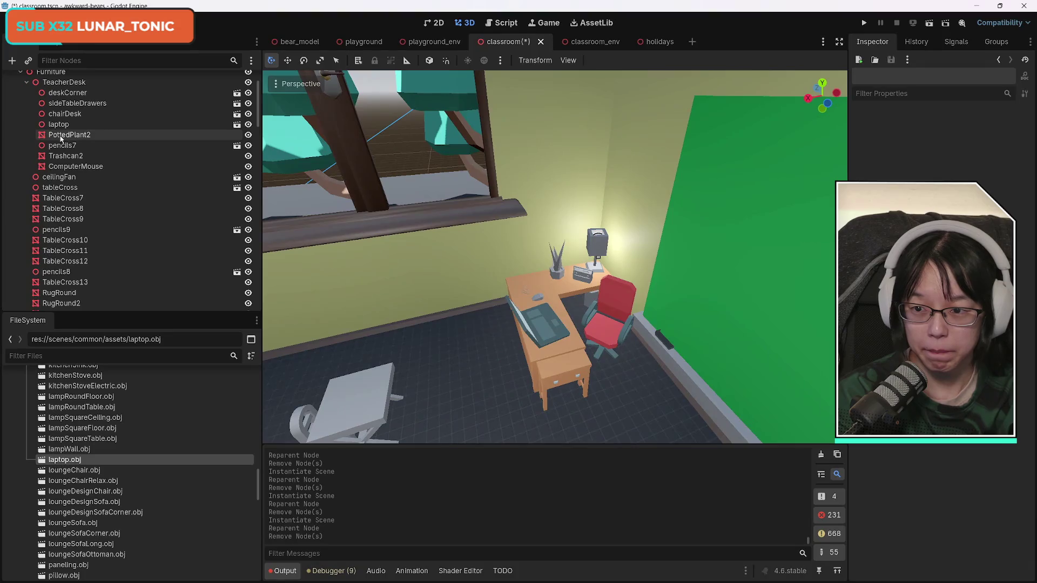
- Add pottedPlant.obj under TeacherDesk and delete the grey PottedPlant2 placeholder
scroll(183, 533, down, 3)
scroll(183, 532, down, 3)
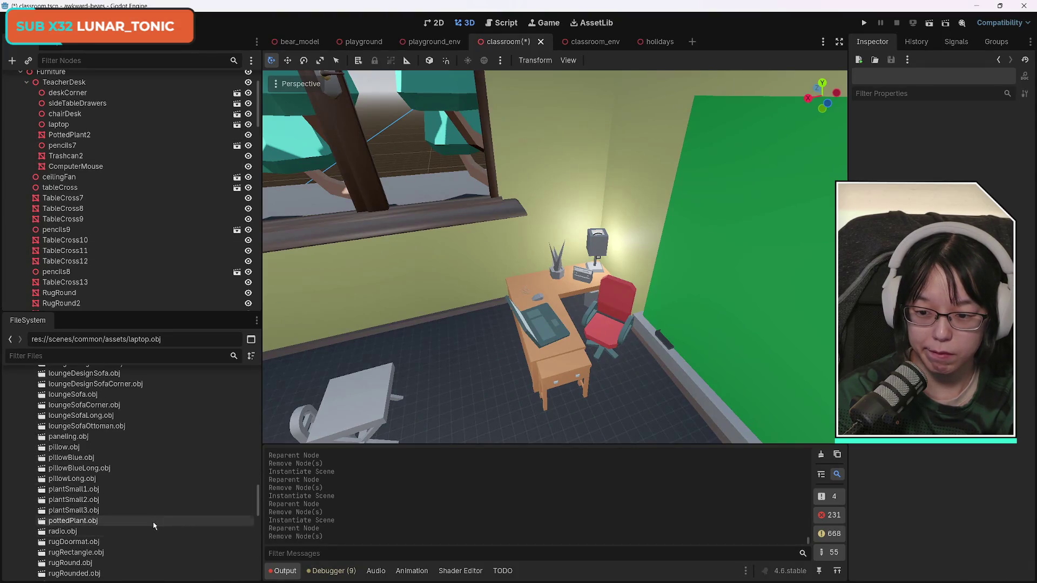
click(94, 497)
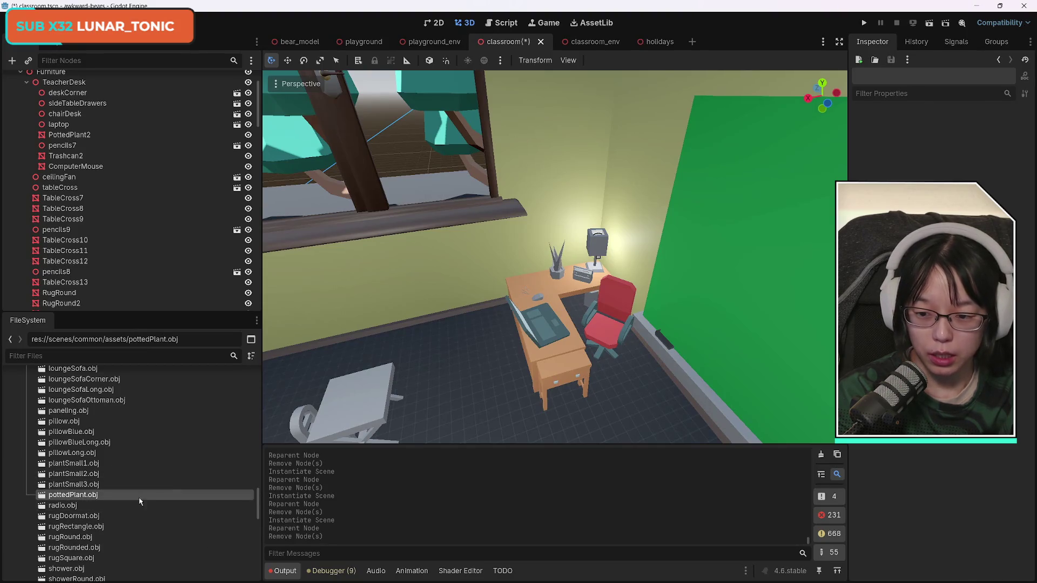
click(75, 475)
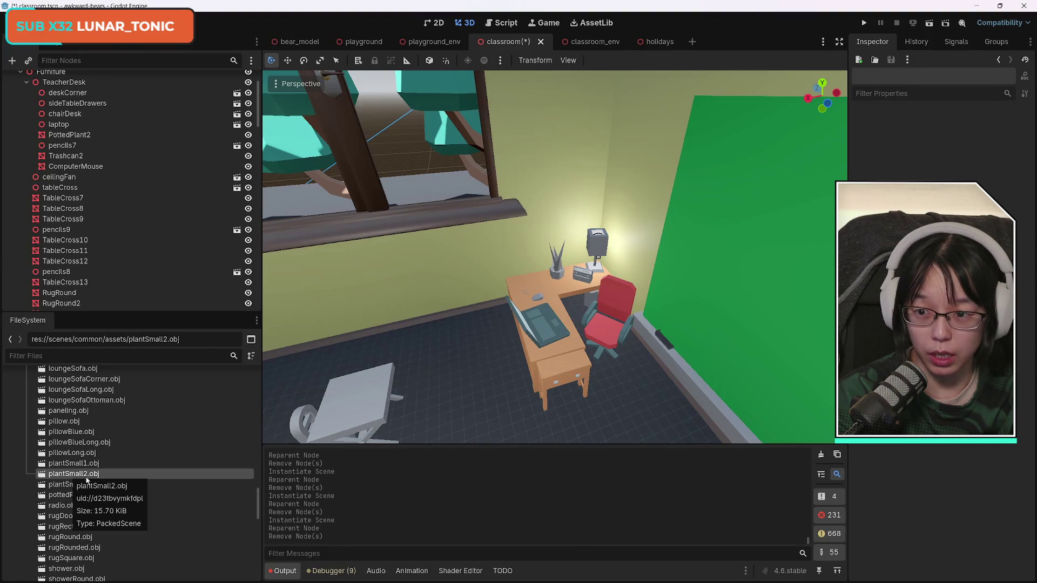
mouse_move(73, 495)
mouse_down()
mouse_move(107, 309)
mouse_move(83, 125)
mouse_up()
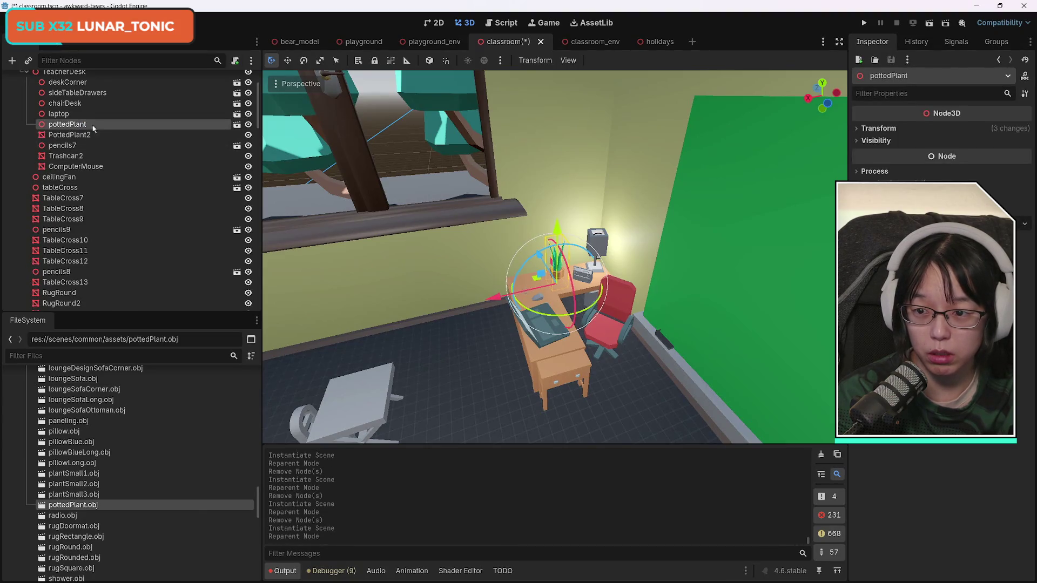
click(76, 136)
key(Delete)
key(Return)
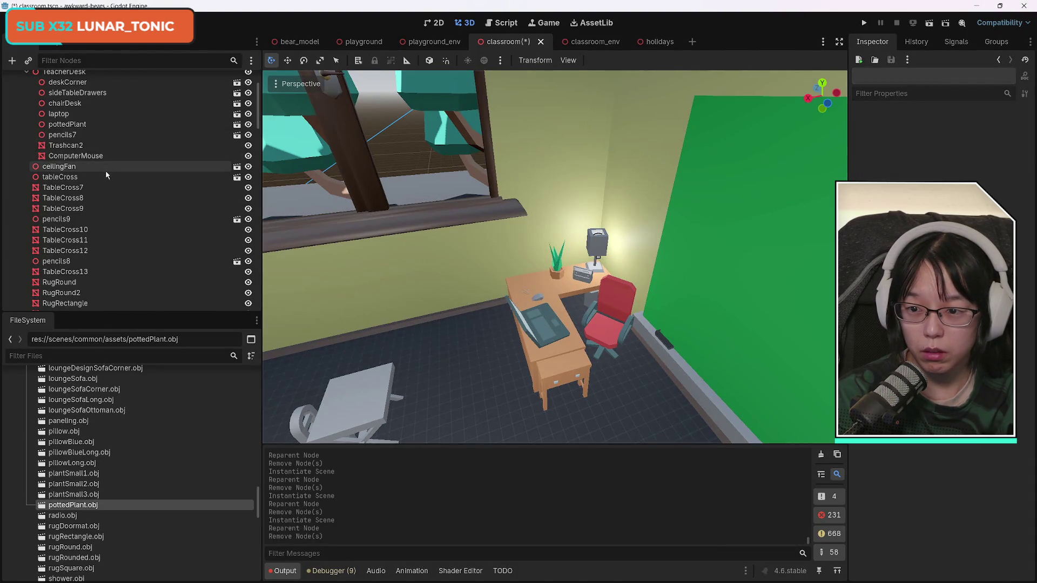
scroll(111, 189, up, 1)
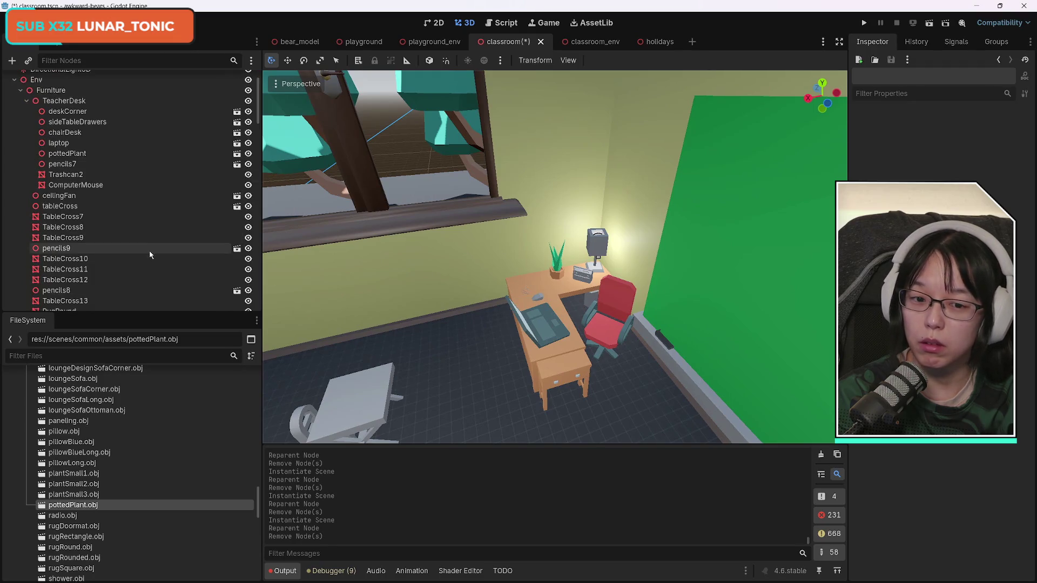
- Frame the pencils on the desk and select the grey Trashcan2 placeholder
click(74, 165)
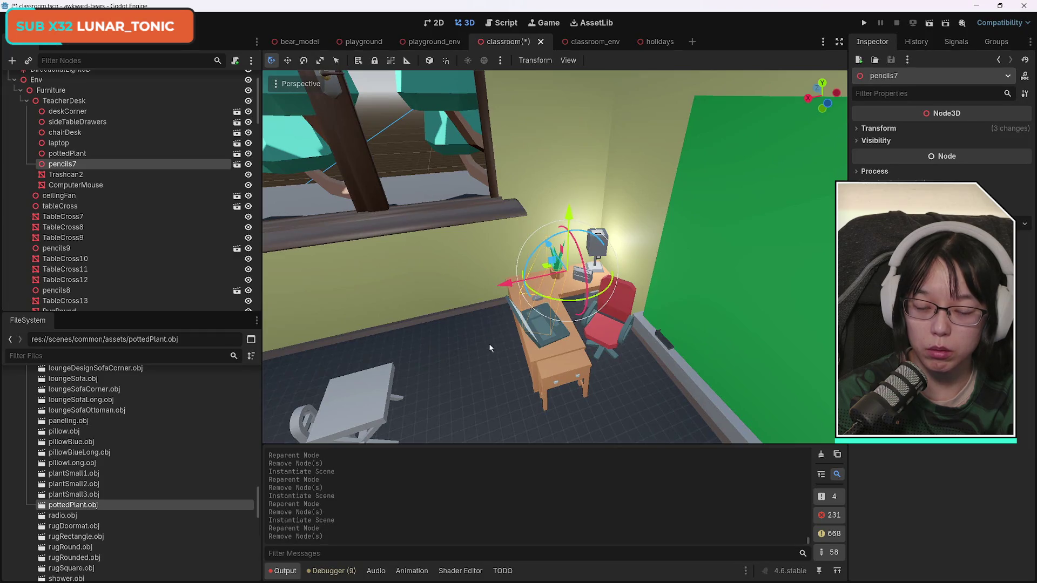
key(f)
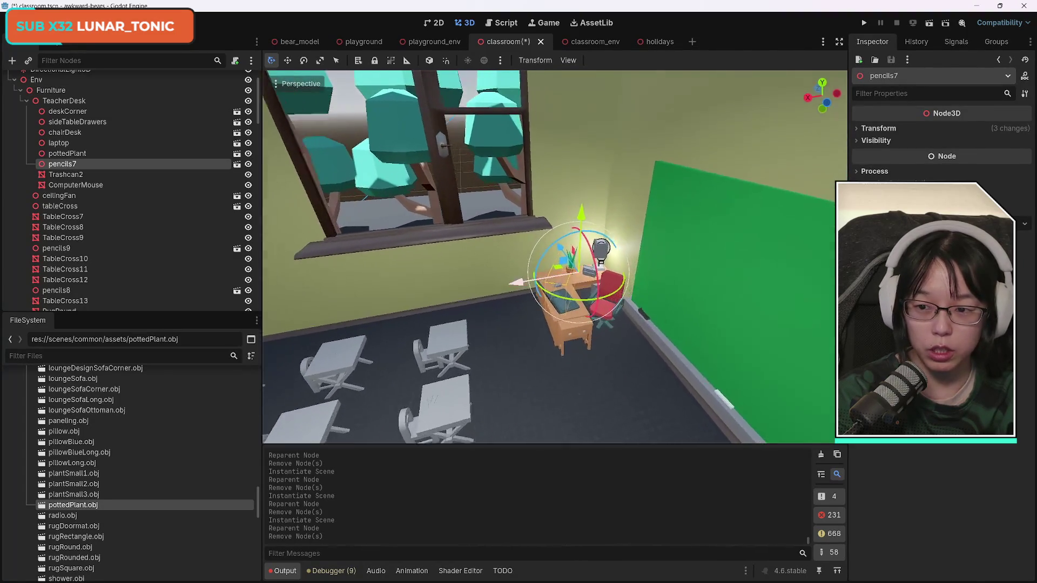
click(78, 218)
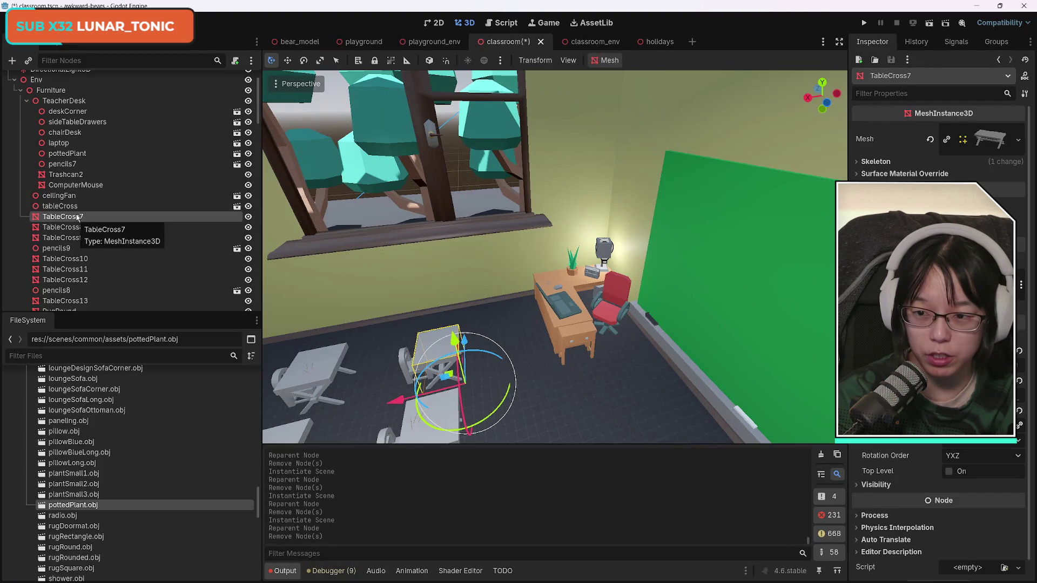
click(64, 175)
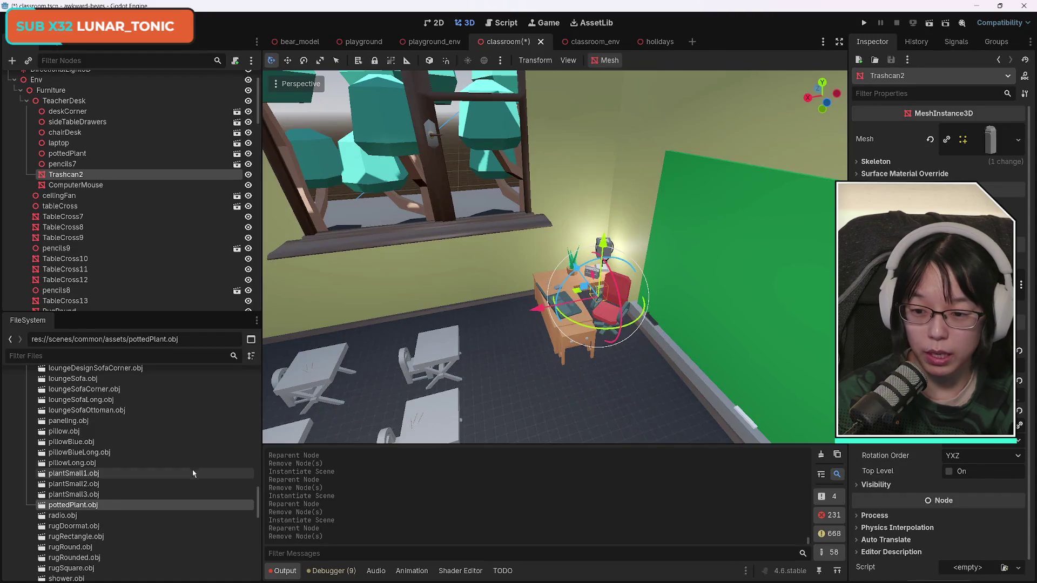
scroll(176, 497, down, 10)
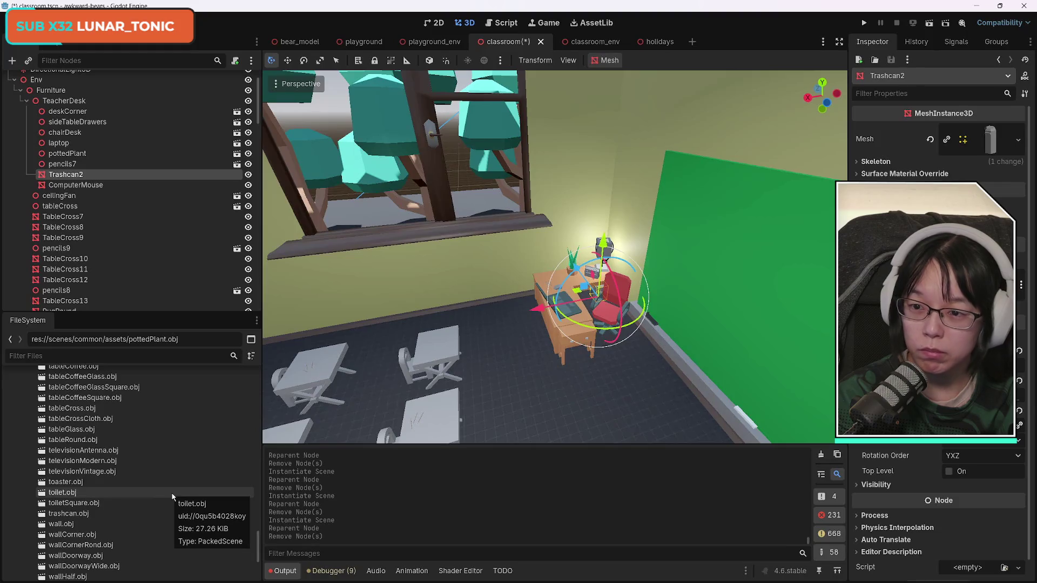
scroll(174, 498, down, 3)
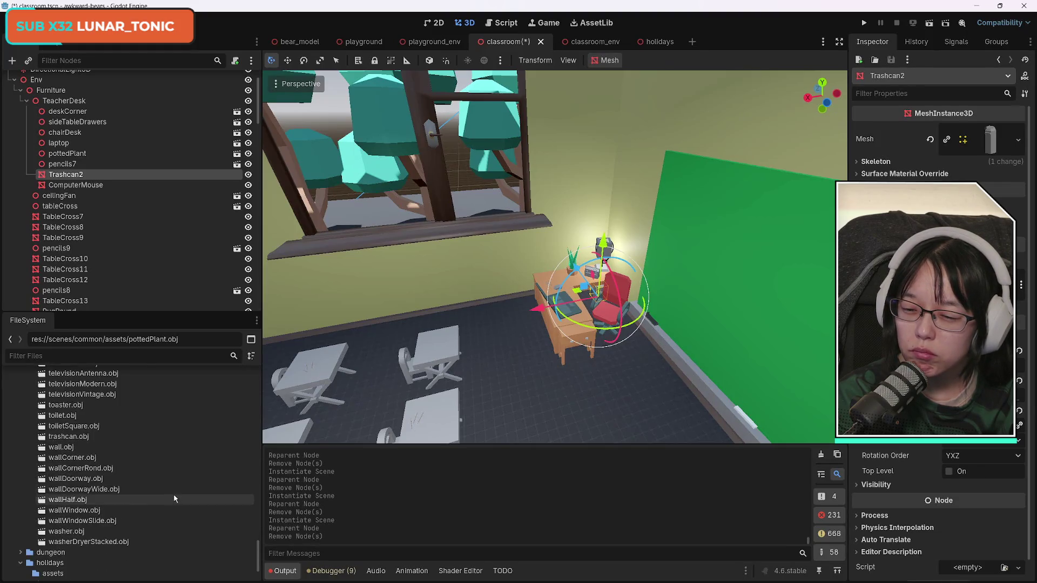
scroll(175, 498, up, 1)
- Instance trashcan.obj beside Trashcan2, then delete the grey Trashcan2
mouse_move(108, 466)
mouse_down()
mouse_move(94, 183)
mouse_move(69, 168)
mouse_up()
click(75, 180)
key(Delete)
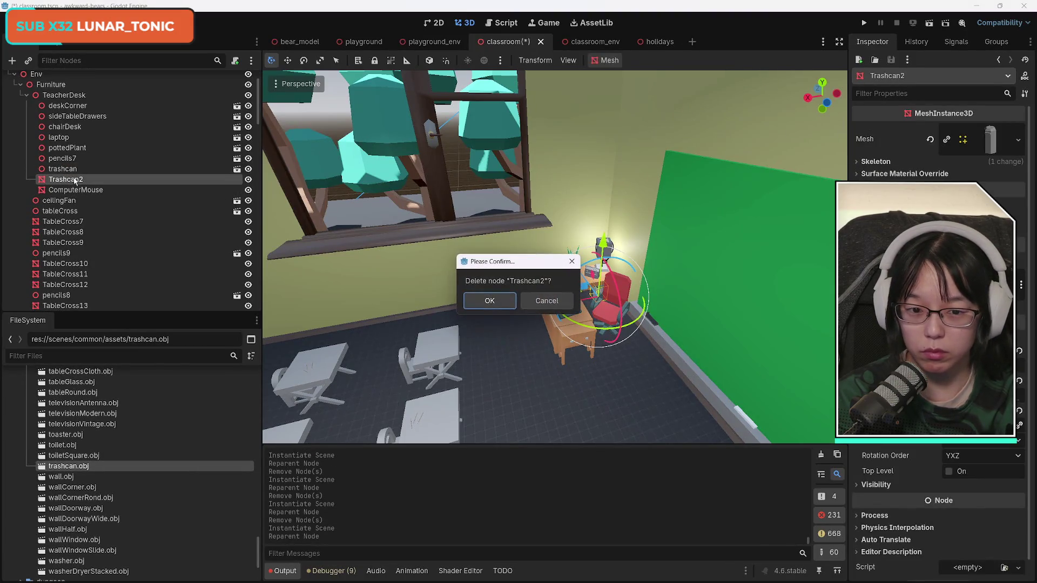
key(Return)
click(75, 180)
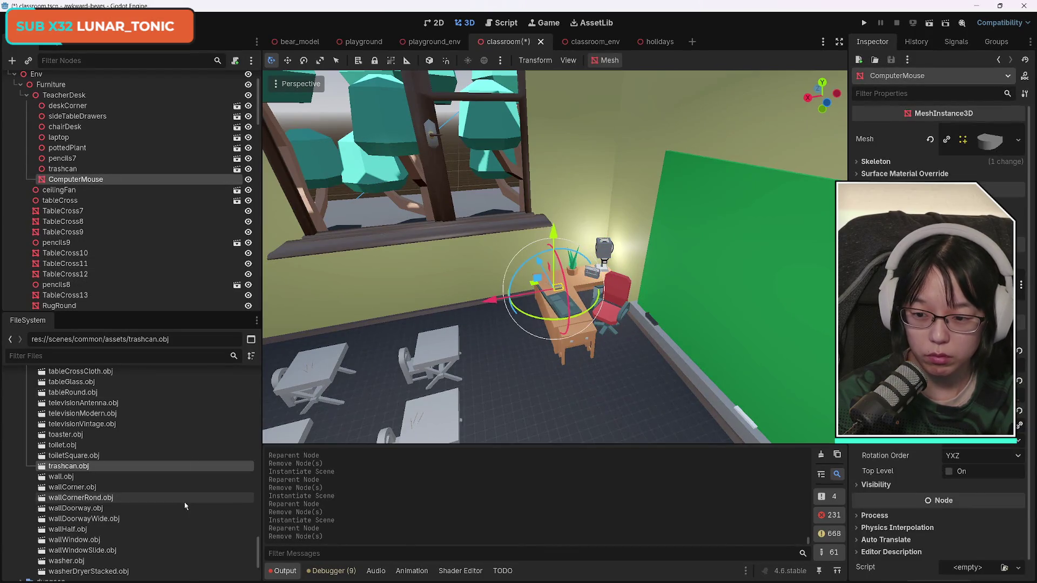
- Instance computerMouse.obj on the teacher desk and delete the grey ComputerMouse placeholder
scroll(185, 505, up, 15)
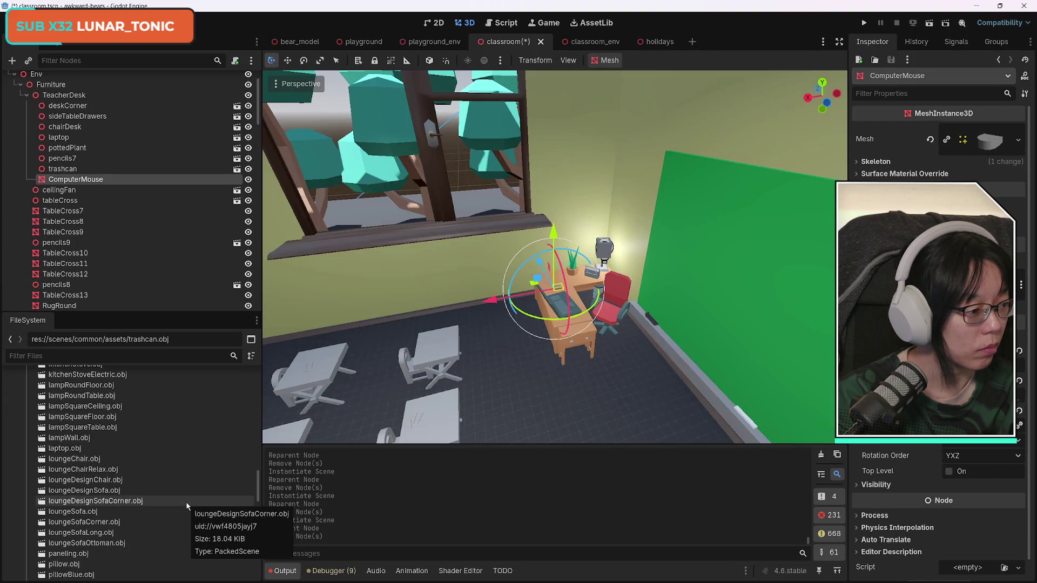
scroll(181, 506, up, 10)
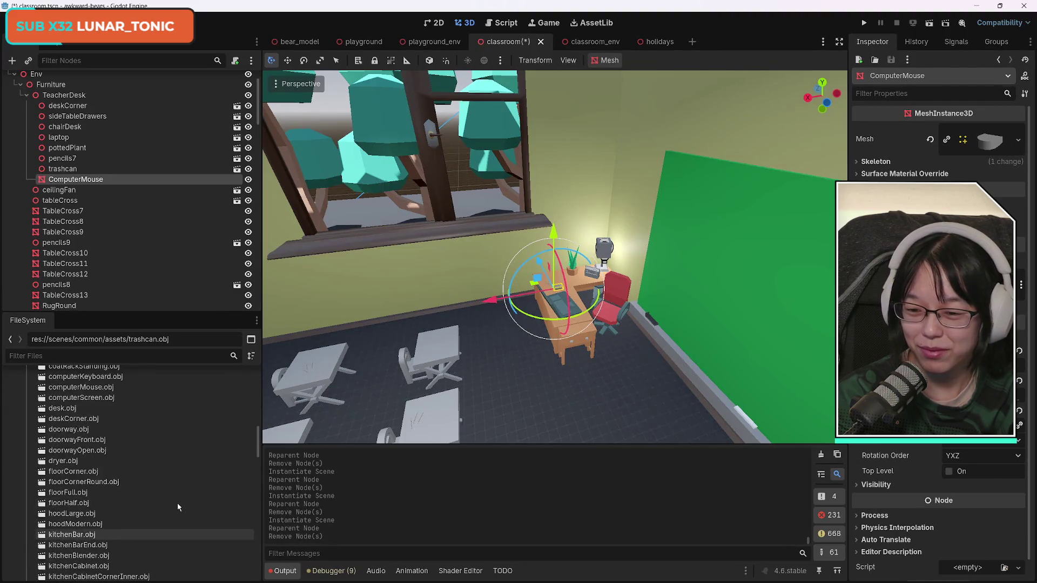
scroll(177, 504, up, 2)
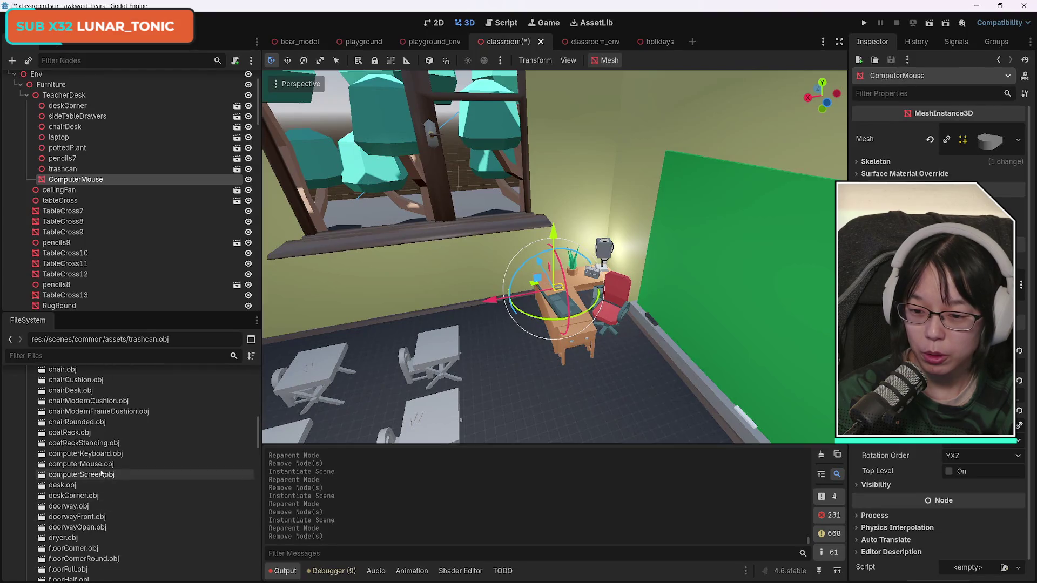
click(98, 466)
mouse_move(100, 473)
mouse_down()
mouse_move(125, 386)
mouse_move(70, 165)
mouse_move(88, 180)
mouse_move(85, 168)
mouse_up()
click(83, 179)
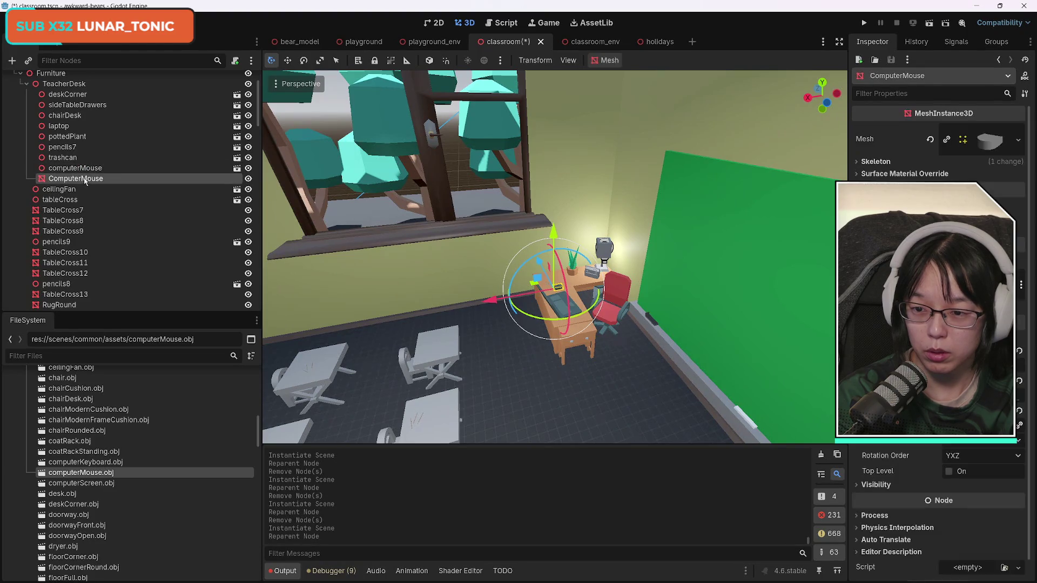
key(Delete)
key(Return)
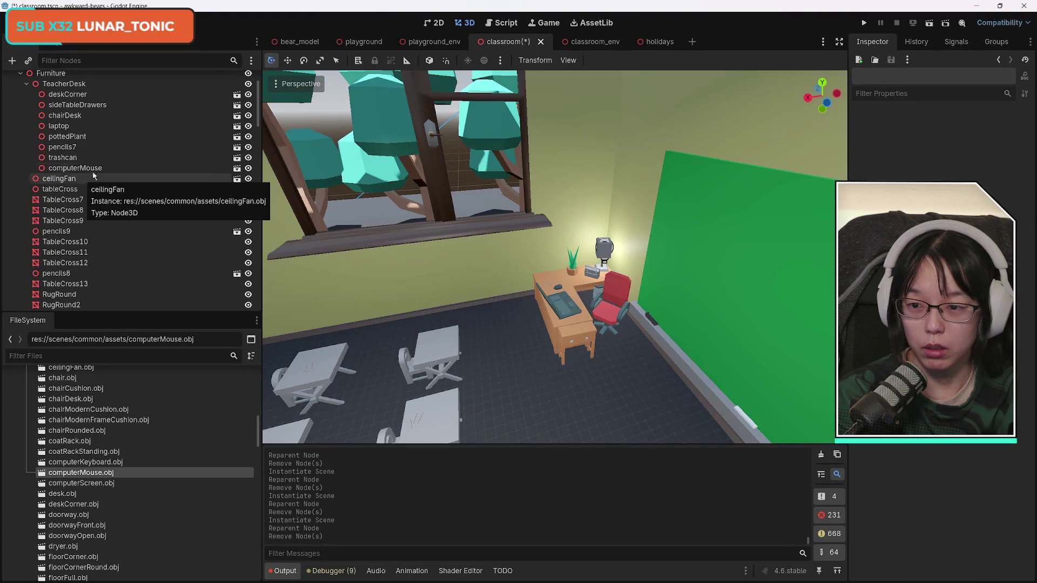
click(75, 168)
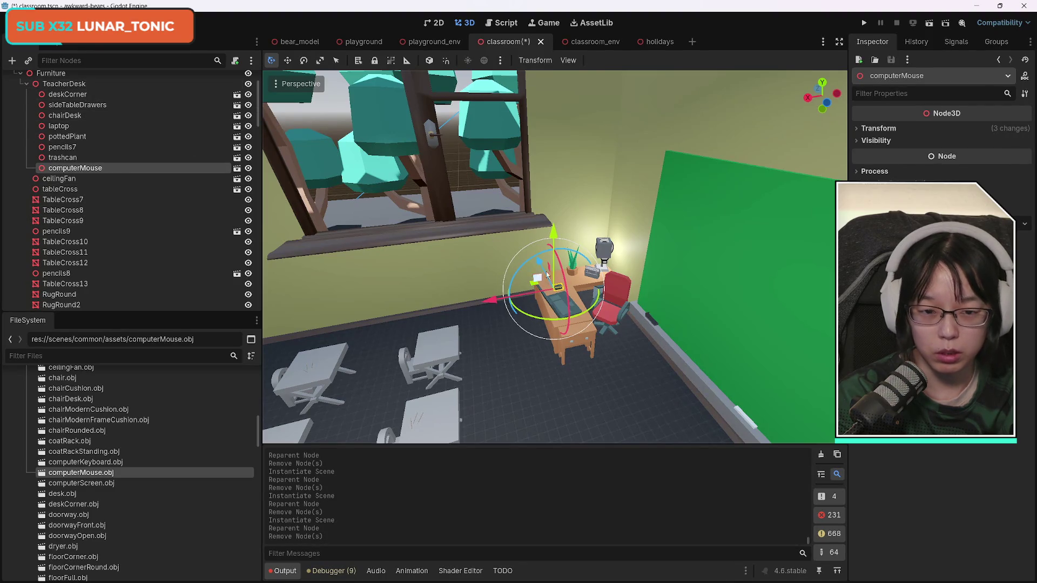
click(607, 255)
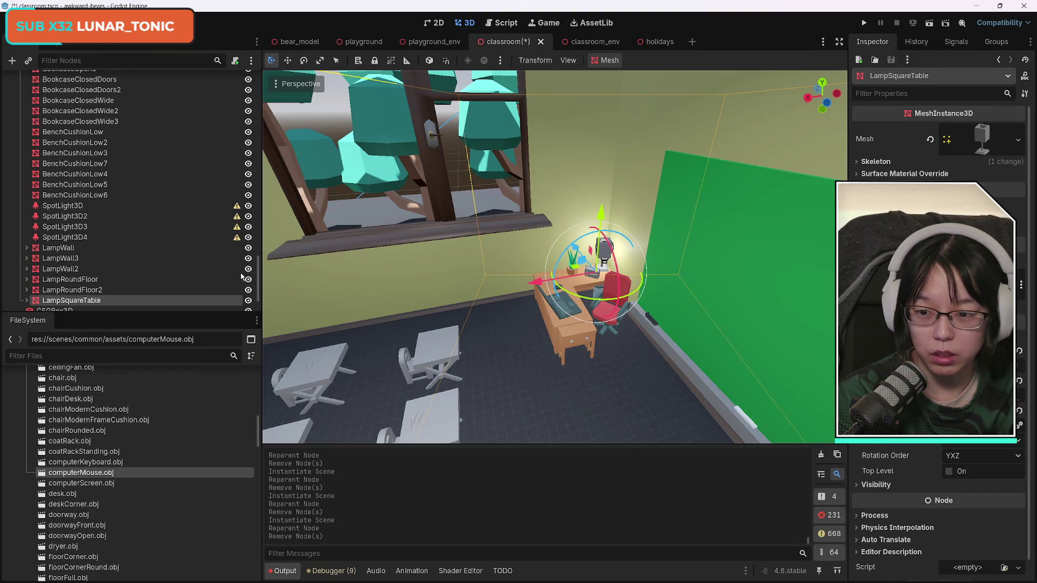
- Move LampSquareTable under TeacherDesk and expand it to reveal OmniLight3D3
mouse_move(82, 142)
mouse_down()
mouse_move(97, 64)
mouse_move(97, 157)
mouse_up()
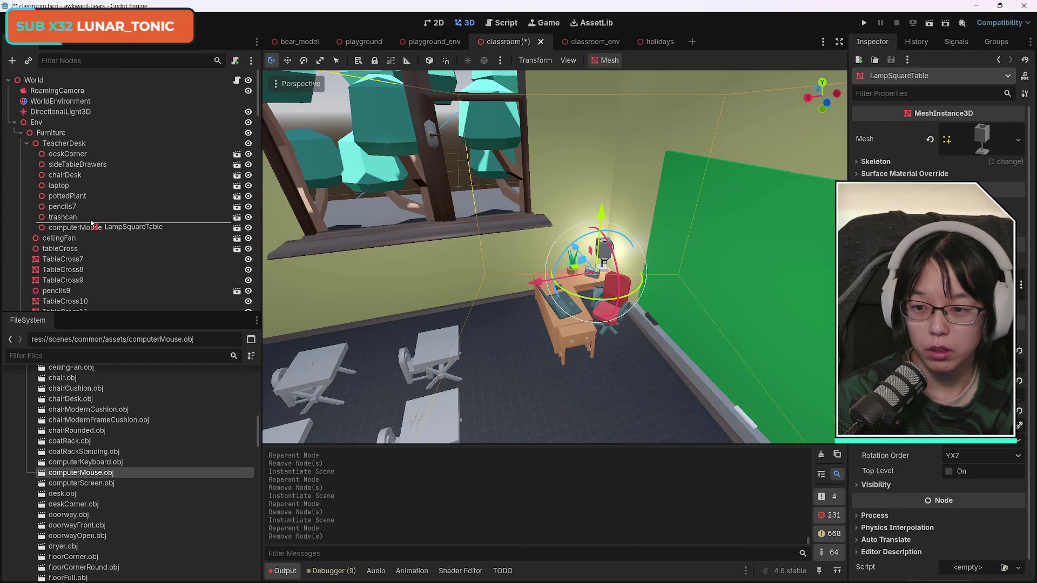
drag(90, 221, 92, 222)
key(F2)
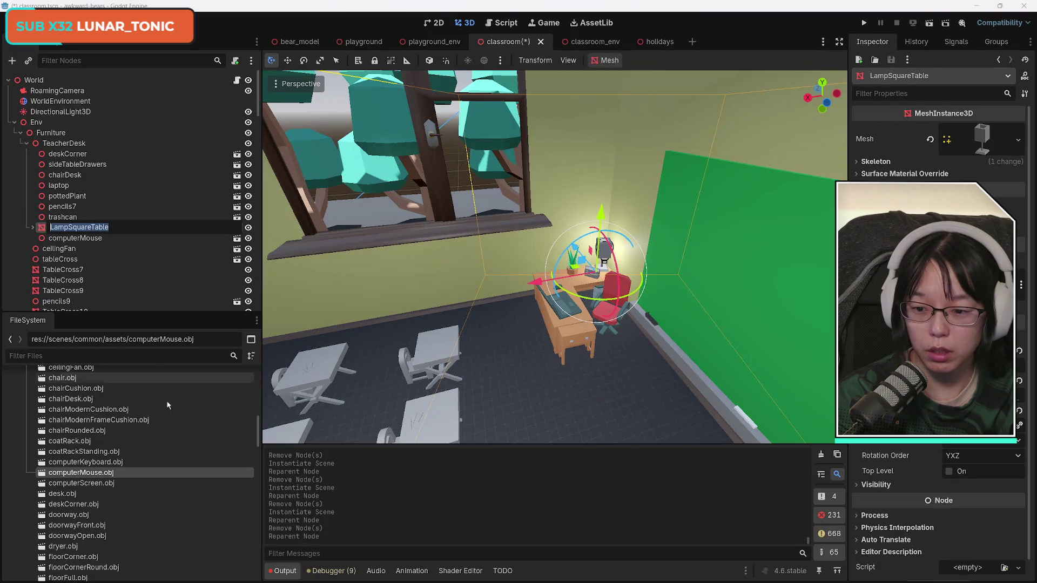
scroll(123, 483, down, 10)
click(106, 233)
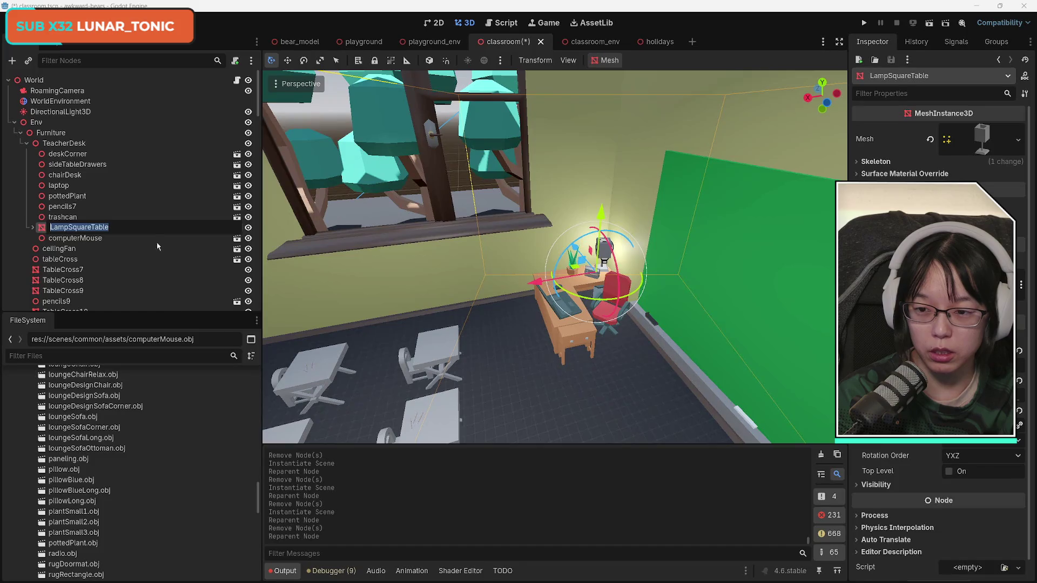
click(32, 228)
click(31, 228)
click(116, 230)
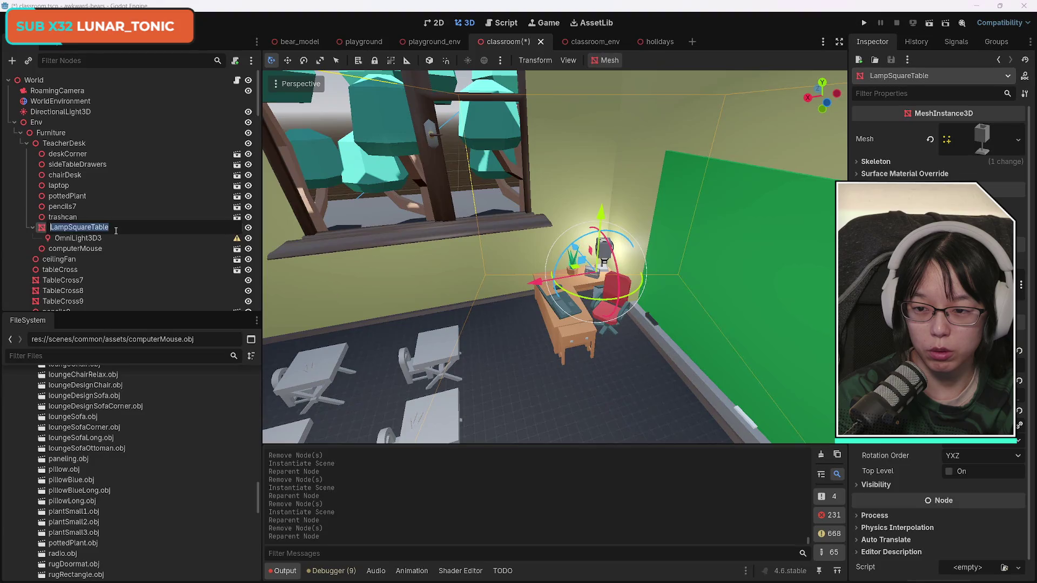
key(Escape)
scroll(219, 508, down, 8)
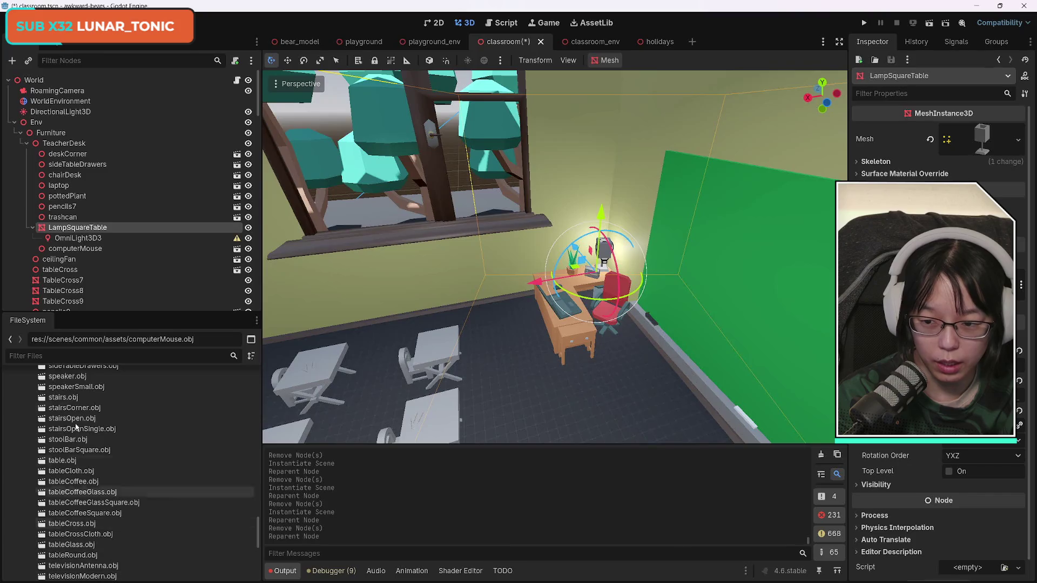
scroll(172, 519, down, 1)
scroll(171, 518, up, 10)
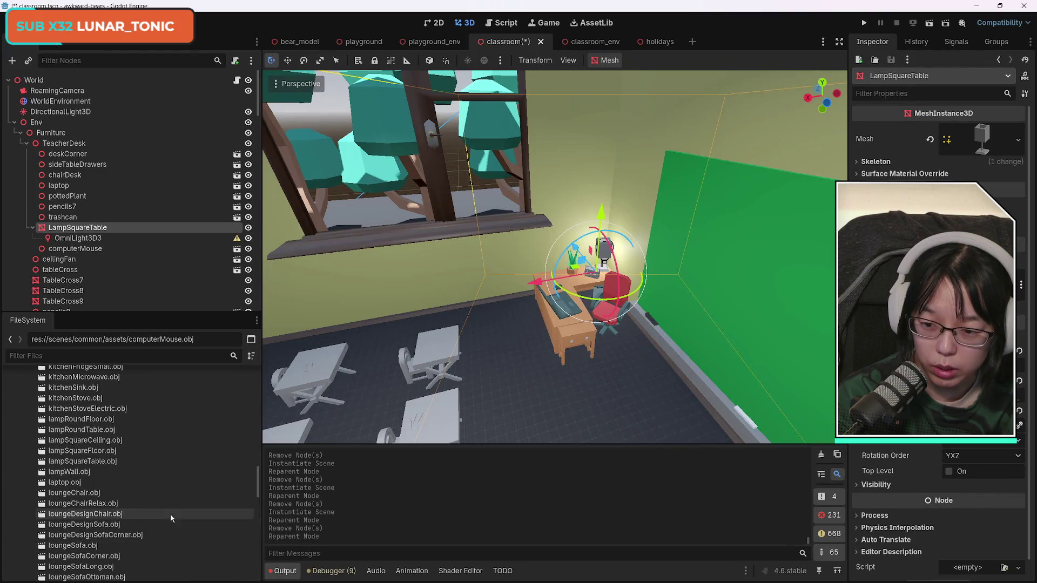
- Instance lampSquareTable.obj, give it OmniLight3D3, and delete the old LampSquareTable
mouse_move(100, 462)
mouse_down()
mouse_move(114, 234)
mouse_move(102, 232)
mouse_up()
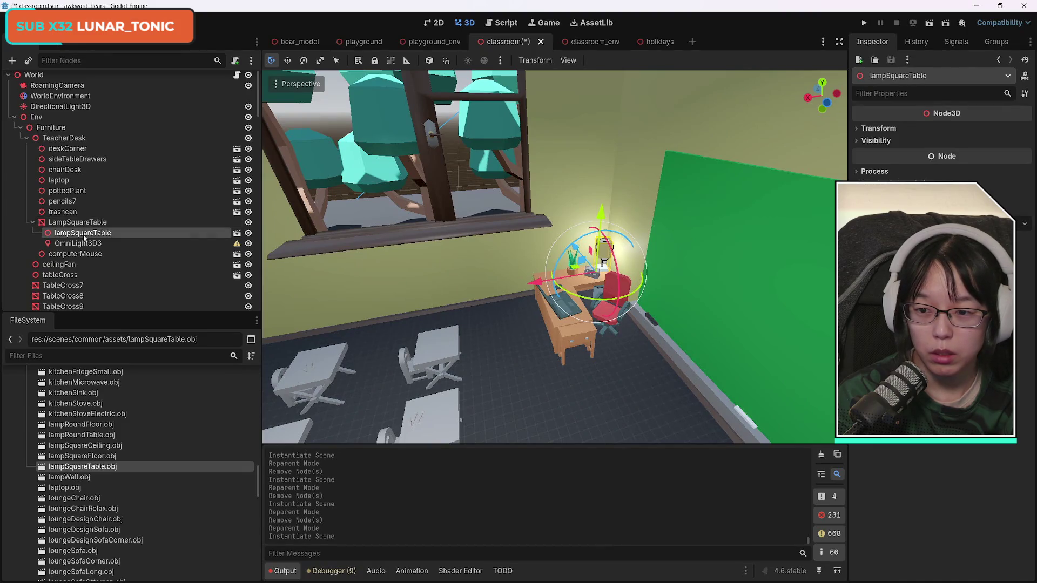
drag(79, 220, 80, 225)
click(81, 244)
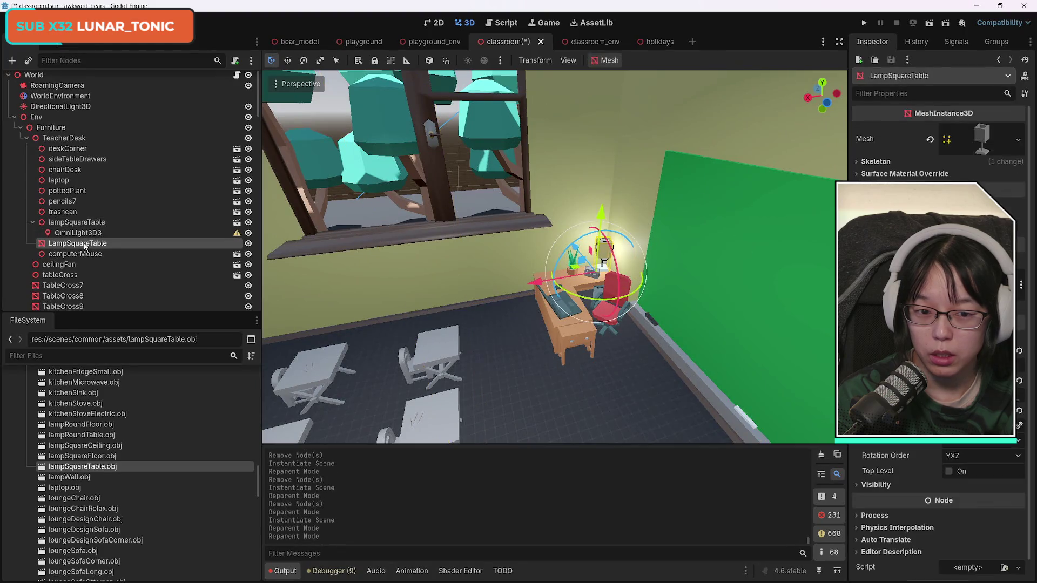
key(Delete)
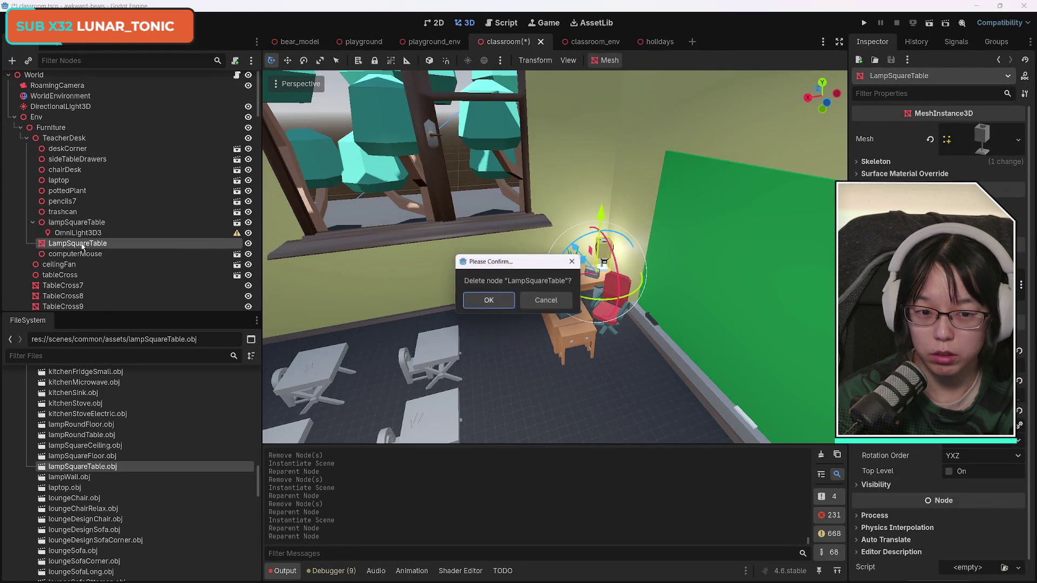
key(Return)
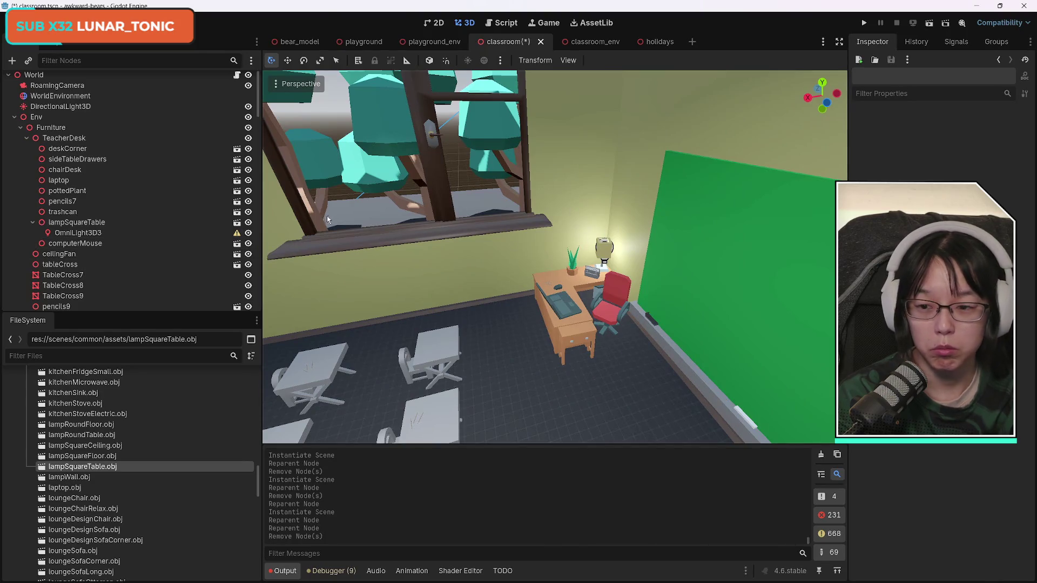
click(26, 138)
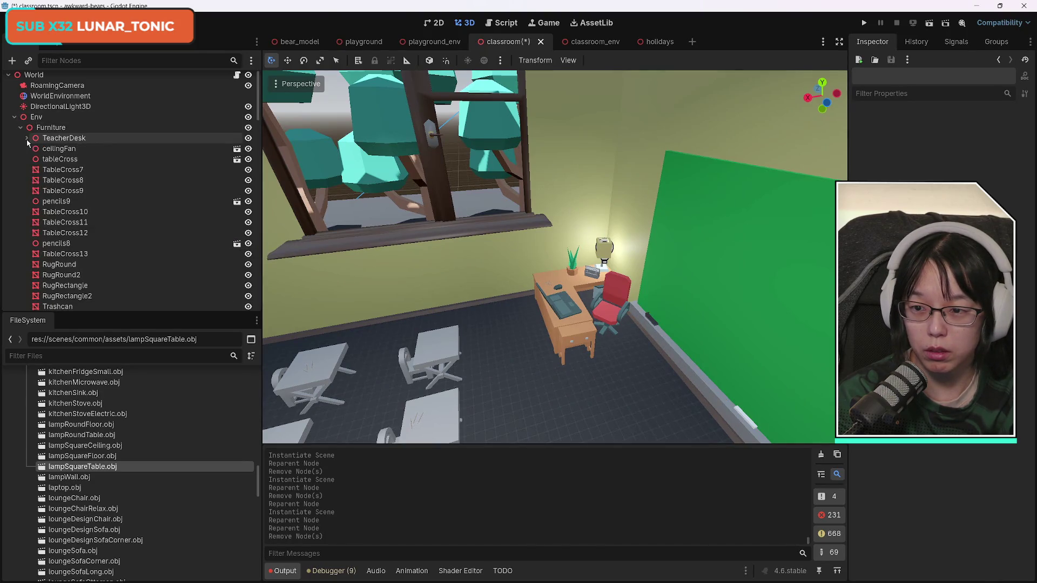
- Replace the grey TableCross7 placeholder with an instanced textured tableCross.obj model
click(84, 170)
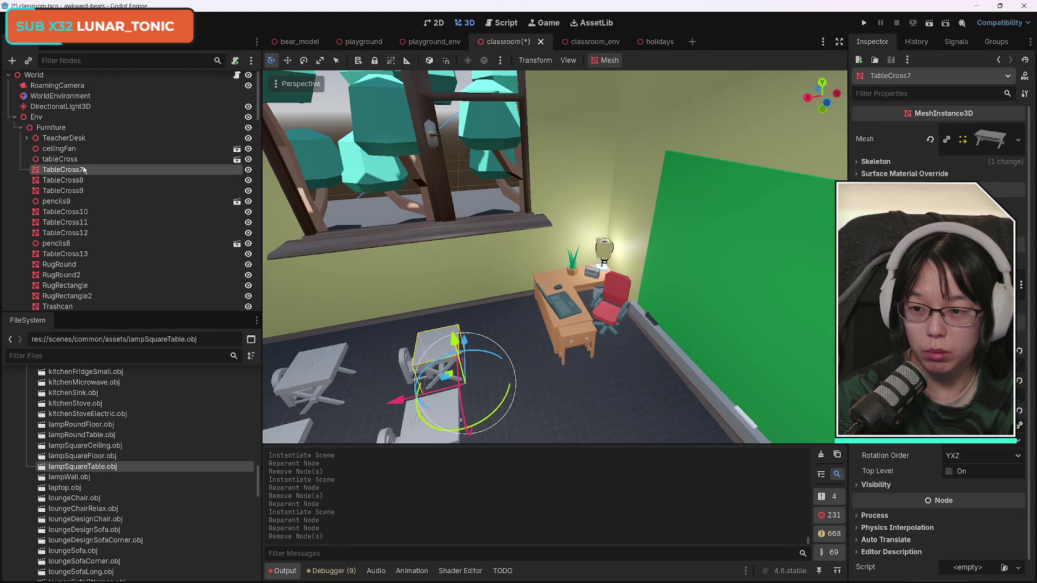
scroll(163, 524, down, 10)
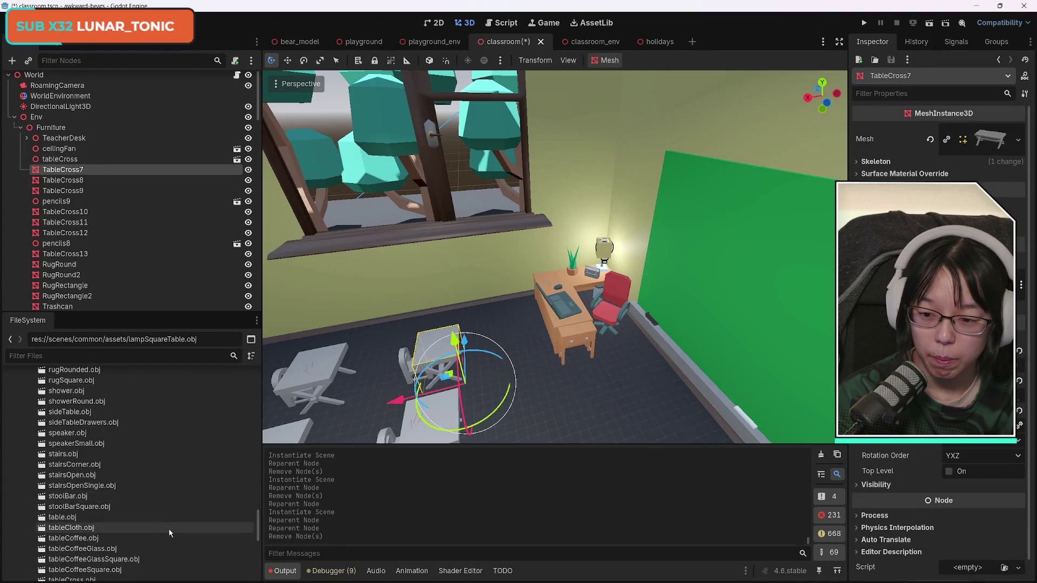
scroll(169, 533, down, 5)
drag(521, 322, 558, 377)
mouse_move(523, 366)
mouse_down()
mouse_move(611, 345)
mouse_move(651, 352)
mouse_up()
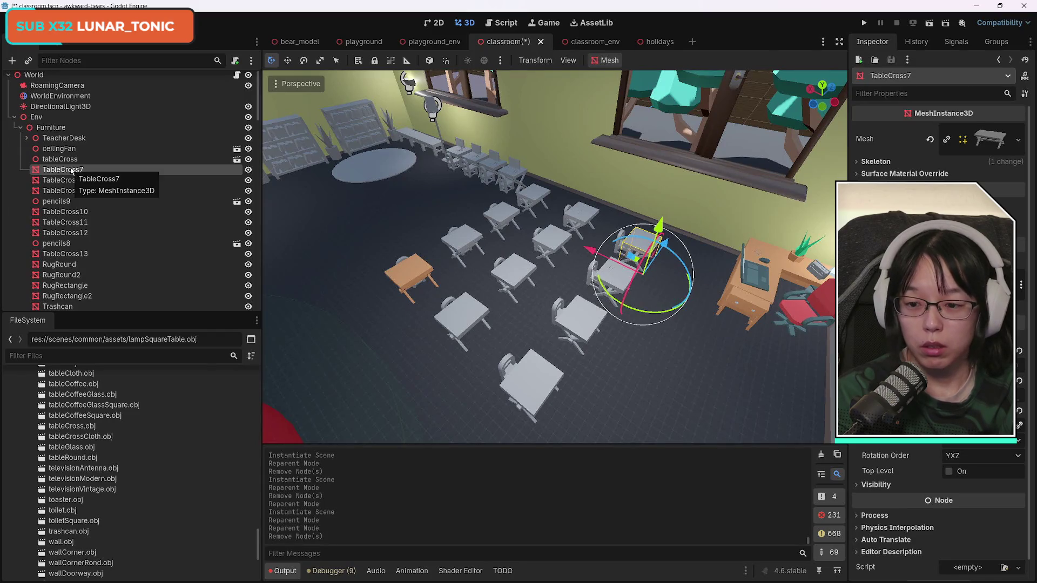
scroll(141, 480, up, 3)
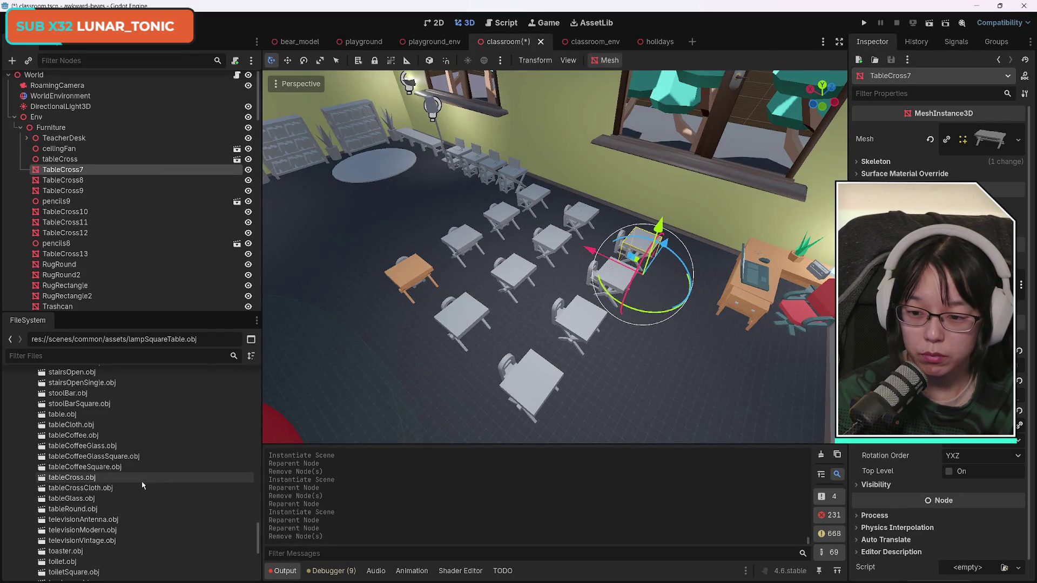
click(87, 479)
drag(87, 479, 69, 161)
click(69, 173)
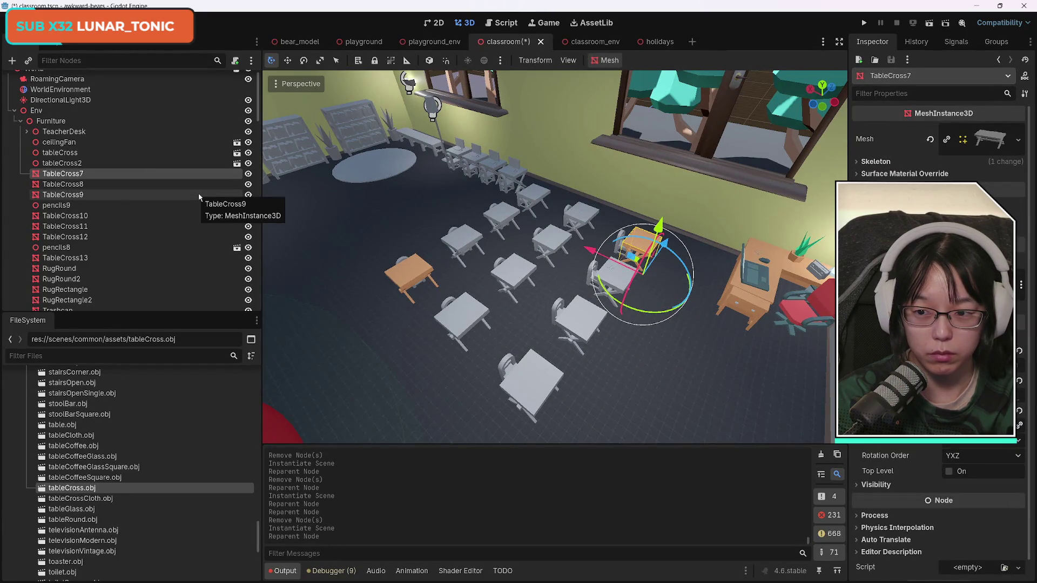
key(Delete)
key(Return)
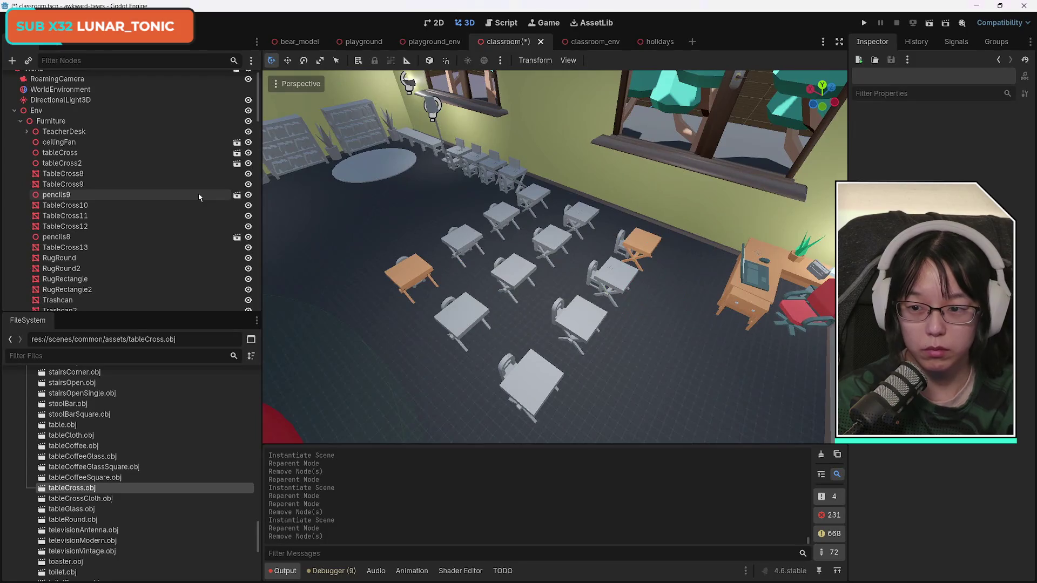
- Swap TableCross8 for a textured tableCross model and delete the placeholder
click(63, 173)
drag(81, 476, 65, 165)
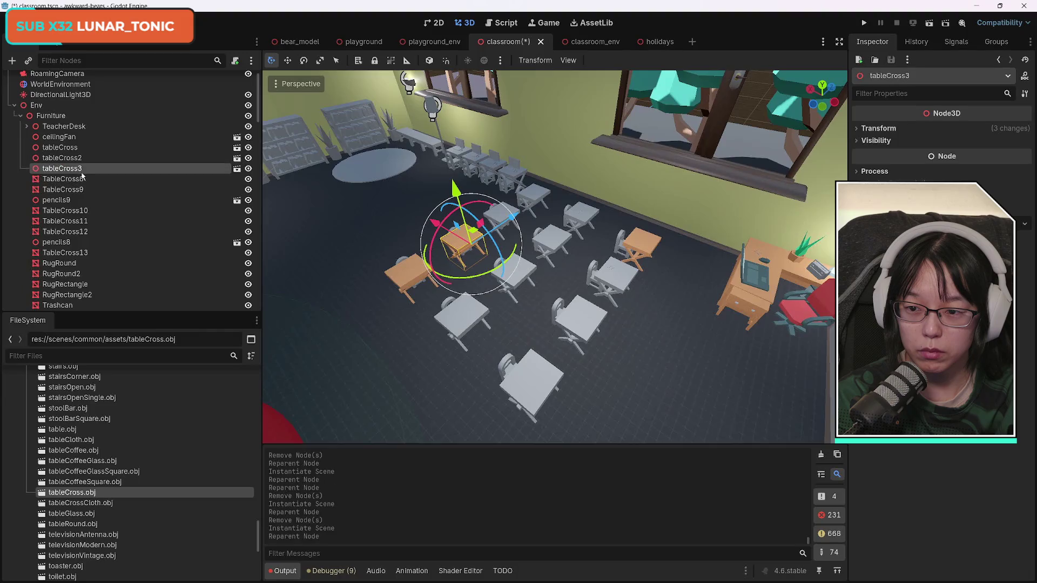
click(70, 179)
key(Delete)
key(Return)
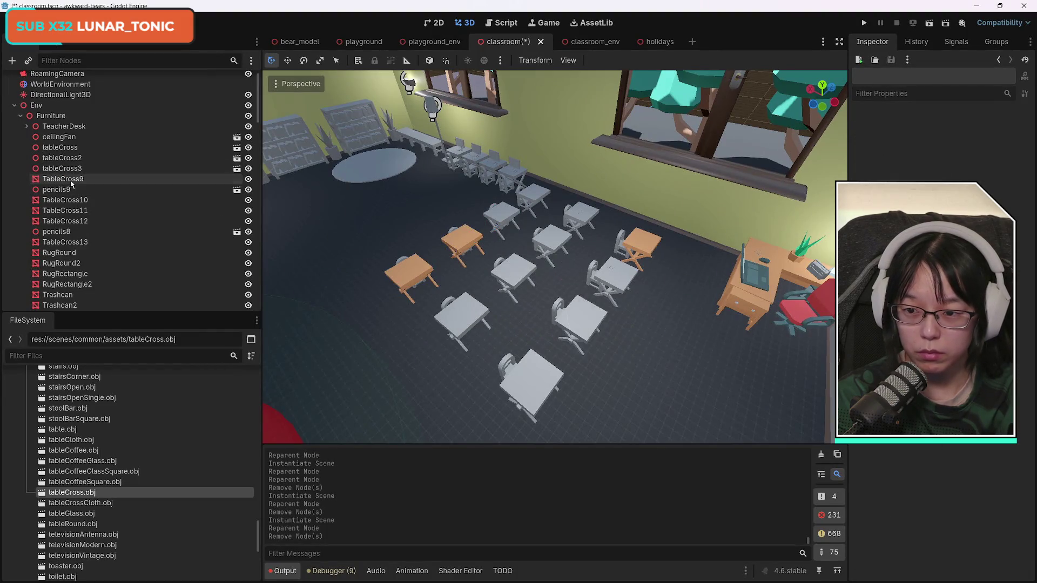
- Swap TableCross9 for a textured tableCross model and delete the placeholder
click(70, 178)
drag(82, 493, 76, 179)
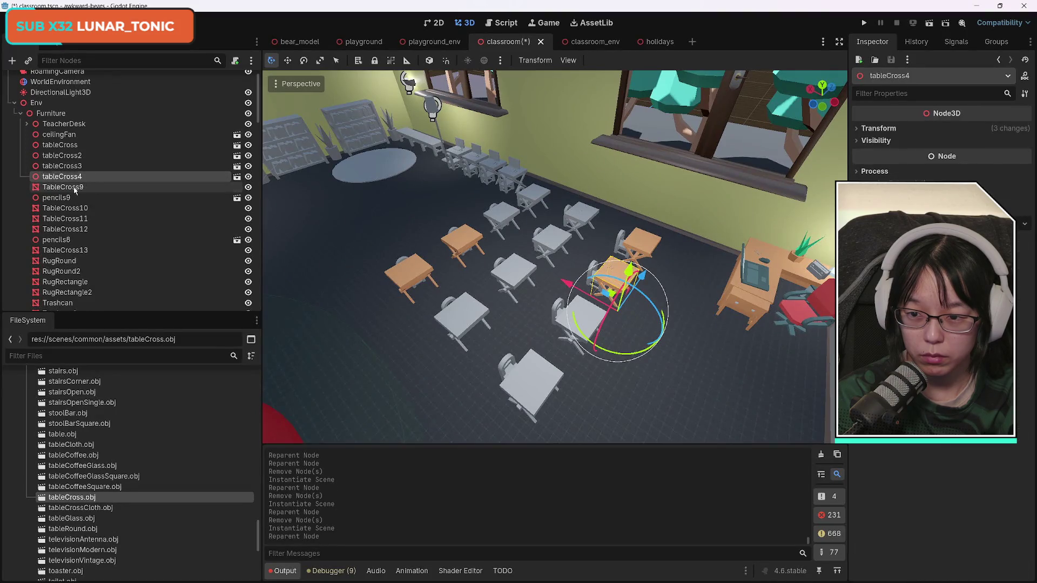
click(75, 187)
key(Delete)
key(Return)
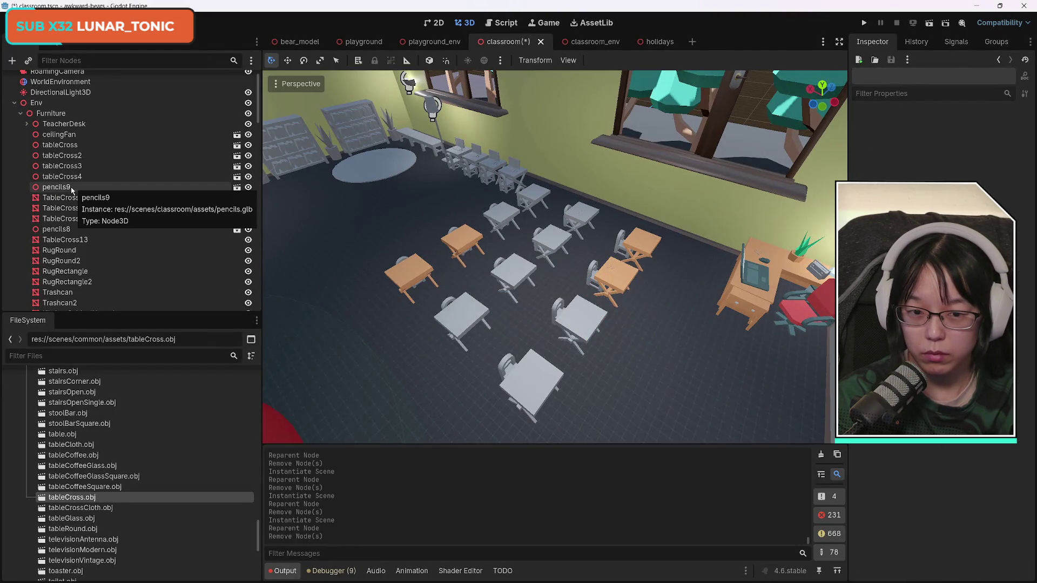
- Replace the TableCross10 and TableCross11 placeholders with textured tableCross models
click(85, 198)
mouse_move(81, 497)
mouse_down()
mouse_move(108, 210)
mouse_move(77, 182)
mouse_up()
click(73, 195)
key(Delete)
key(Return)
click(73, 196)
mouse_move(71, 506)
mouse_down()
mouse_move(157, 222)
mouse_move(80, 185)
mouse_up()
click(64, 199)
key(Delete)
key(Return)
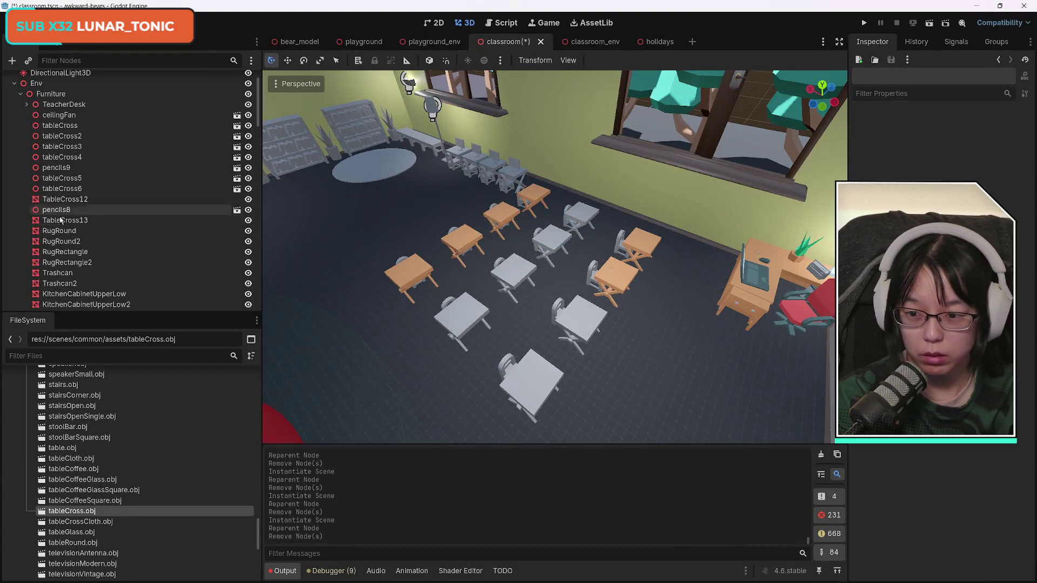
- Replace TableCross12 and TableCross13 with tableCross instances moved under Furniture, deleting both placeholders
mouse_move(87, 511)
mouse_down()
mouse_move(148, 194)
mouse_move(73, 197)
mouse_up()
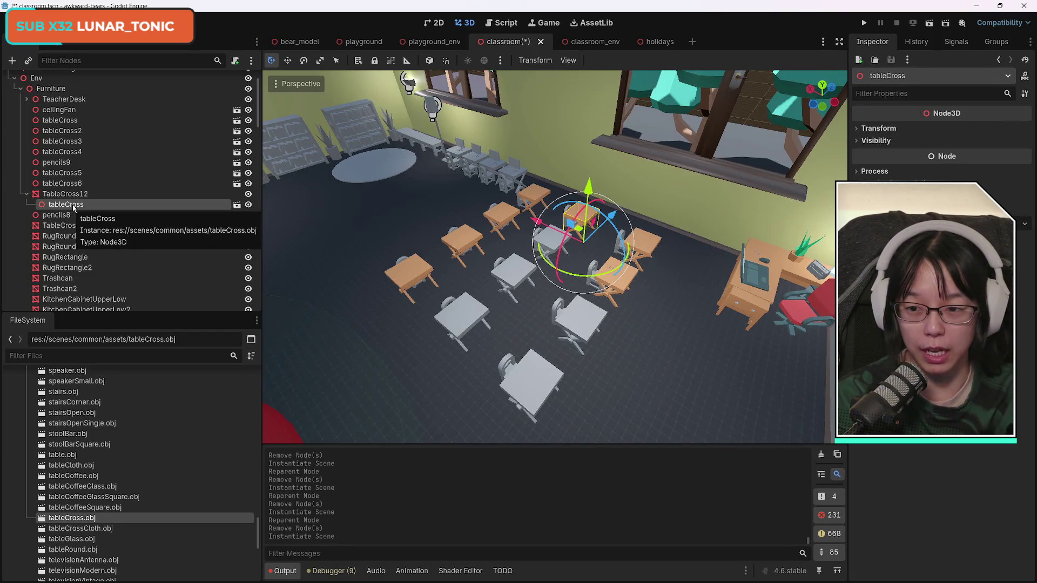
drag(81, 199, 76, 190)
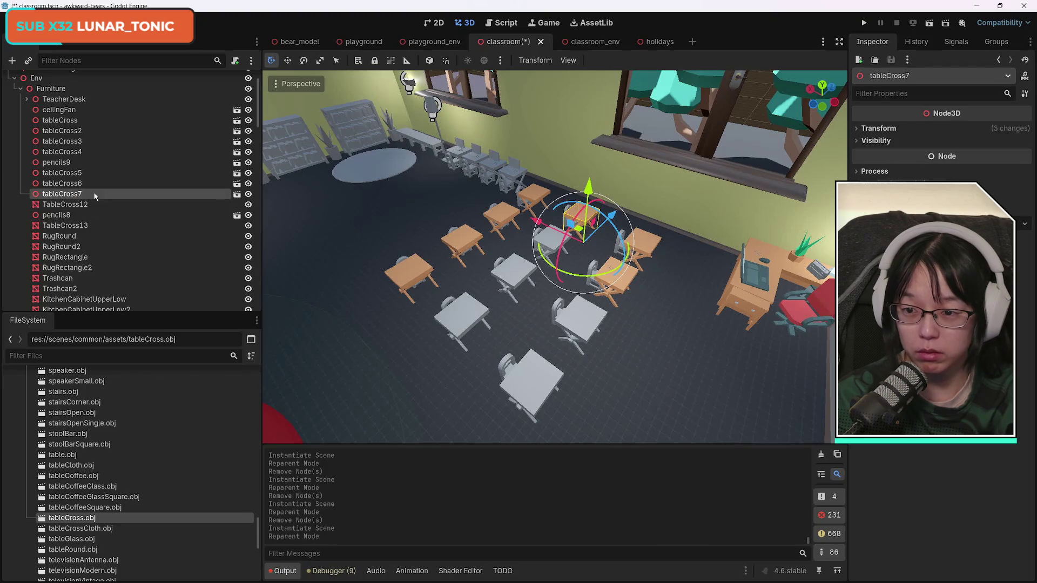
click(76, 204)
key(Delete)
click(76, 215)
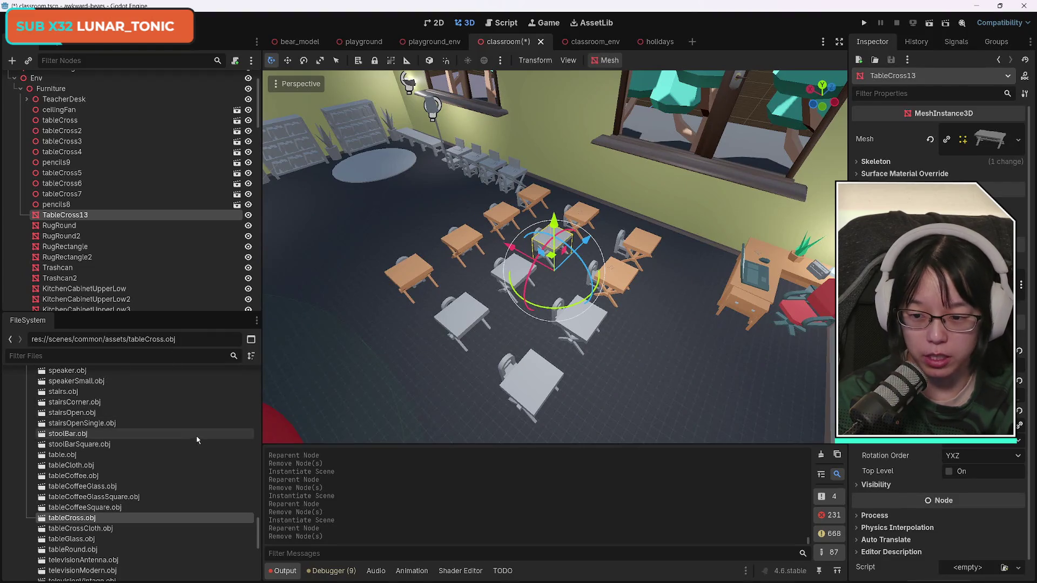
mouse_move(86, 519)
mouse_down()
mouse_move(133, 373)
mouse_move(75, 213)
mouse_up()
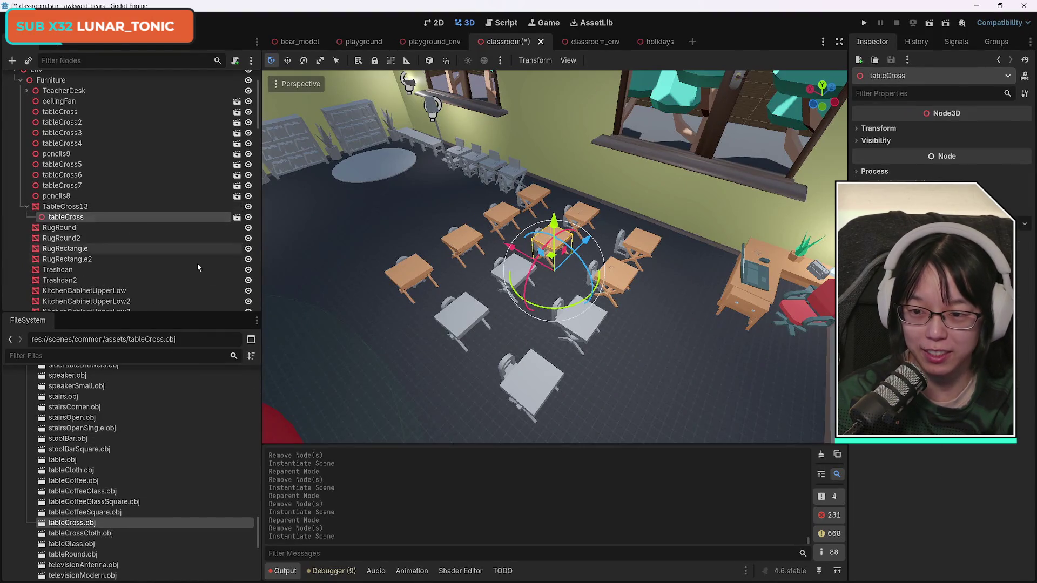
click(81, 217)
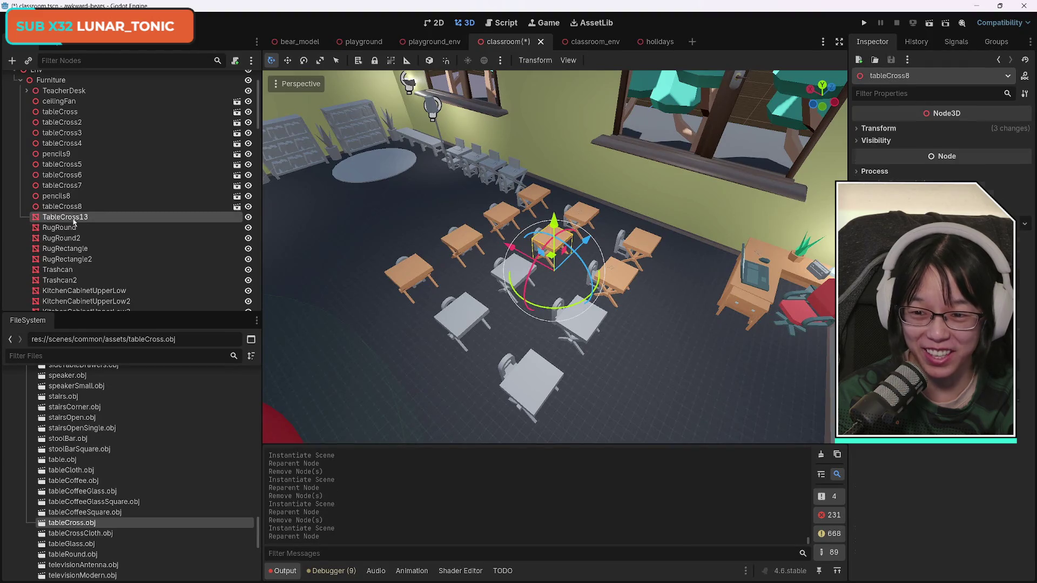
key(Delete)
mouse_move(81, 522)
mouse_down()
mouse_move(124, 243)
mouse_move(140, 270)
mouse_move(108, 519)
mouse_move(94, 530)
mouse_up()
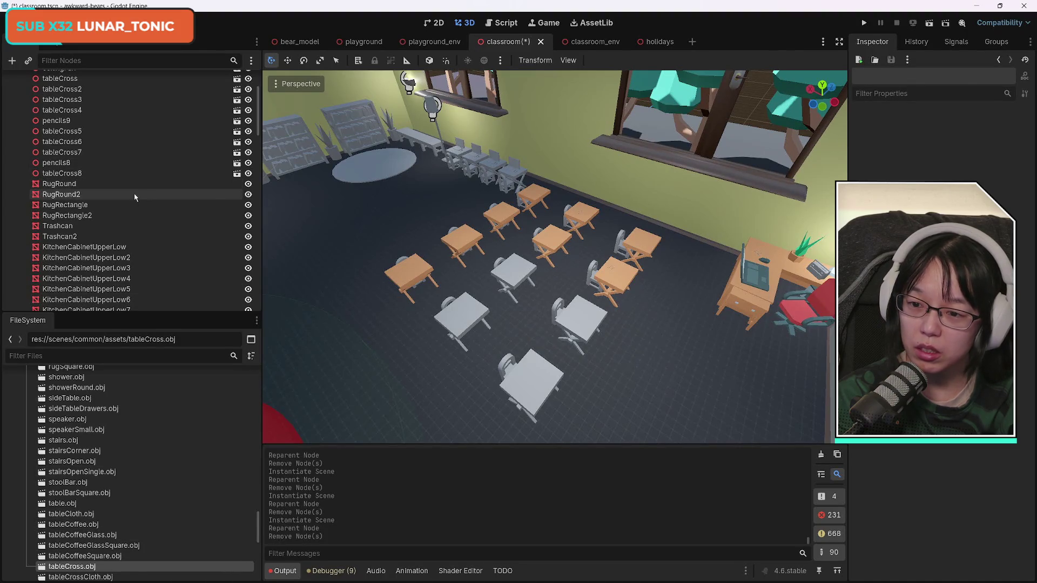
- Add rugRound.obj to the Scene tree beside RugRound, then delete the grey RugRound node
click(60, 185)
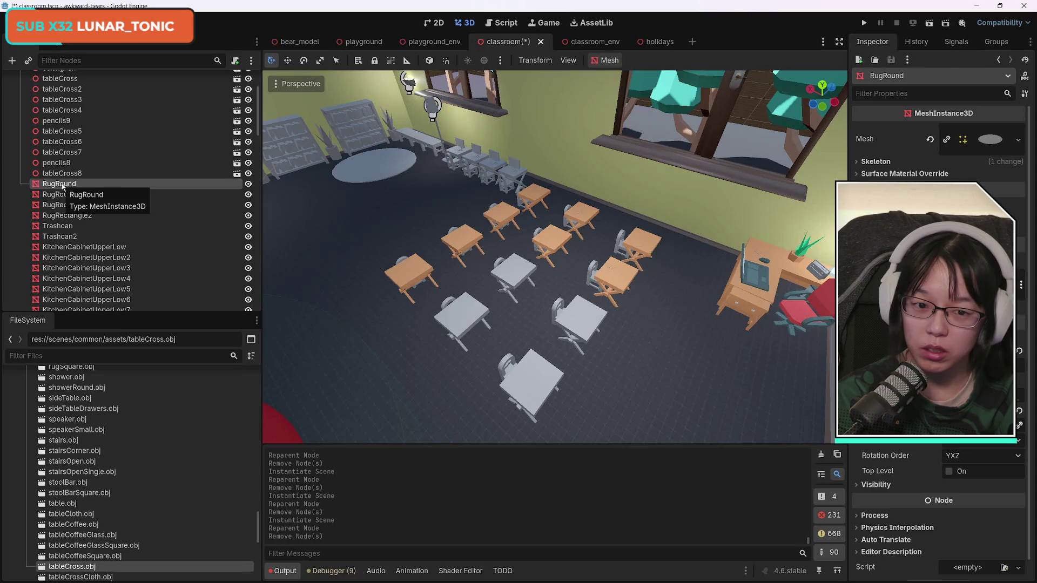
click(63, 173)
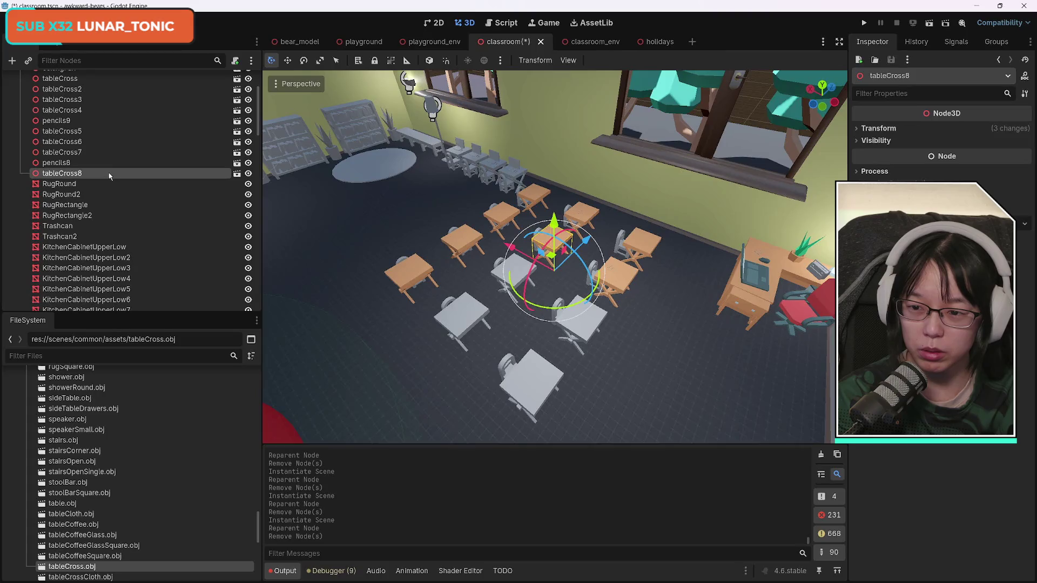
click(76, 184)
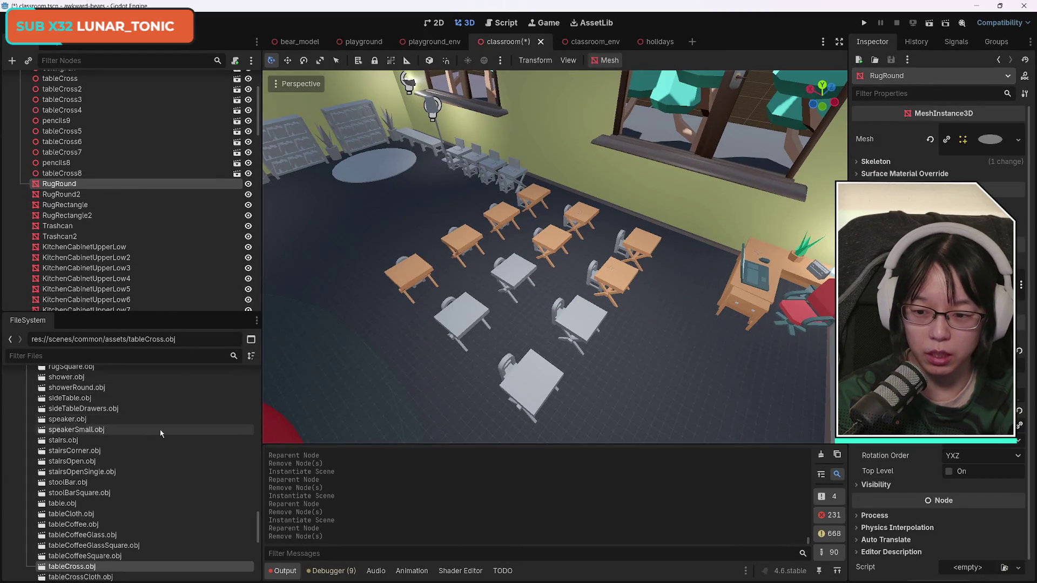
scroll(150, 519, down, 10)
scroll(156, 501, up, 5)
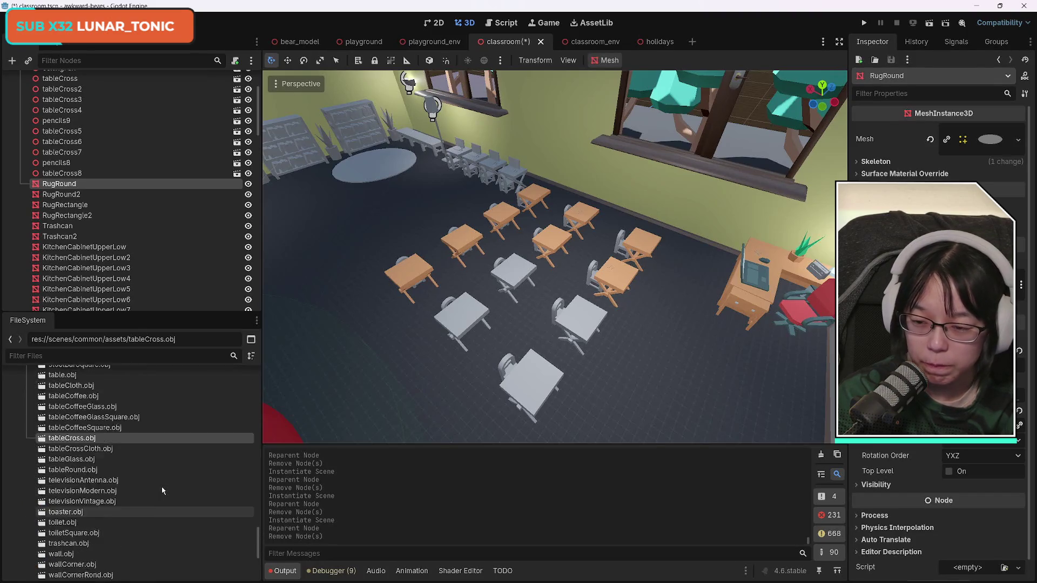
scroll(161, 488, up, 6)
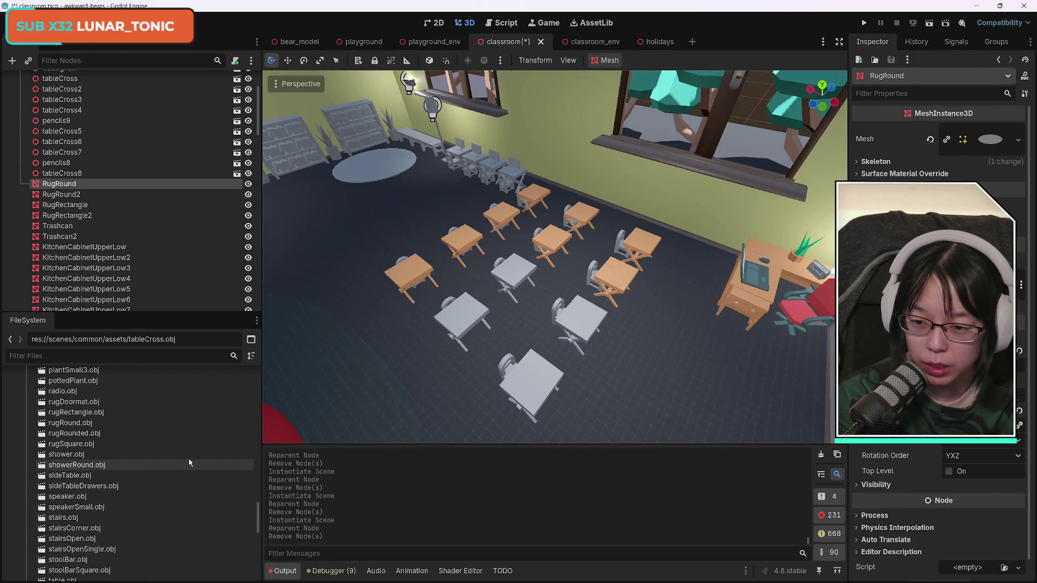
scroll(160, 458, up, 1)
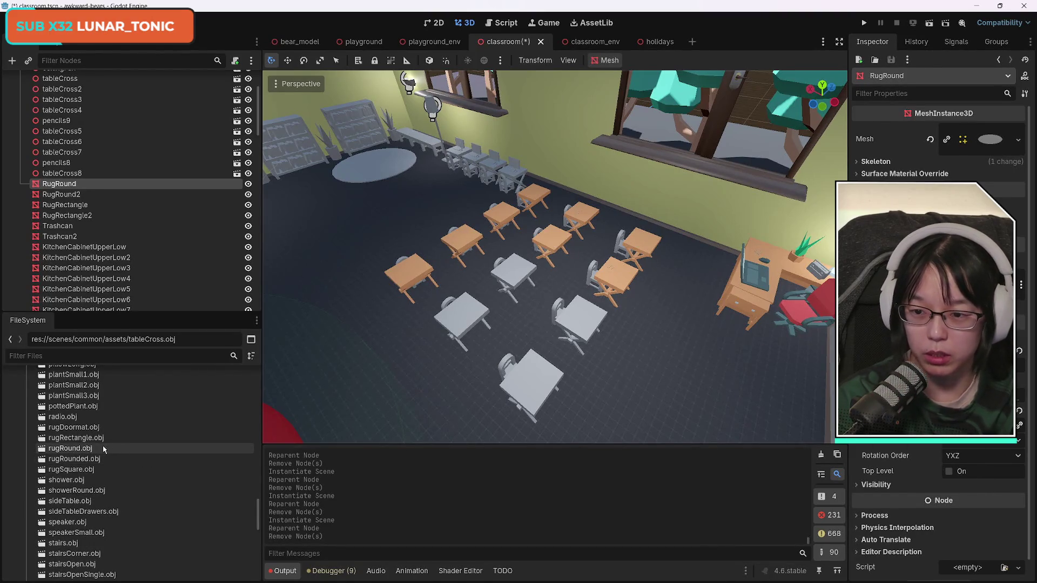
mouse_move(95, 449)
mouse_down()
mouse_move(81, 454)
mouse_move(76, 205)
mouse_move(63, 170)
mouse_up()
click(59, 182)
key(Delete)
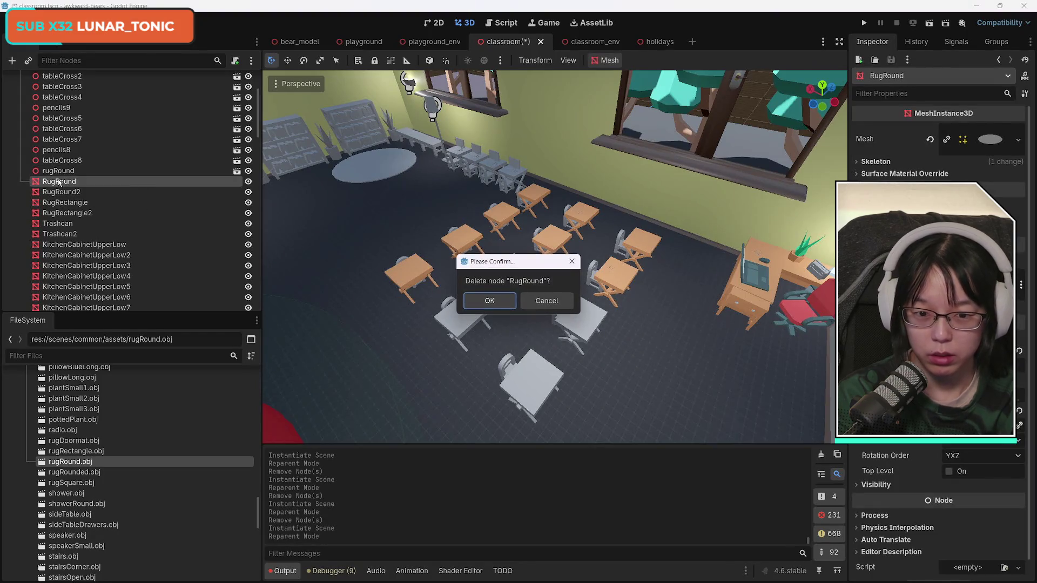
click(485, 304)
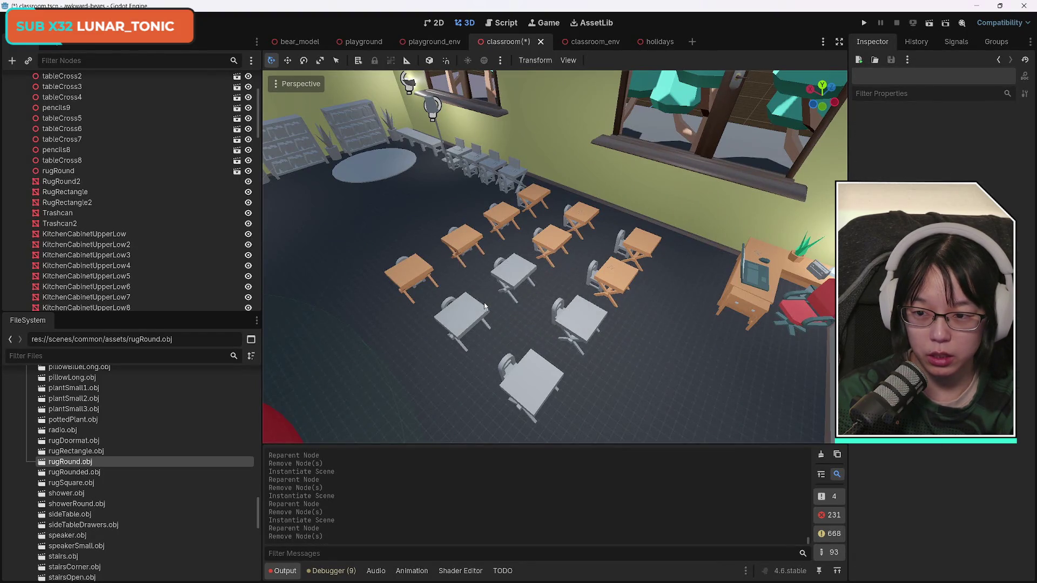
- Replace the RugRound2 placeholder with a textured rugRound model
mouse_move(464, 313)
mouse_down()
mouse_move(486, 243)
mouse_move(513, 270)
mouse_move(540, 216)
mouse_move(551, 303)
mouse_up()
drag(381, 306, 381, 306)
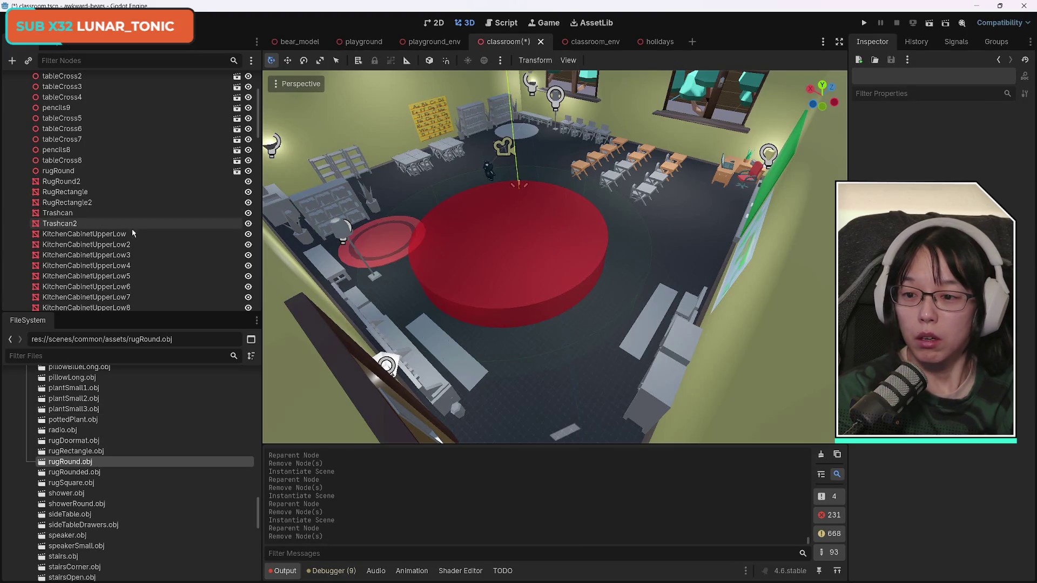
click(135, 181)
mouse_move(85, 466)
mouse_down()
mouse_move(138, 331)
mouse_move(70, 175)
mouse_up()
click(70, 187)
key(Delete)
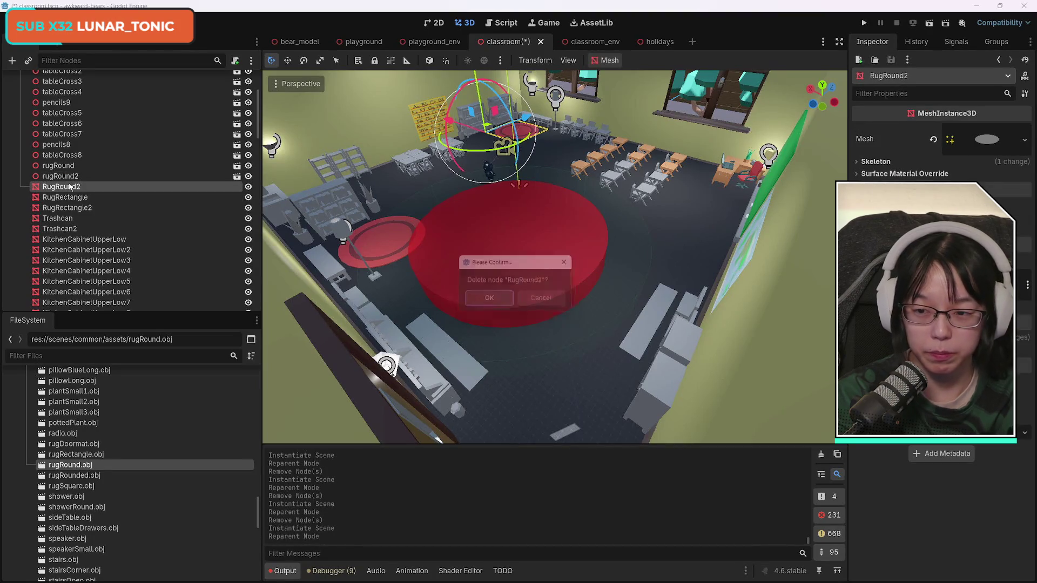
key(Return)
- Swap RugRectangle for a textured rugRectangle model and instance another under RugRectangle2
click(70, 186)
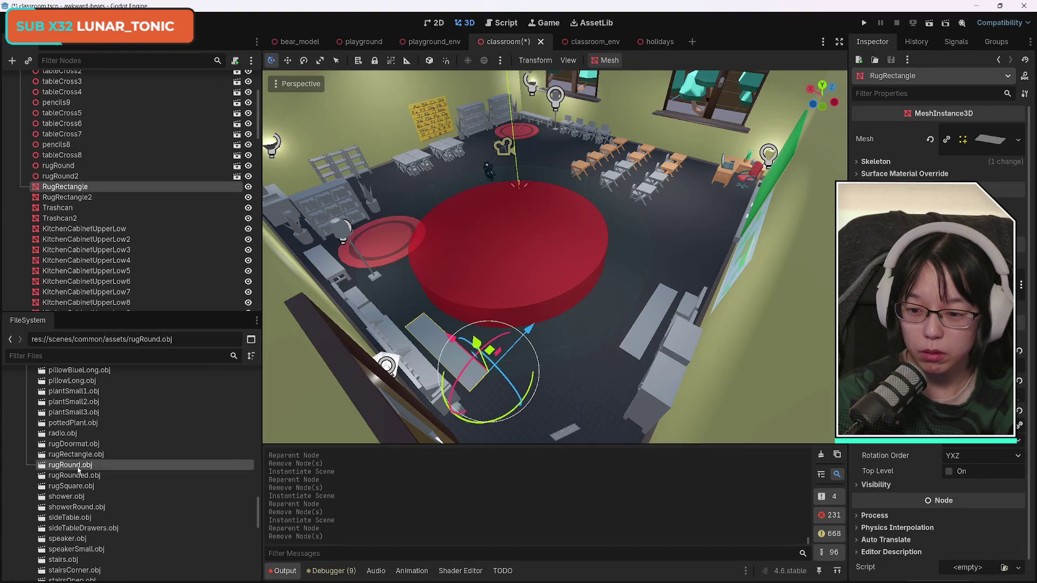
mouse_move(76, 454)
mouse_down()
mouse_move(88, 236)
mouse_move(68, 180)
mouse_up()
click(70, 193)
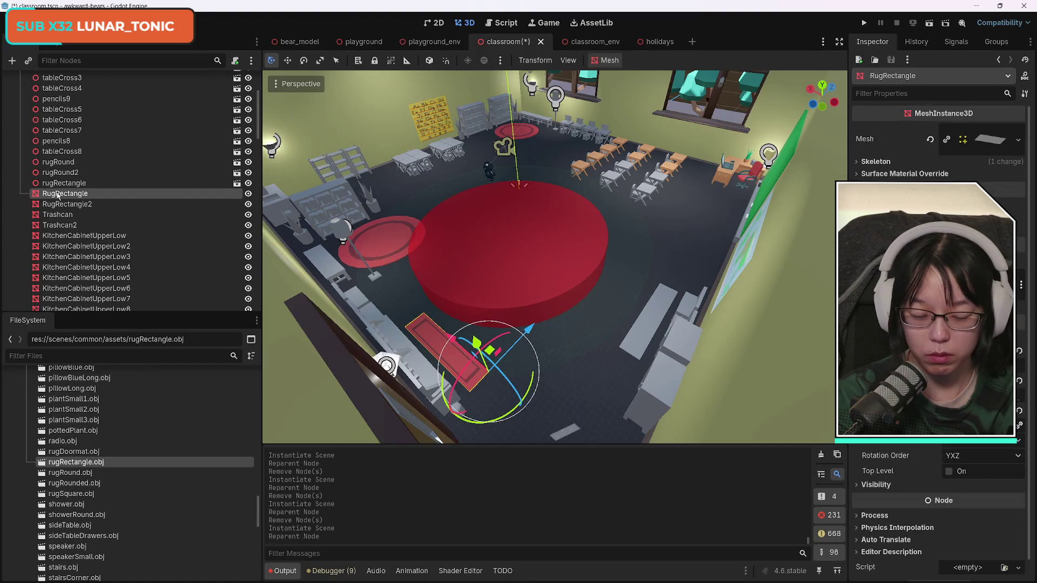
key(Delete)
key(Return)
click(98, 193)
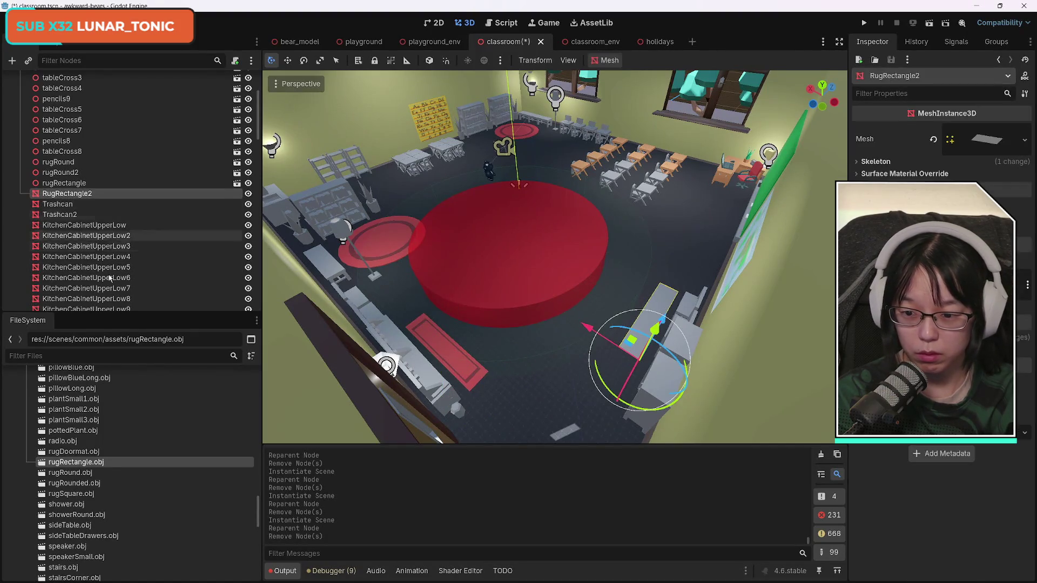
mouse_move(74, 464)
mouse_down()
mouse_move(82, 224)
mouse_move(70, 183)
mouse_up()
- Delete the grey RugRectangle2 and replace the Trashcan placeholder with a textured trashcan model
click(74, 198)
key(Delete)
key(Return)
click(75, 199)
scroll(167, 486, down, 10)
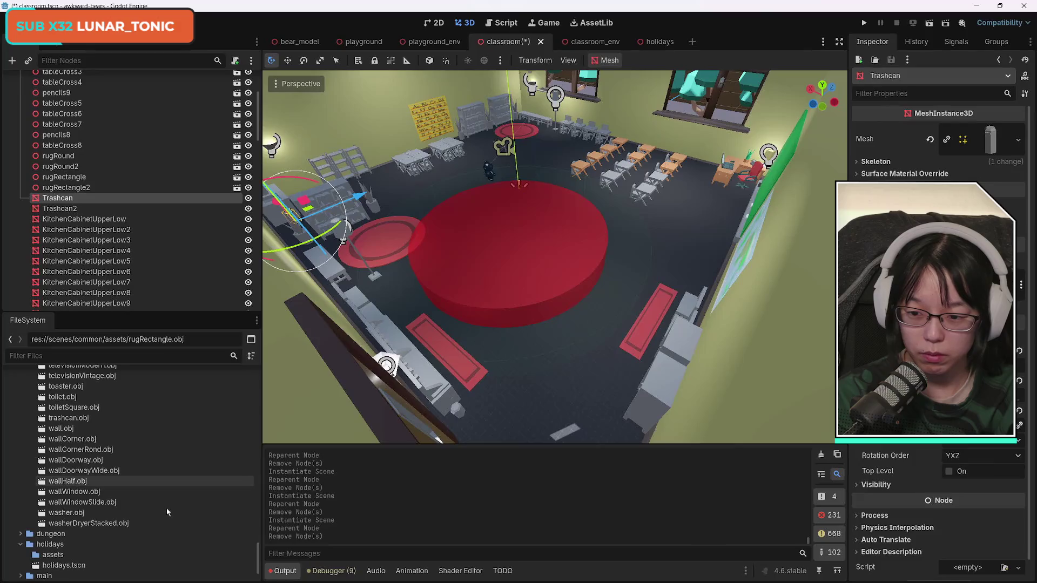
mouse_move(69, 418)
mouse_down()
mouse_move(89, 205)
mouse_move(73, 201)
mouse_move(72, 186)
mouse_up()
click(62, 200)
key(Delete)
key(Return)
- Replace the Trashcan2 placeholder with a second textured trashcan model
click(62, 201)
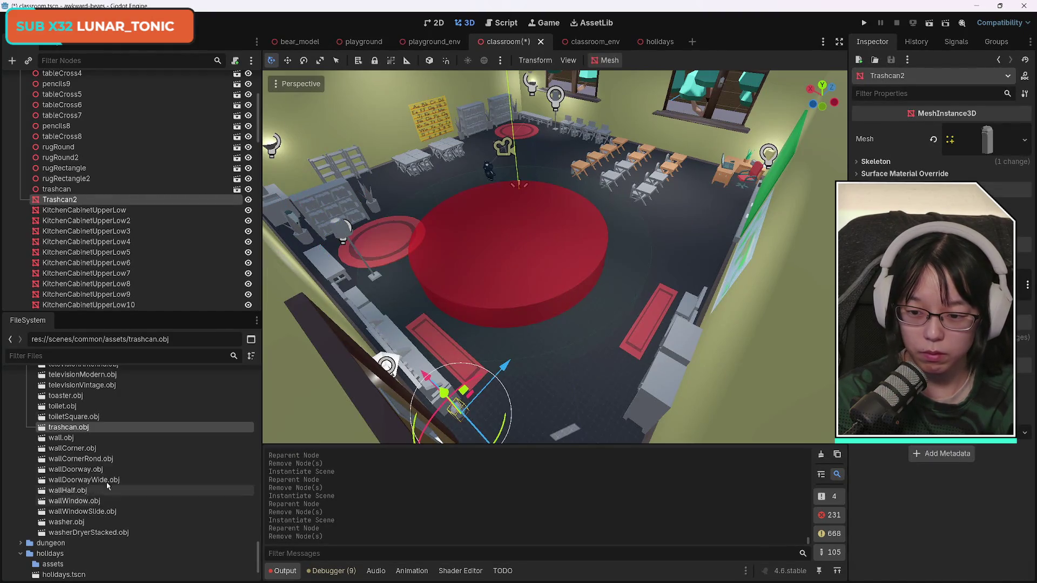
drag(72, 424, 69, 189)
click(70, 204)
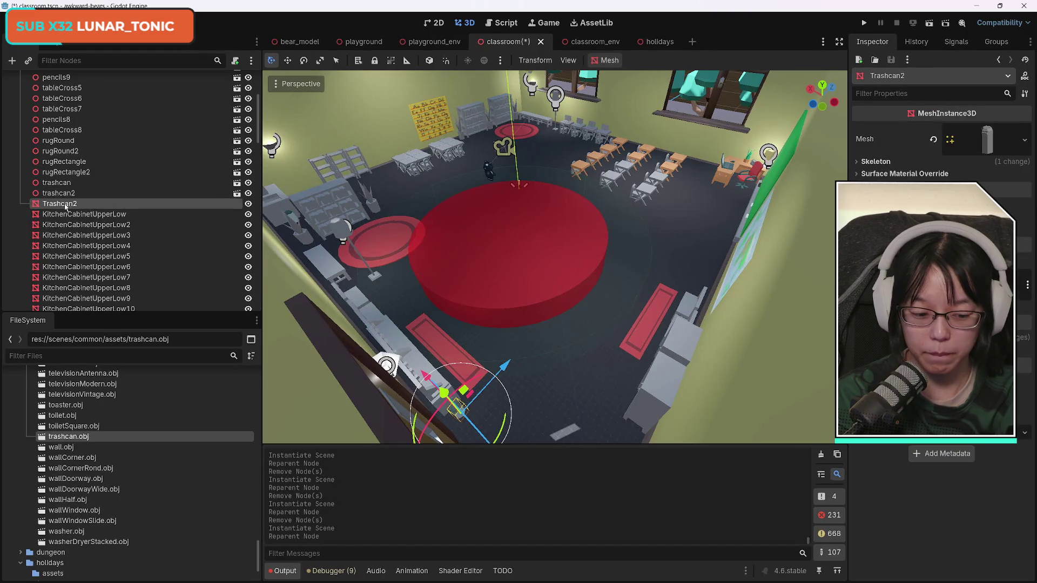
key(Delete)
key(Return)
click(104, 208)
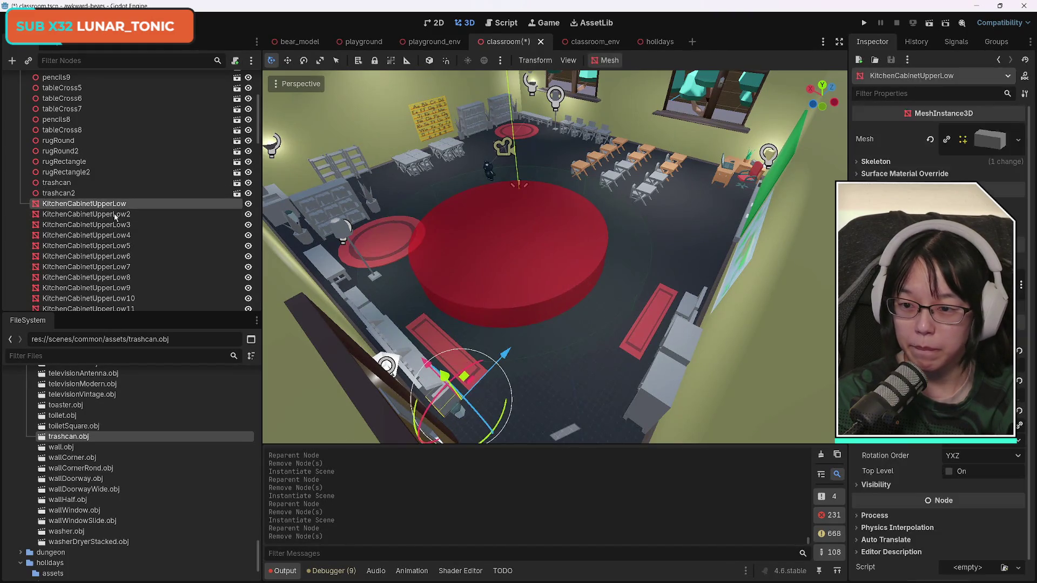
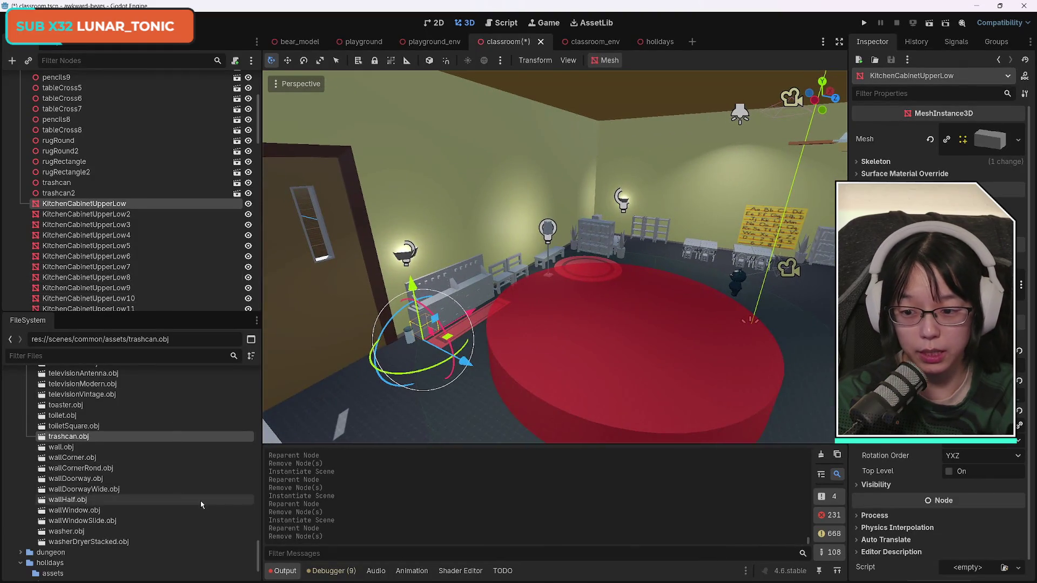
- Replace KitchenCabinetUpperLow with a kitchenCabinetUpperLow.obj instance and delete the original node
scroll(197, 493, up, 10)
scroll(196, 490, up, 5)
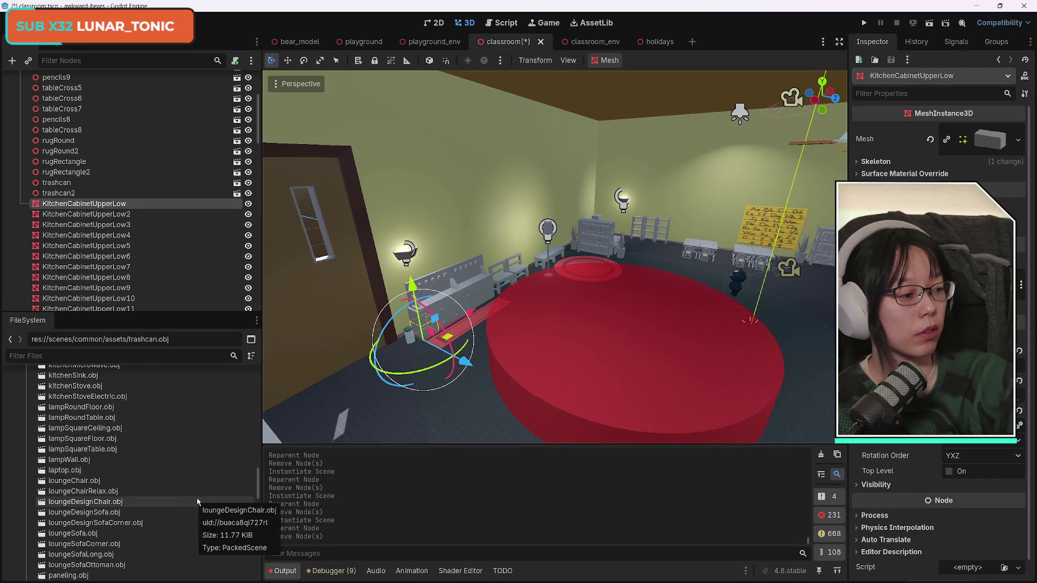
scroll(181, 517, up, 5)
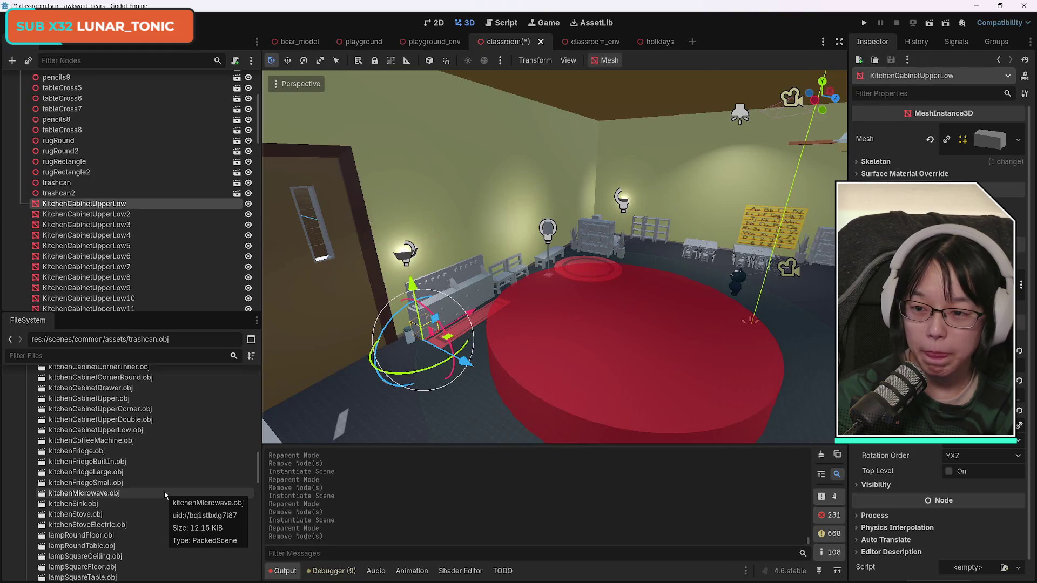
scroll(165, 495, up, 2)
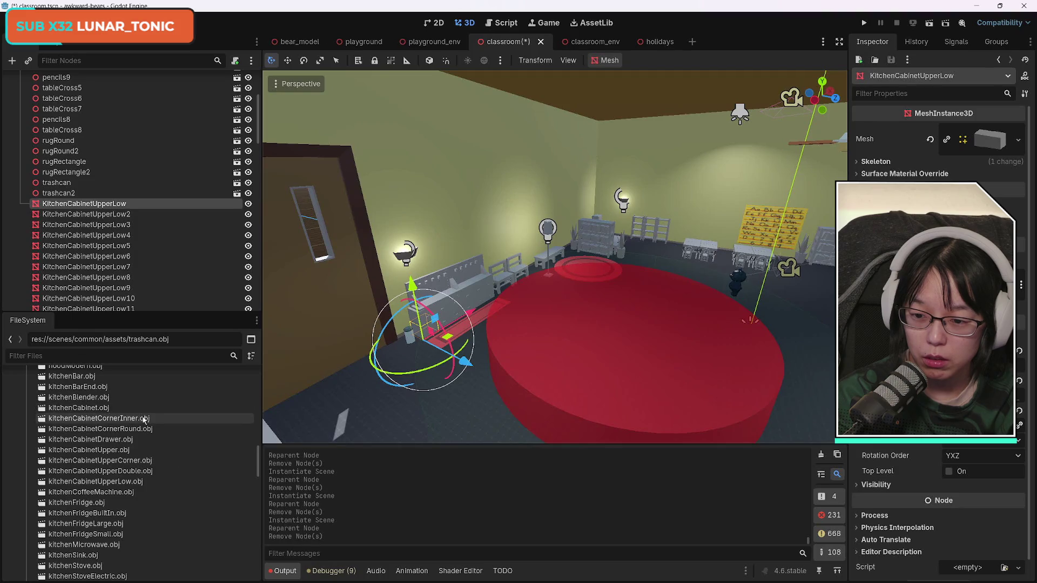
mouse_move(114, 482)
mouse_down()
mouse_move(114, 205)
mouse_move(97, 196)
mouse_up()
click(99, 209)
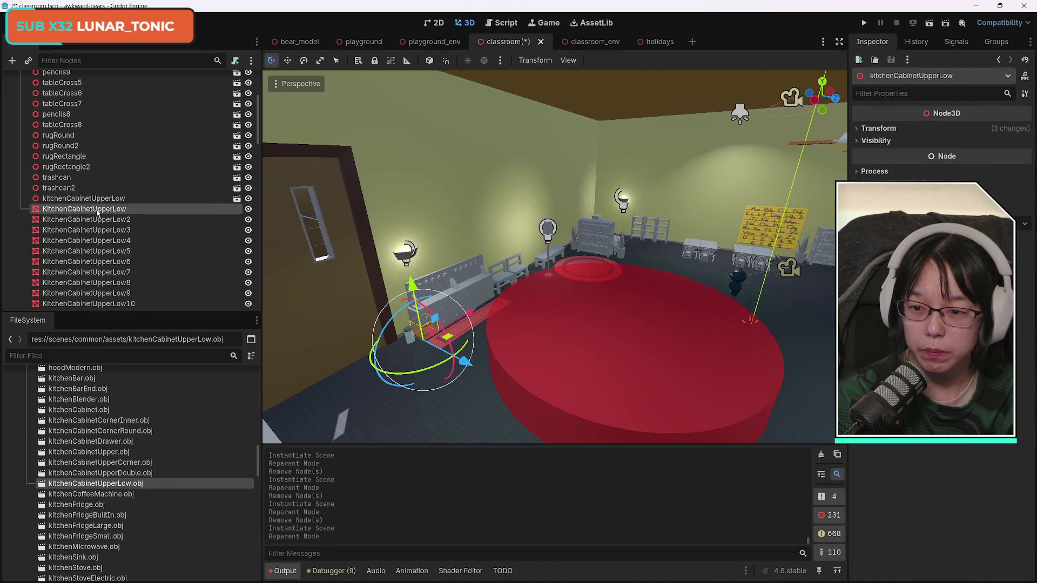
key(Delete)
- Swap KitchenCabinetUpperLow2 for a cabinet asset instance and add one at KitchenCabinetUpperLow3
mouse_move(115, 490)
mouse_down()
mouse_move(112, 234)
mouse_move(99, 196)
mouse_up()
click(115, 209)
key(Delete)
key(Return)
mouse_move(102, 491)
mouse_down()
mouse_move(111, 208)
mouse_move(128, 198)
mouse_up()
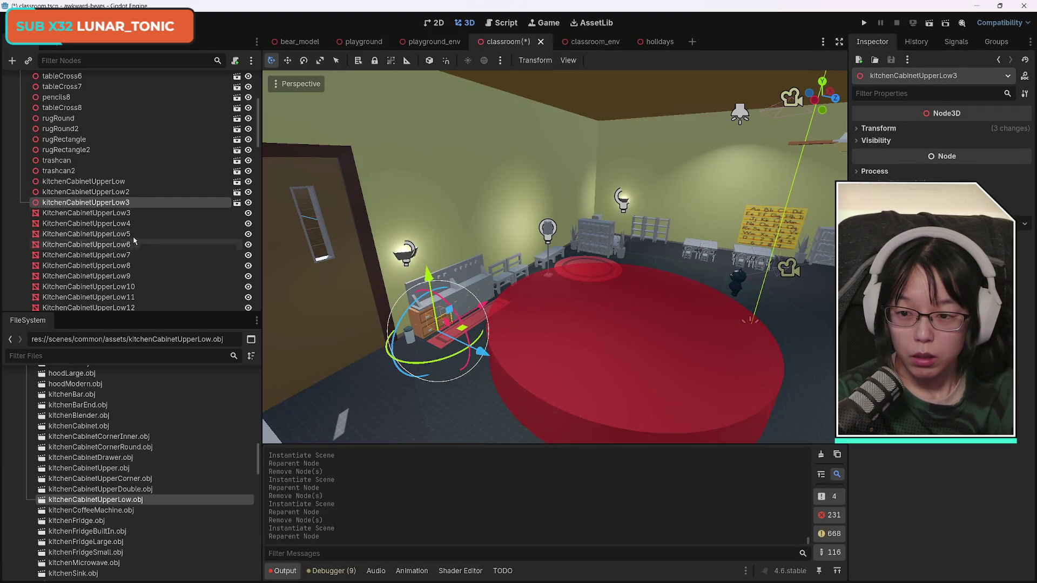
click(113, 214)
- Remove old KitchenCabinetUpperLow3, then replace cabinets 4 and 5 with kitchenCabinetUpperLow.obj instances
key(Delete)
key(Return)
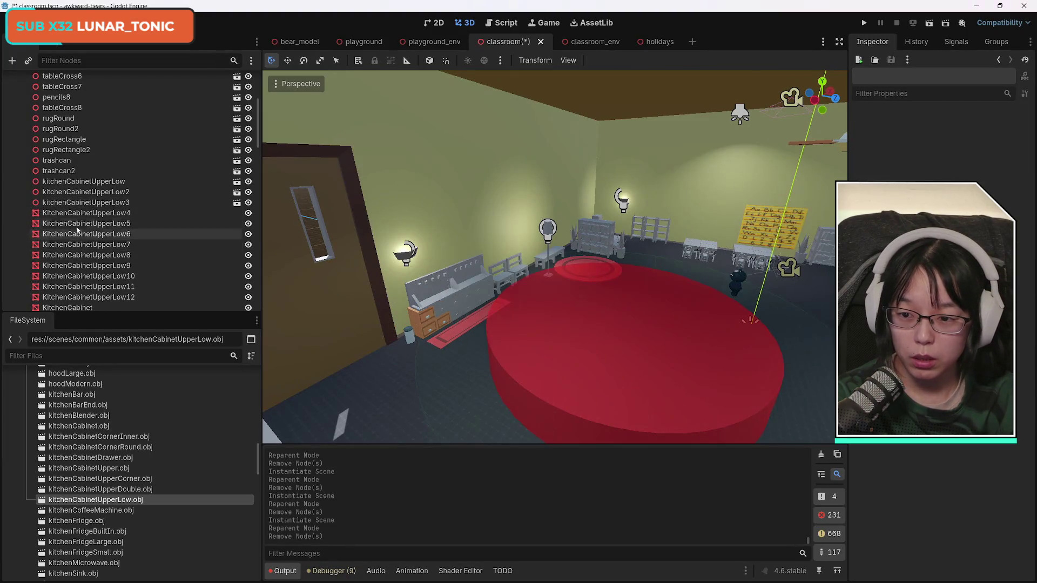
mouse_move(92, 500)
mouse_down()
mouse_move(143, 269)
mouse_move(136, 192)
mouse_move(122, 178)
mouse_up()
key(Delete)
key(Return)
mouse_move(92, 511)
mouse_down()
mouse_move(143, 293)
mouse_move(205, 186)
mouse_move(129, 179)
mouse_up()
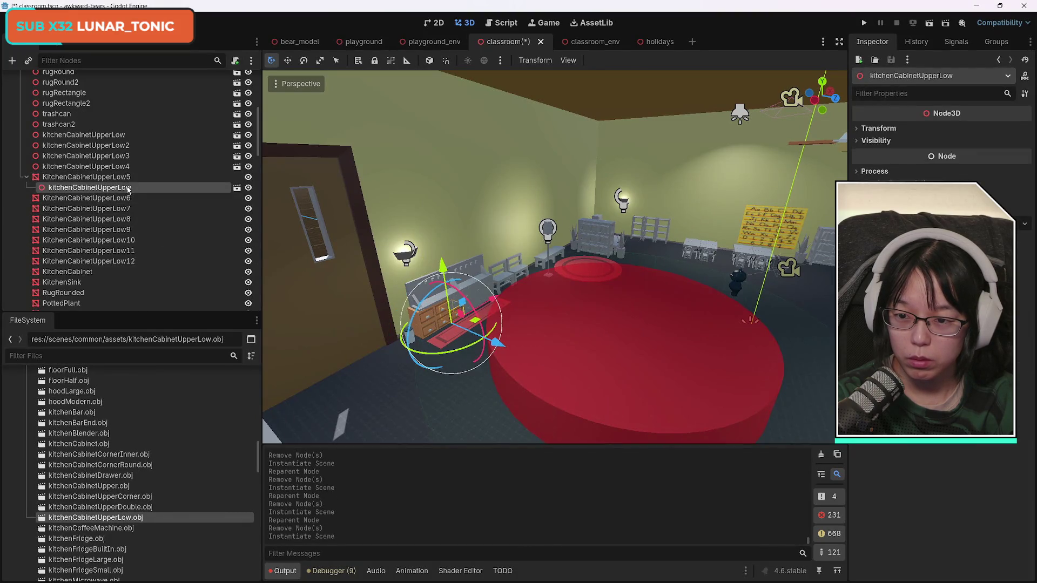
key(Delete)
key(Return)
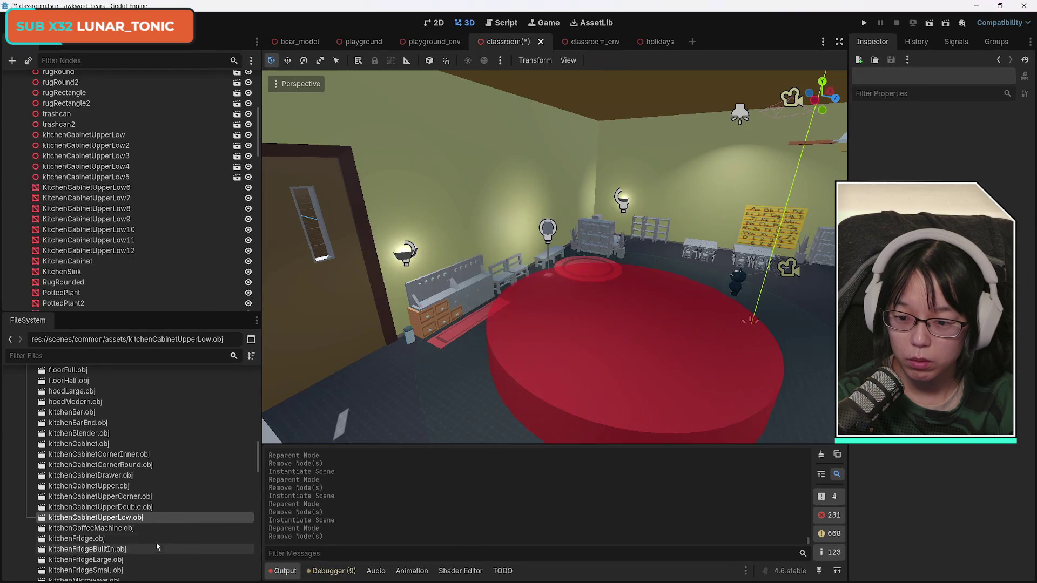
- Replace KitchenCabinetUpperLow6 and 7 with cabinet asset instances, deleting the originals
mouse_move(130, 518)
mouse_down()
mouse_move(144, 214)
mouse_move(124, 181)
mouse_up()
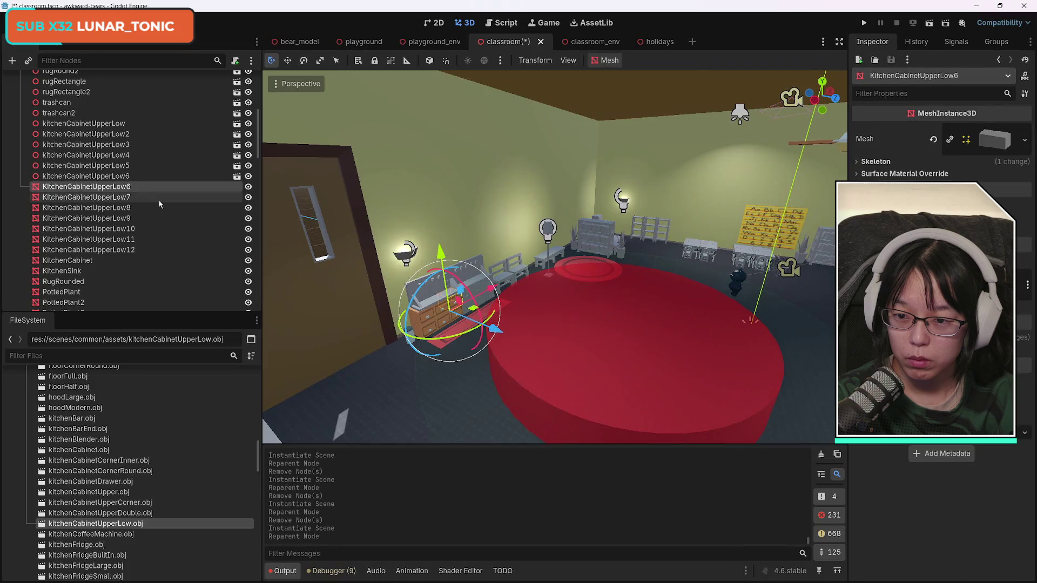
key(Delete)
key(Return)
mouse_move(125, 524)
mouse_down()
mouse_move(139, 204)
mouse_move(121, 185)
mouse_up()
click(135, 186)
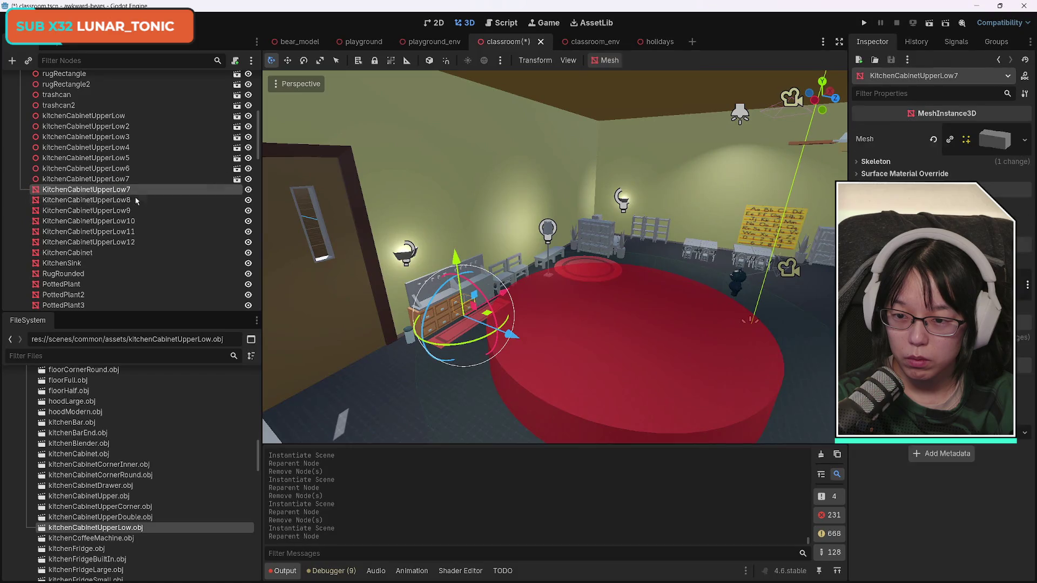
key(Delete)
key(Return)
- Replace KitchenCabinetUpperLow8 and 9 with cabinet asset instances, deleting the originals
mouse_move(108, 528)
mouse_down()
mouse_move(144, 198)
mouse_move(135, 187)
mouse_up()
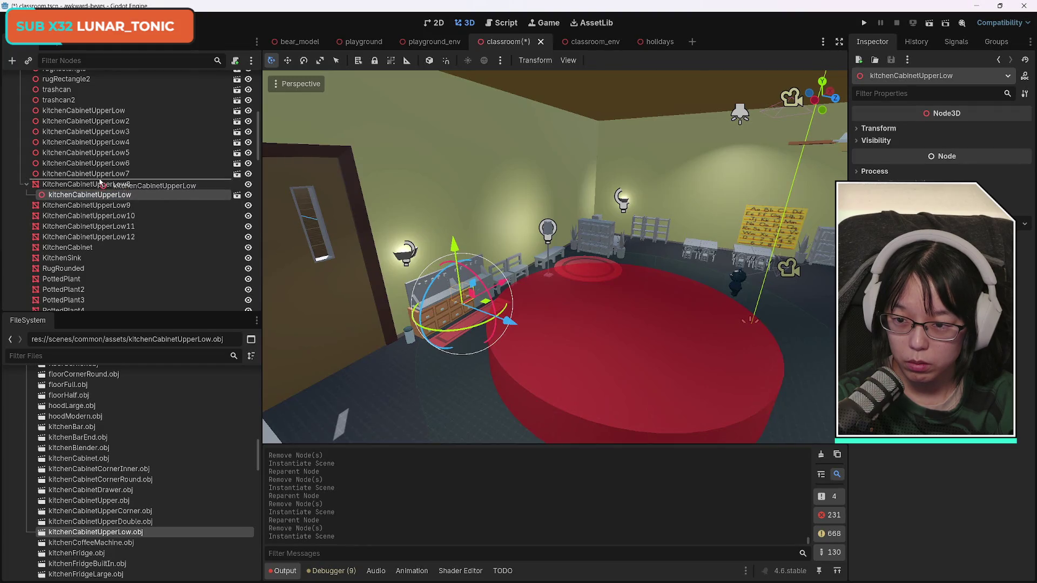
click(117, 196)
key(Delete)
key(Return)
mouse_move(108, 532)
mouse_down()
mouse_move(216, 458)
mouse_move(121, 215)
mouse_move(123, 192)
mouse_up()
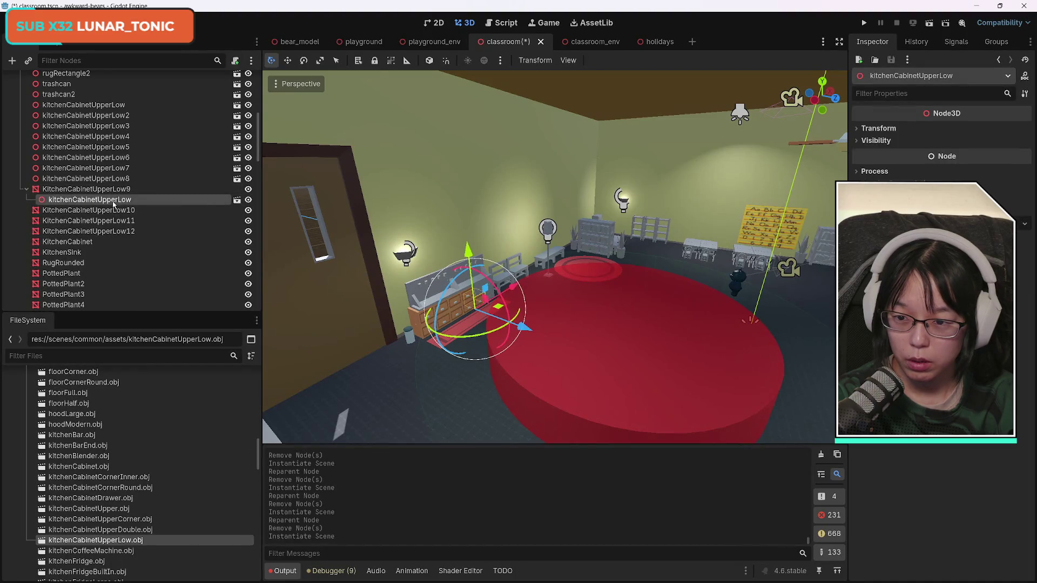
click(118, 200)
key(Delete)
key(Return)
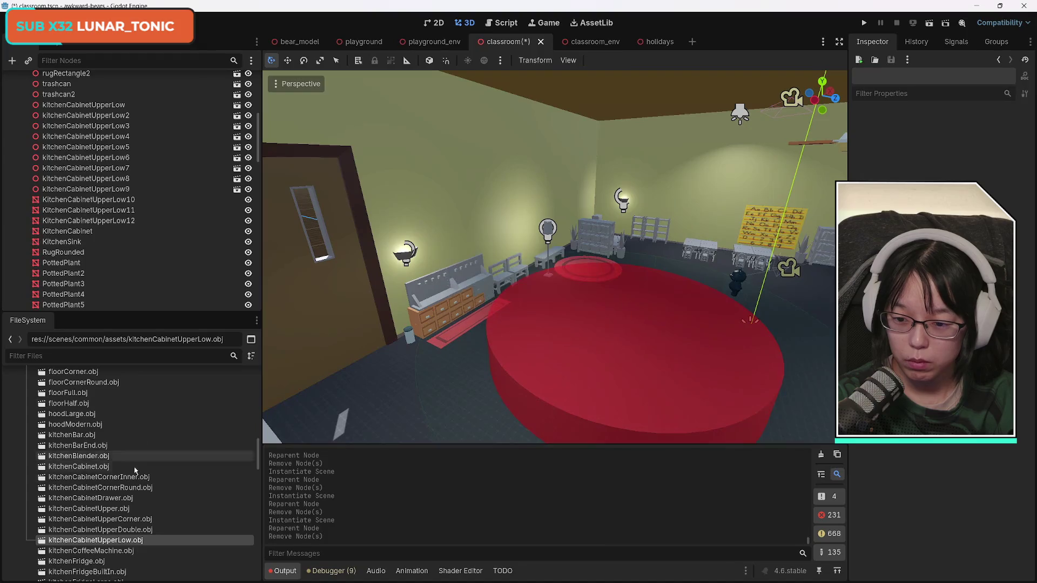
- Replace KitchenCabinetUpperLow10 with a kitchenCabinetUpperLow.obj instance and delete the old node
drag(130, 542, 151, 252)
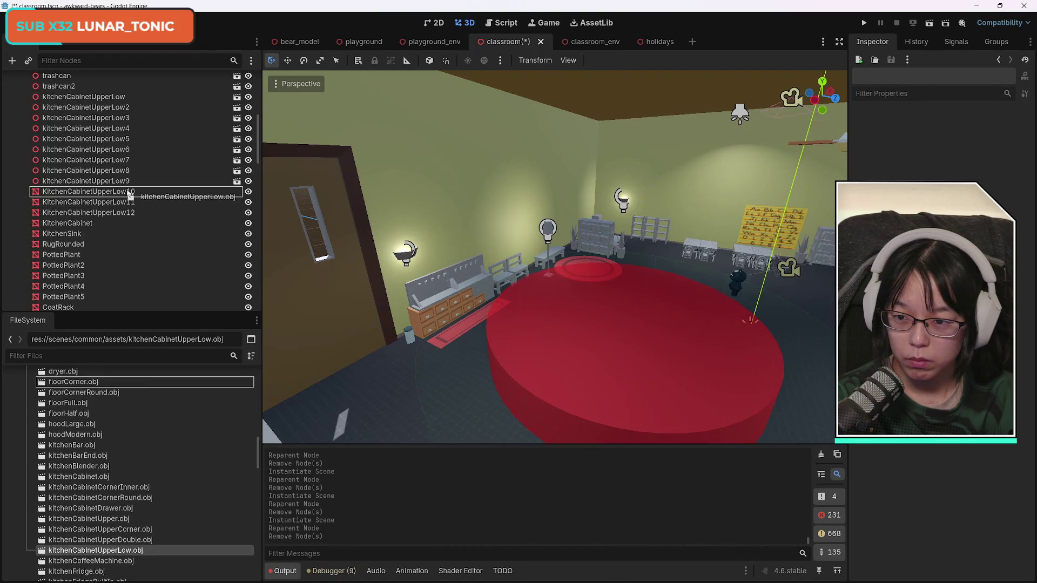
drag(130, 195, 131, 193)
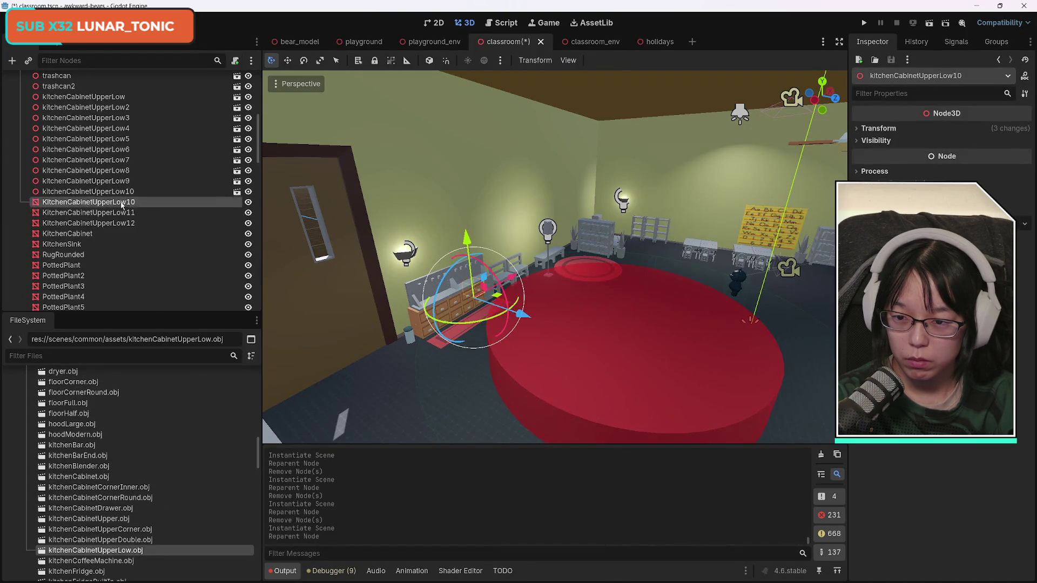
click(122, 205)
key(Delete)
key(Return)
- Replace KitchenCabinetUpperLow11 and add a cabinet asset instance at KitchenCabinetUpperLow12
mouse_move(130, 551)
mouse_down()
mouse_move(142, 206)
mouse_move(132, 191)
mouse_up()
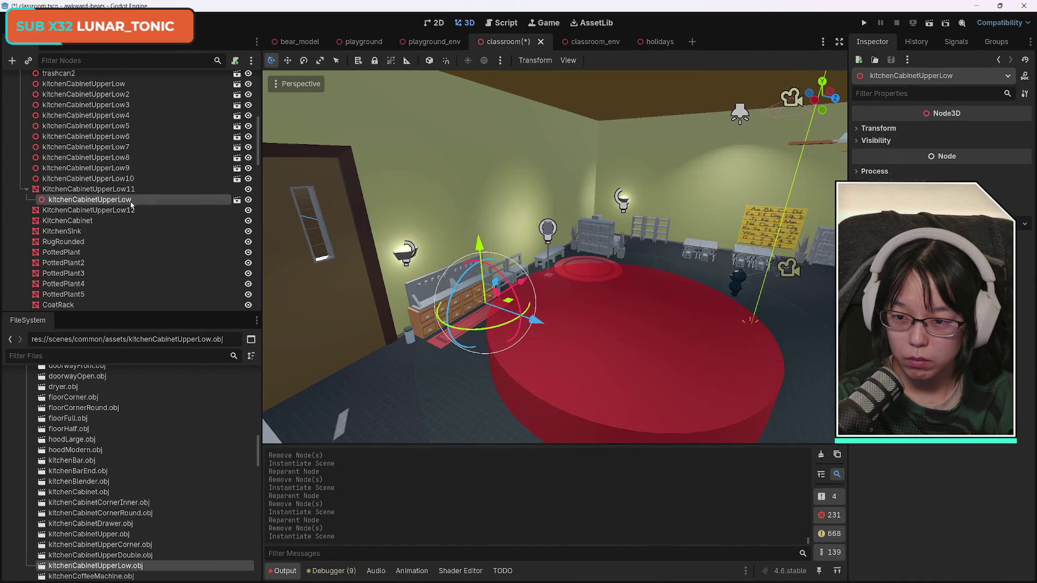
drag(108, 189, 108, 191)
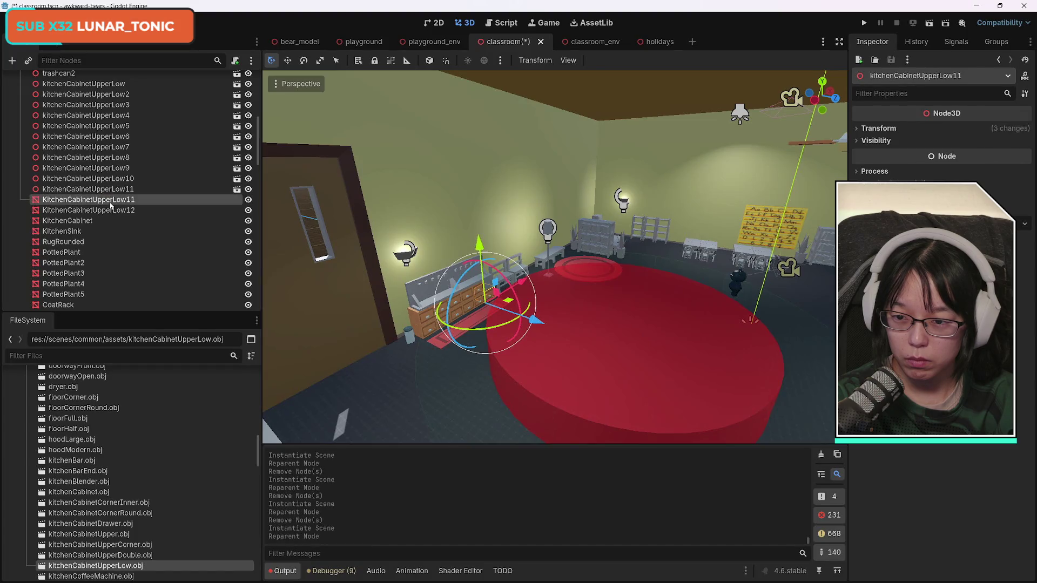
click(86, 199)
key(Delete)
key(Return)
mouse_move(118, 572)
mouse_down()
mouse_move(120, 202)
mouse_move(108, 187)
mouse_up()
click(108, 202)
- Remove old KitchenCabinetUpperLow12 and replace KitchenCabinet with a kitchenCabinet.obj instance
key(Delete)
key(Return)
click(103, 202)
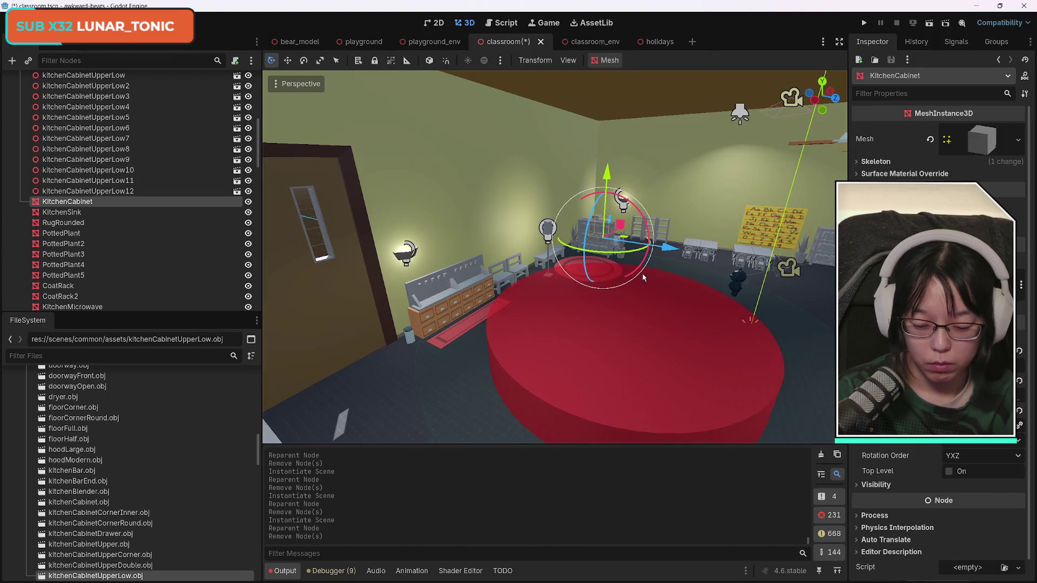
drag(690, 189, 567, 211)
click(133, 502)
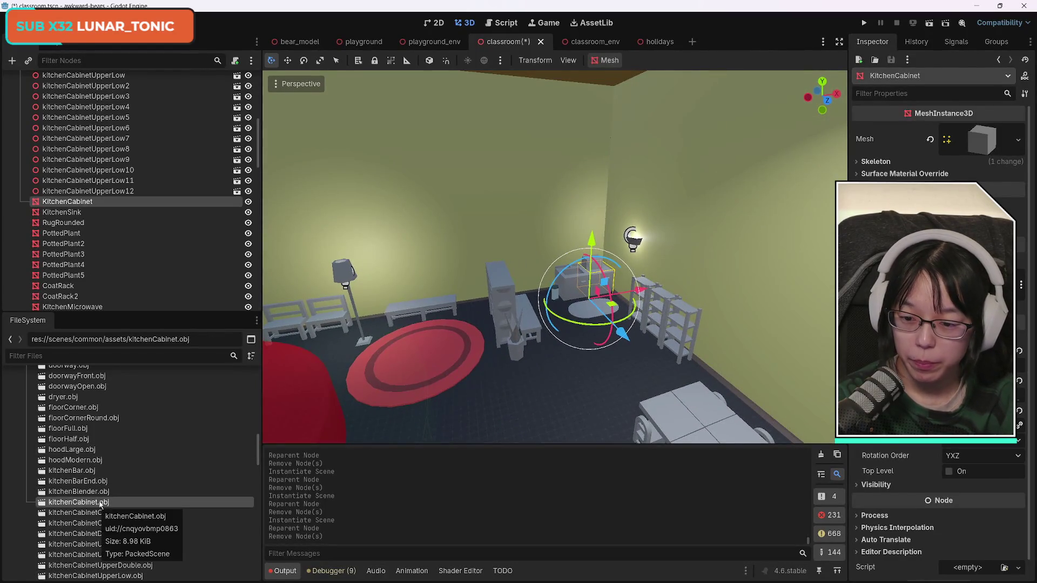
drag(96, 508, 144, 265)
drag(100, 199, 100, 193)
click(100, 206)
key(Delete)
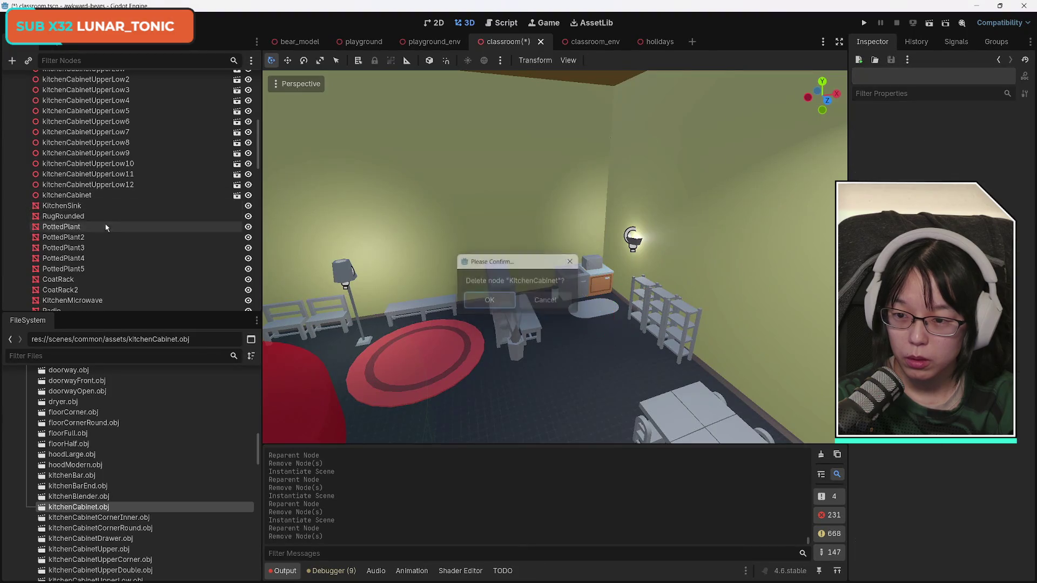
- Replace KitchenSink with a kitchenSink.obj instance and delete the original mesh
scroll(161, 527, down, 3)
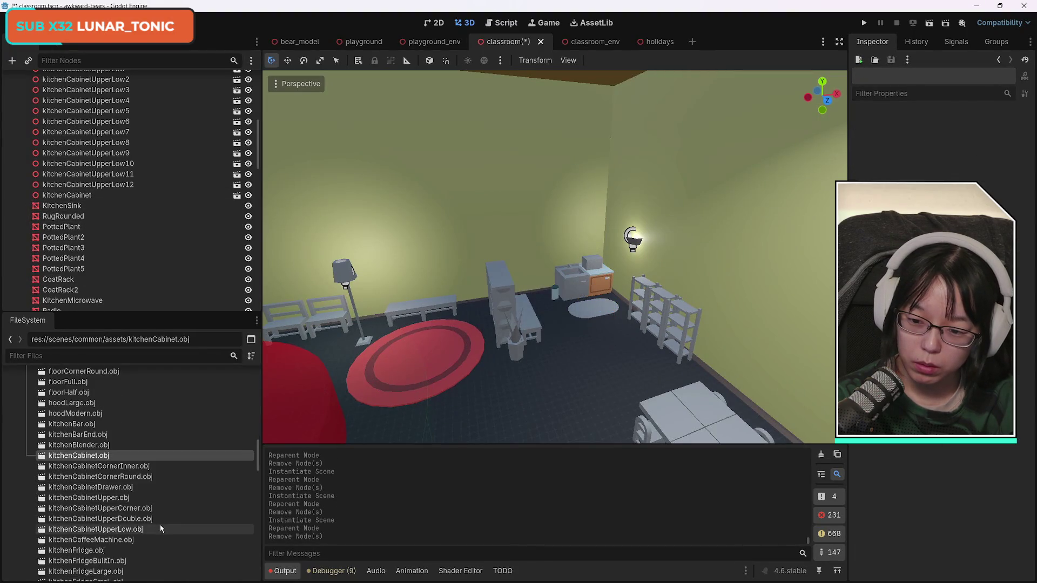
scroll(164, 531, down, 1)
mouse_move(109, 552)
mouse_down()
mouse_move(113, 313)
mouse_move(74, 201)
mouse_move(87, 186)
mouse_up()
click(84, 195)
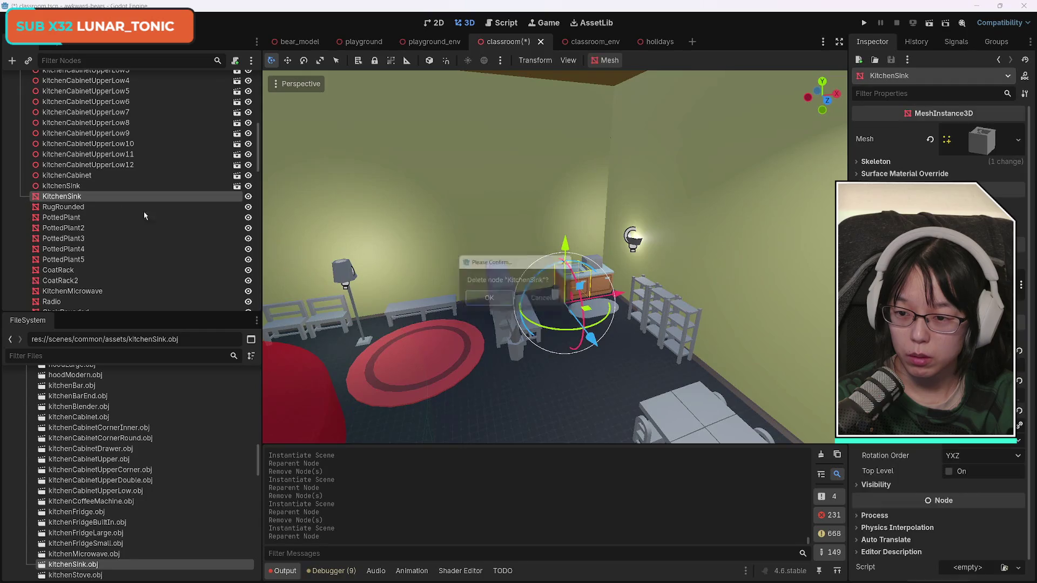
key(Delete)
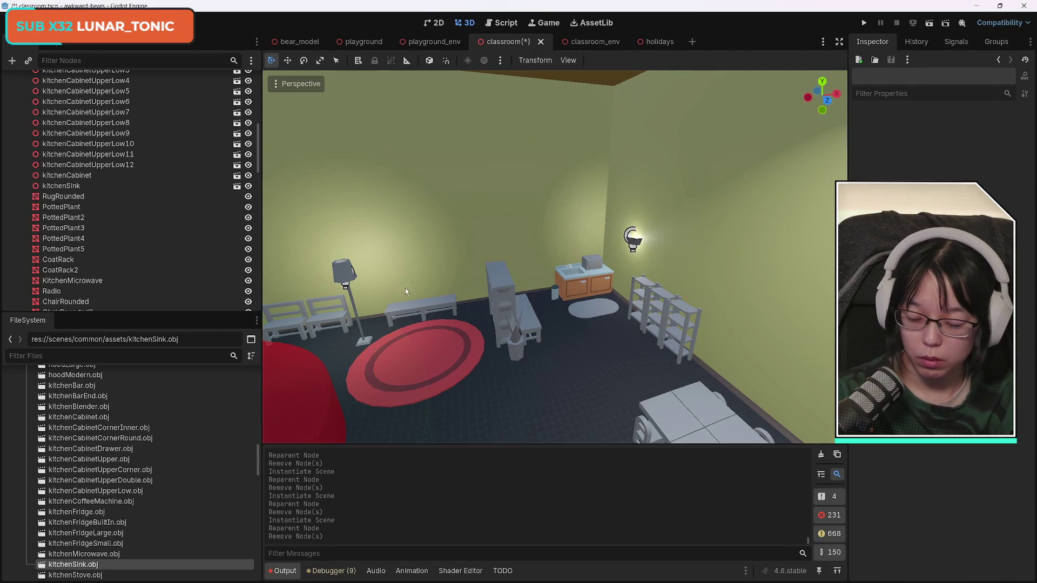
mouse_move(430, 278)
mouse_down()
mouse_move(378, 277)
mouse_move(430, 277)
mouse_up()
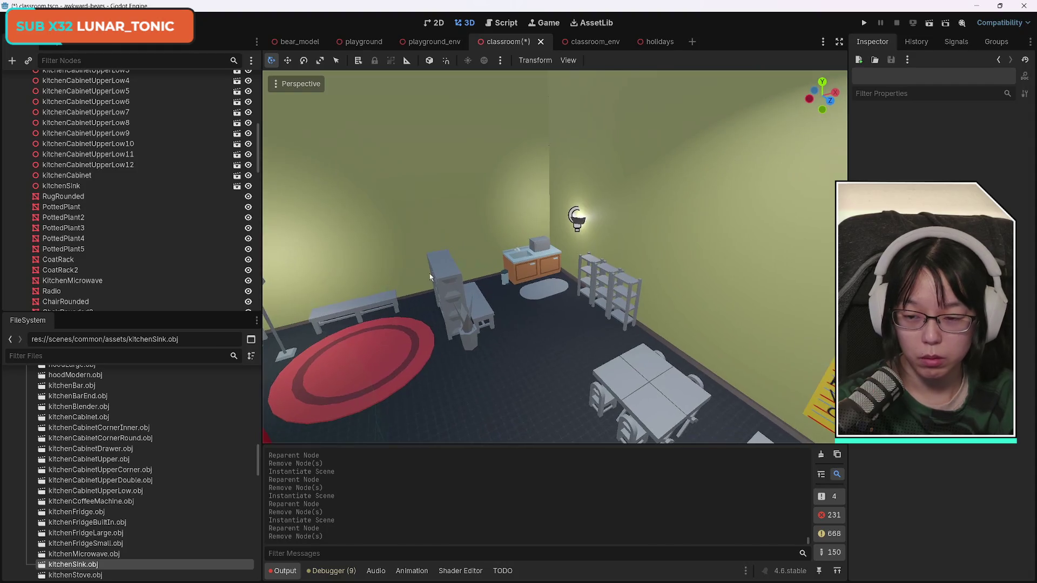
- Replace RugRounded with a rugRounded.obj instance and delete the original node
scroll(150, 522, down, 10)
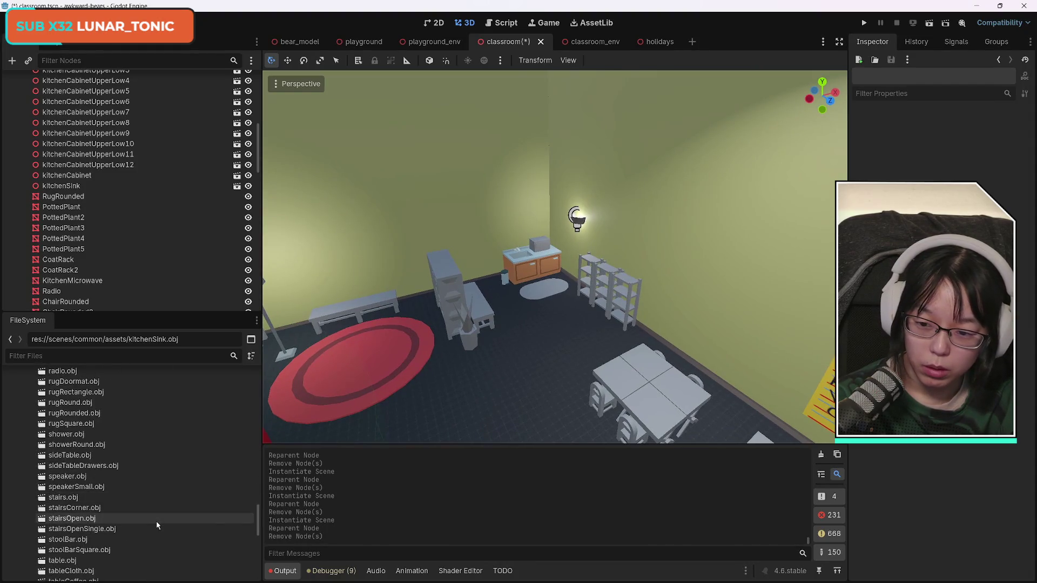
scroll(158, 521, up, 5)
mouse_move(108, 468)
mouse_down()
mouse_move(118, 254)
mouse_move(65, 183)
mouse_move(73, 176)
mouse_up()
click(104, 189)
key(Delete)
key(Return)
- Replace the first PottedPlant with a pottedPlant.obj instance and remove the old mesh
click(105, 189)
scroll(148, 527, down, 10)
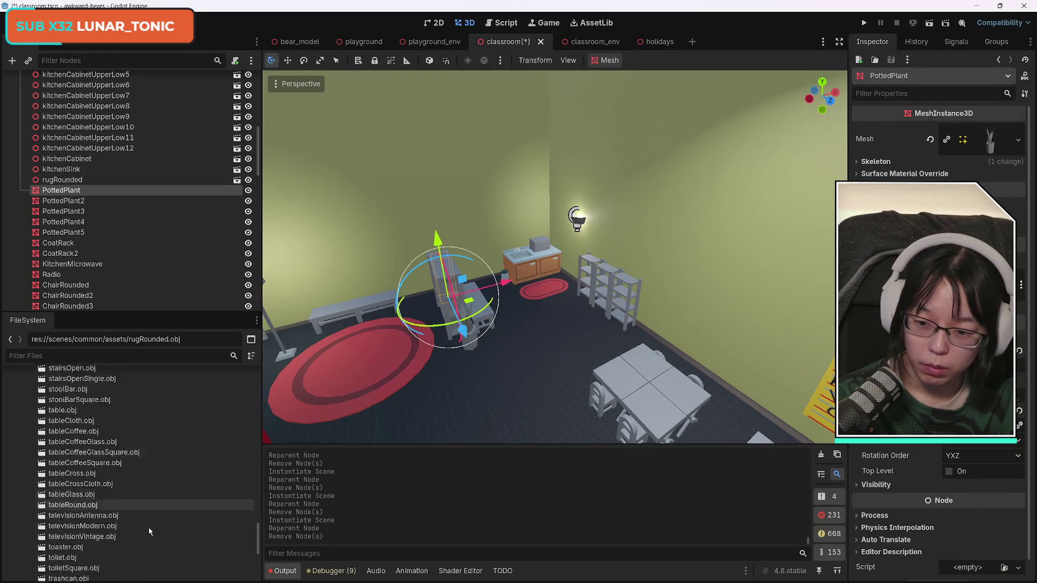
scroll(148, 527, up, 10)
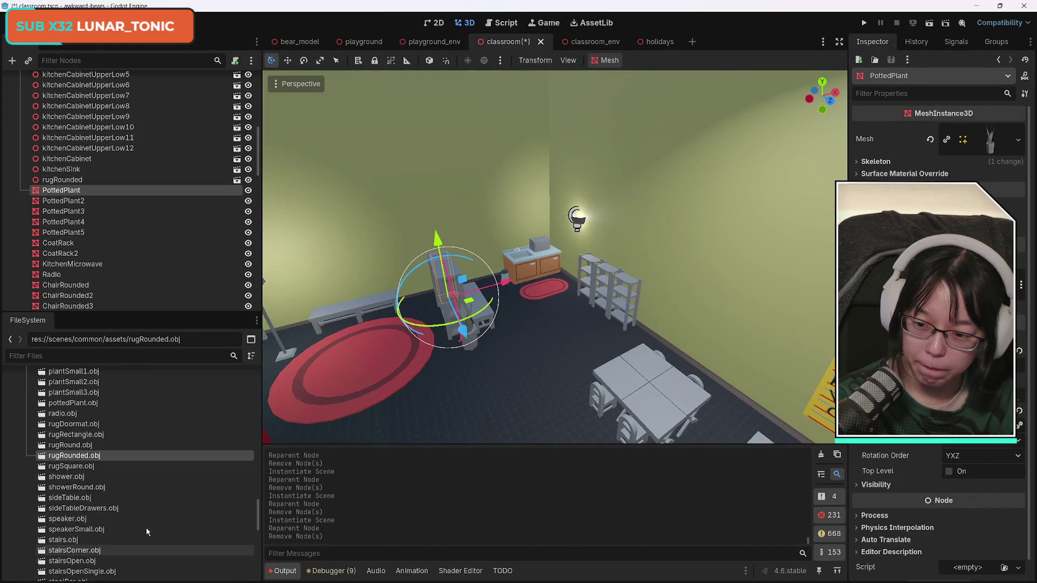
scroll(146, 532, up, 1)
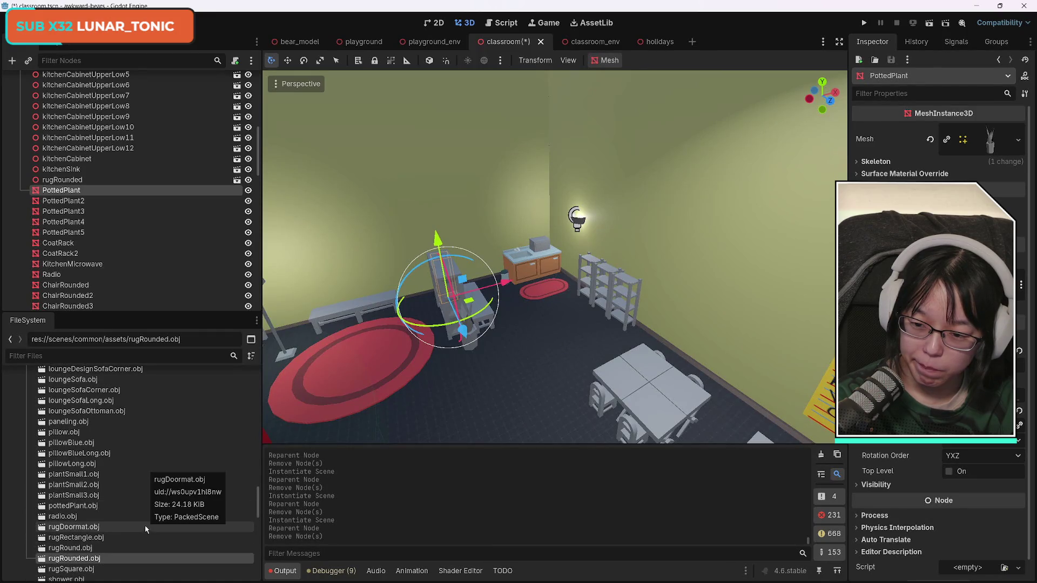
drag(73, 506, 84, 162)
click(163, 177)
key(Delete)
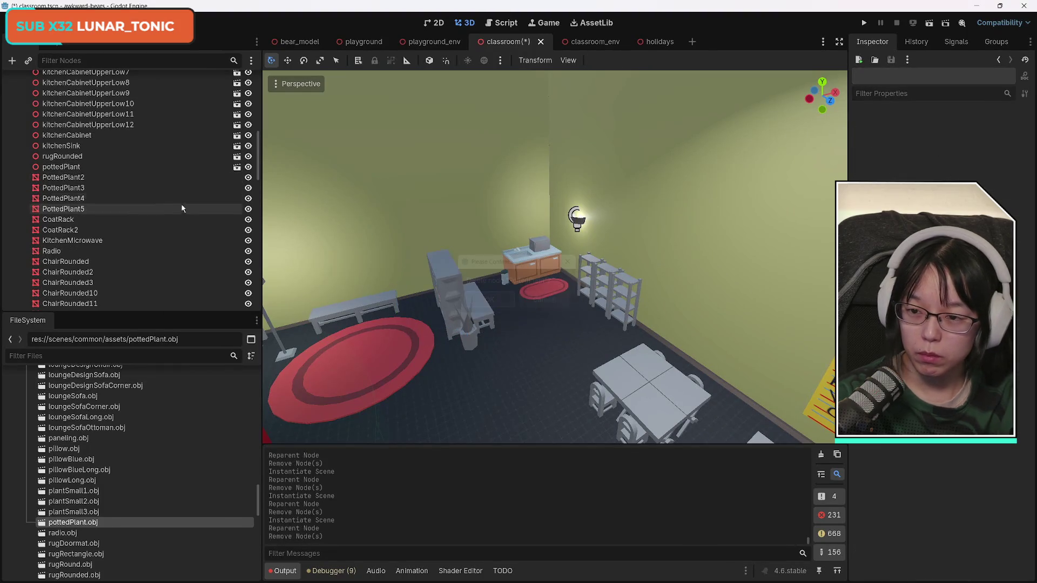
right_click(319, 313)
- From an overhead view, replace PottedPlant2 with a pottedPlant.obj instance, undoing one misplaced drop
key(w)
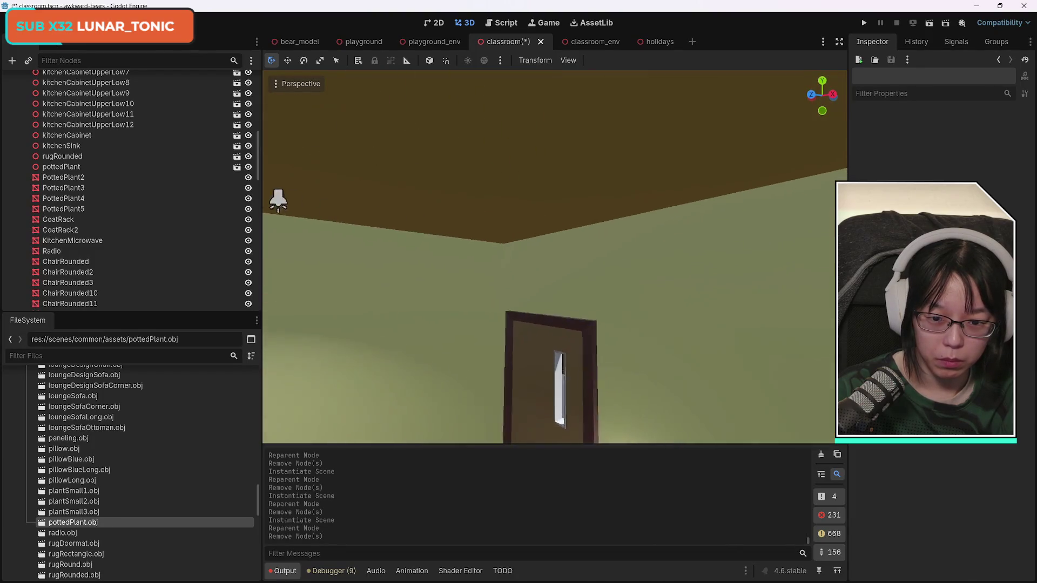
key(s)
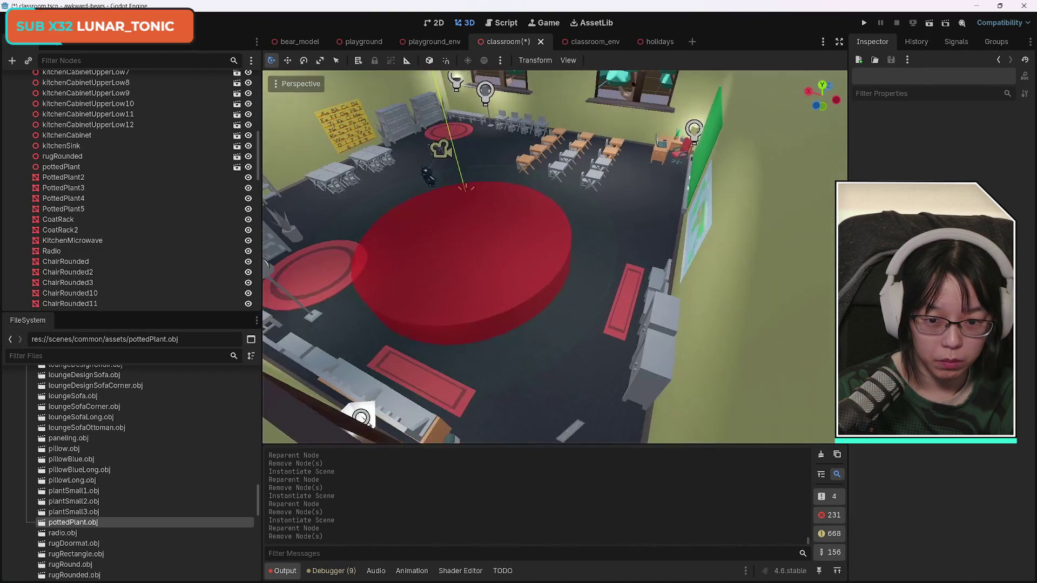
key(w)
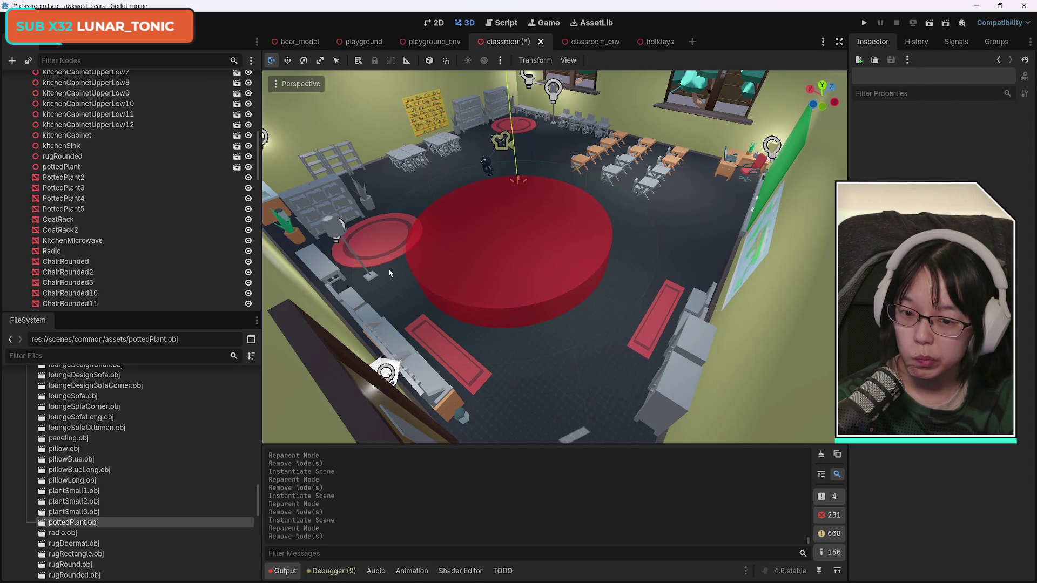
drag(95, 523, 78, 173)
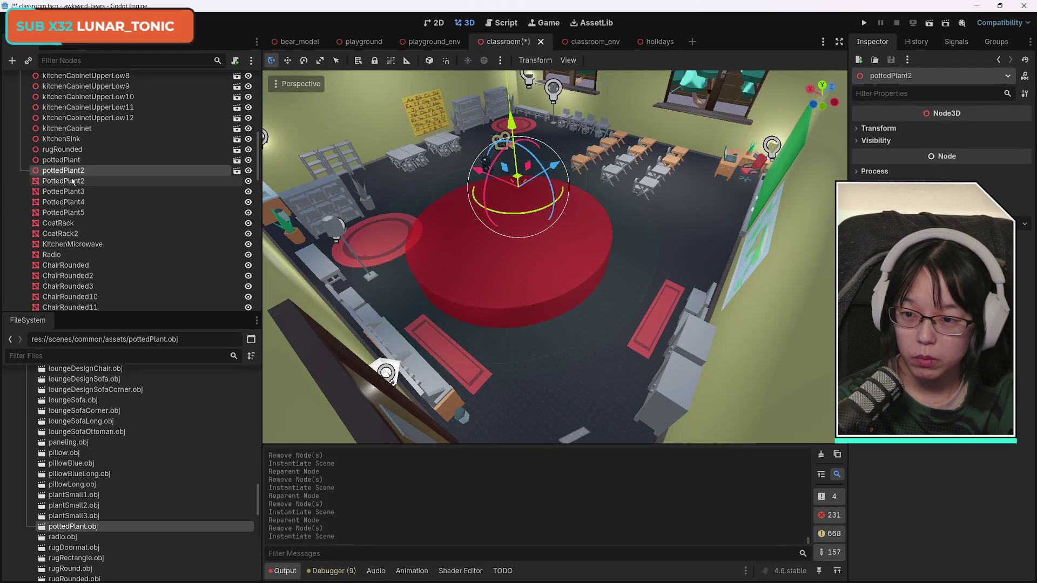
key(ctrl+z)
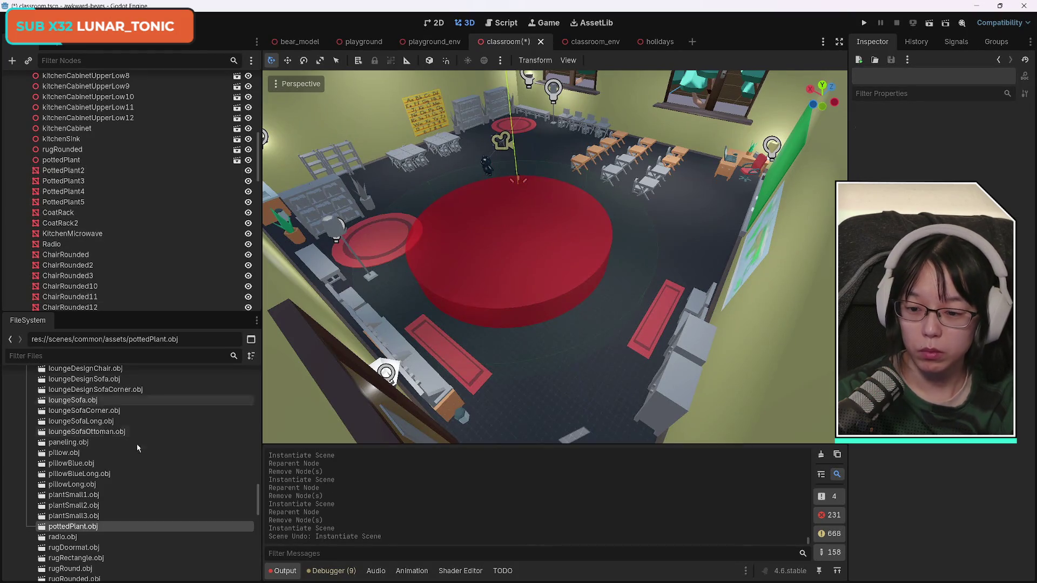
mouse_move(76, 527)
mouse_down()
mouse_move(135, 236)
mouse_move(71, 182)
mouse_move(75, 163)
mouse_up()
click(76, 174)
key(Delete)
key(Return)
- Replace PottedPlant3 with a pottedPlant.obj instance and delete the old mesh
mouse_move(87, 536)
mouse_down()
mouse_move(86, 193)
mouse_move(64, 170)
mouse_move(74, 164)
mouse_up()
click(65, 176)
key(Delete)
key(Return)
- Replace PottedPlant4 and PottedPlant5 with pottedPlant.obj instances, deleting the old meshes
mouse_move(87, 540)
mouse_down()
mouse_move(122, 280)
mouse_move(75, 167)
mouse_up()
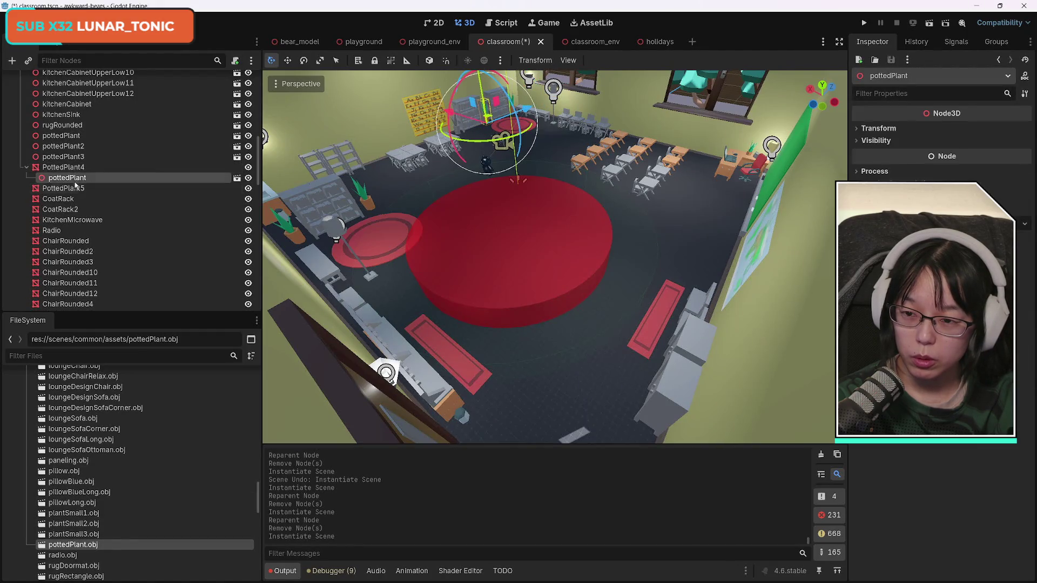
drag(72, 172, 72, 166)
click(65, 178)
key(Delete)
key(Return)
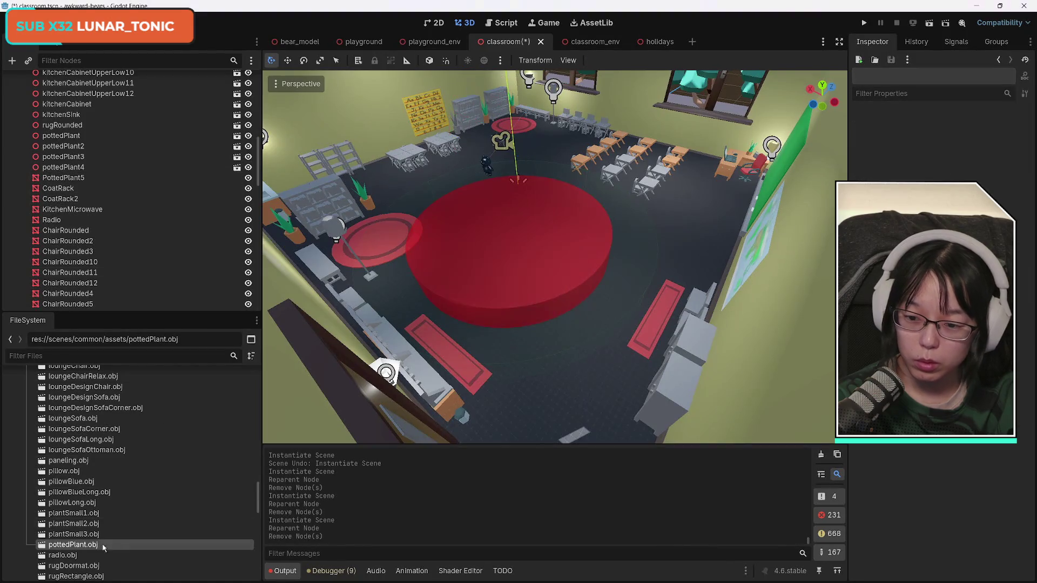
mouse_move(89, 544)
mouse_down()
mouse_move(92, 201)
mouse_move(77, 168)
mouse_up()
click(64, 180)
key(Delete)
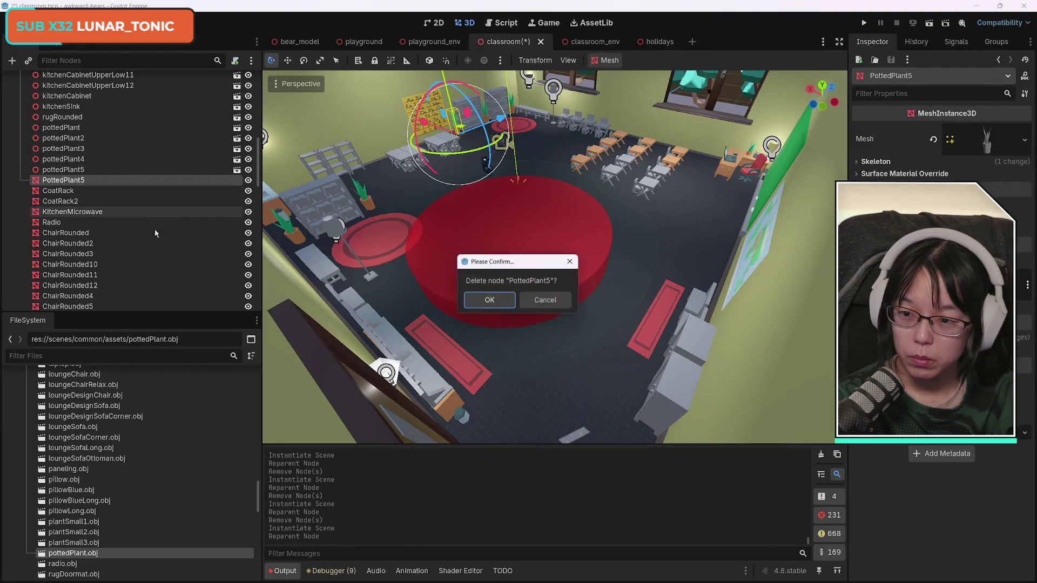
- Confirm removal of PottedPlant5 and replace CoatRack with a coatRack.obj instance
key(Return)
scroll(183, 519, down, 3)
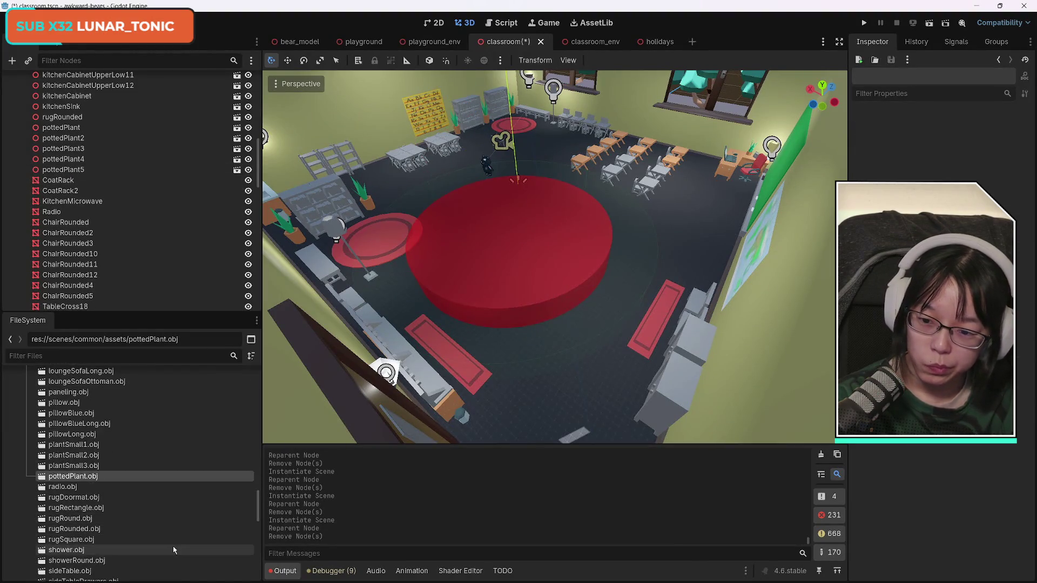
scroll(173, 546, up, 3)
scroll(142, 519, up, 15)
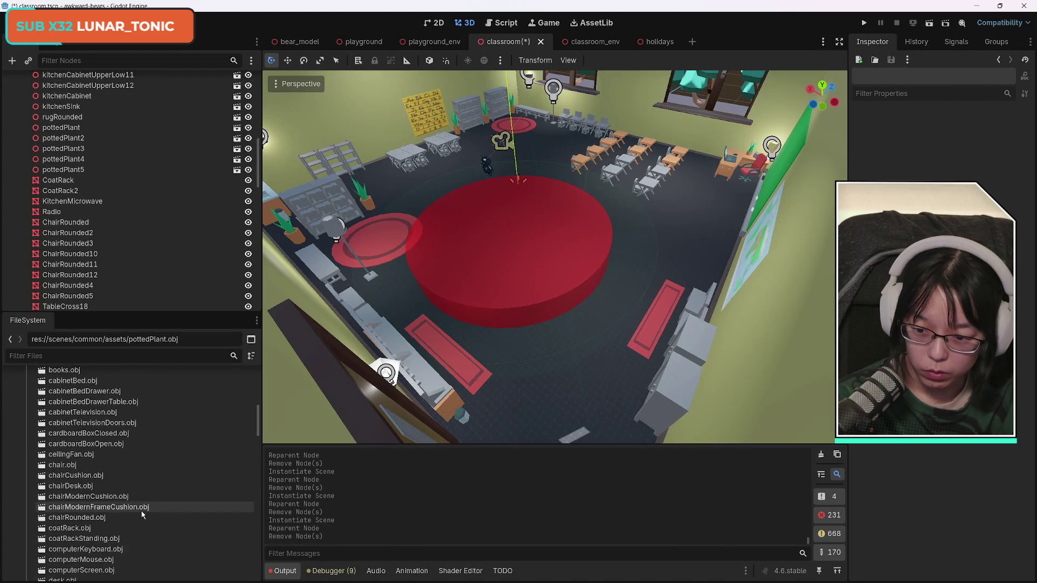
scroll(141, 511, down, 3)
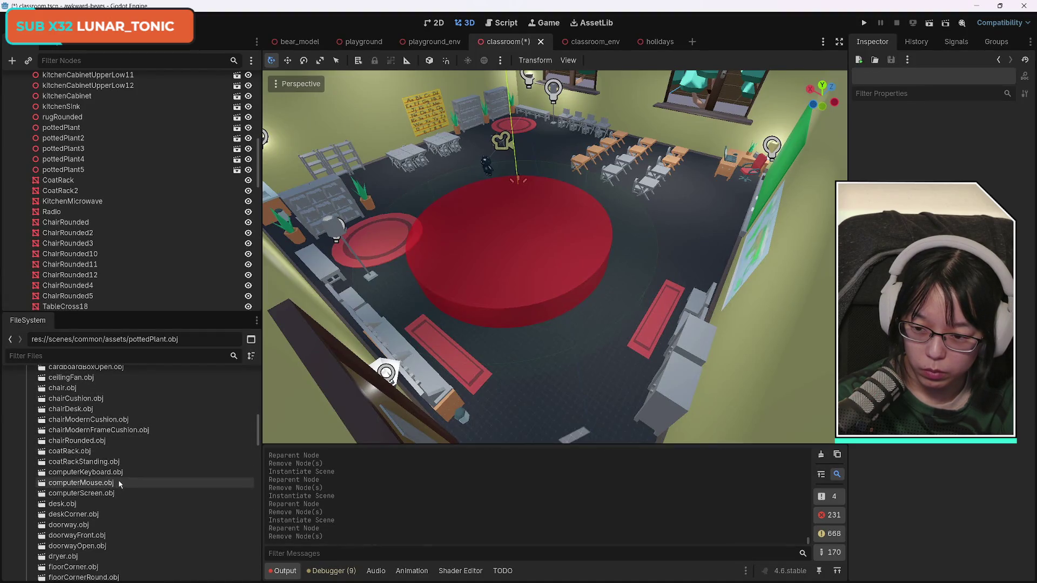
mouse_move(120, 451)
mouse_down()
mouse_move(144, 373)
mouse_move(125, 253)
mouse_move(86, 171)
mouse_move(66, 165)
mouse_up()
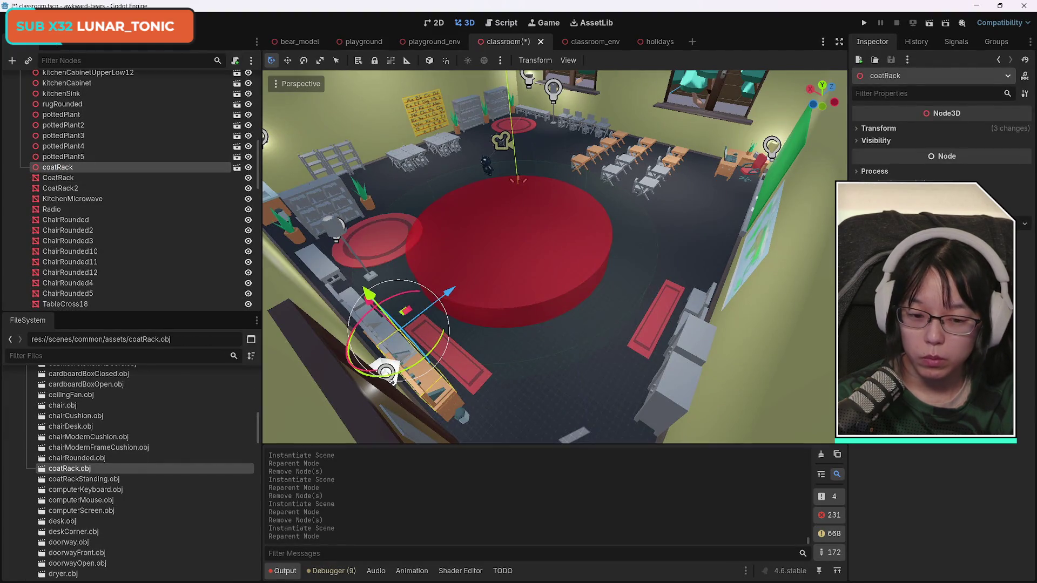
click(65, 177)
key(Delete)
key(Return)
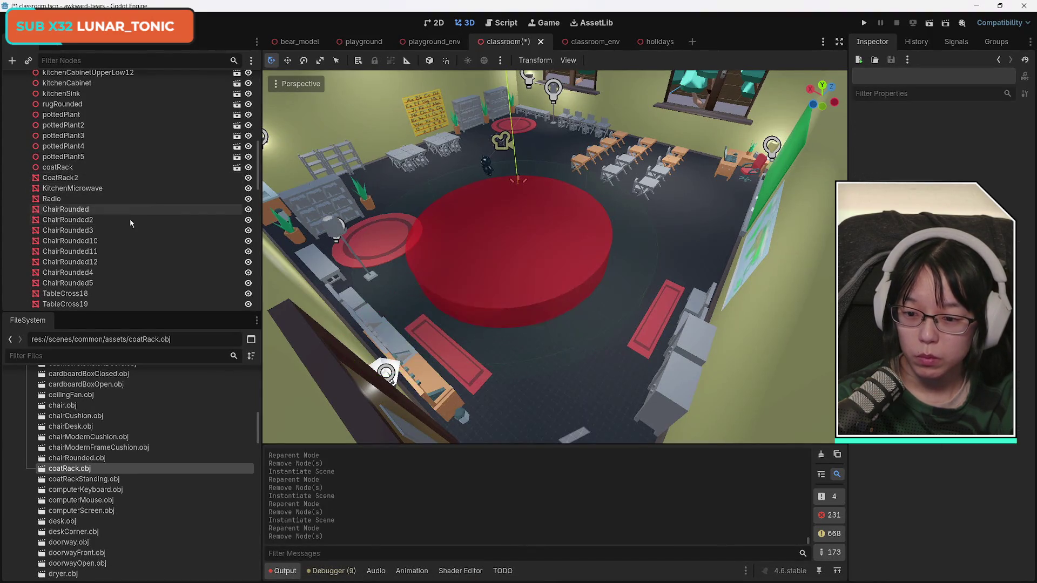
- Replace CoatRack2 with a second coatRack.obj instance and delete the old mesh
drag(80, 468, 100, 217)
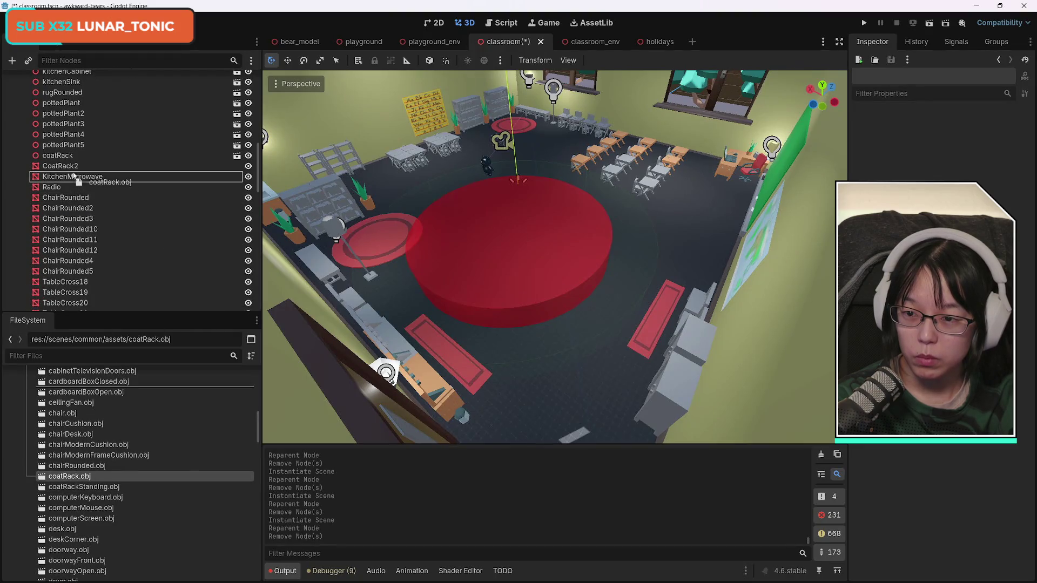
mouse_move(68, 169)
mouse_down()
mouse_move(67, 180)
mouse_move(67, 164)
mouse_up()
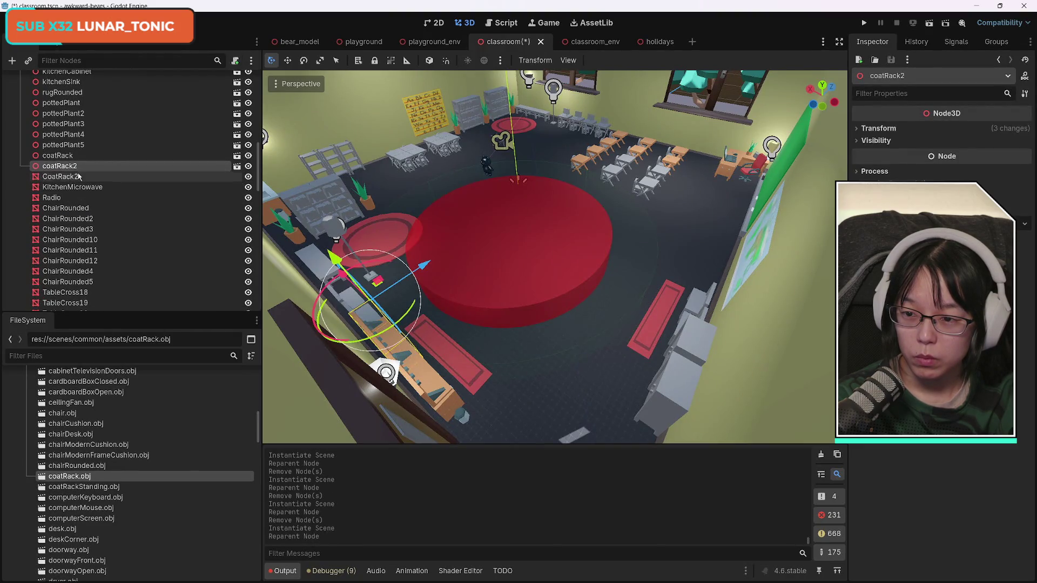
click(61, 176)
key(Delete)
key(Return)
- Replace KitchenMicrowave with a kitchenMicrowave.obj instance and delete the old mesh
scroll(203, 507, down, 12)
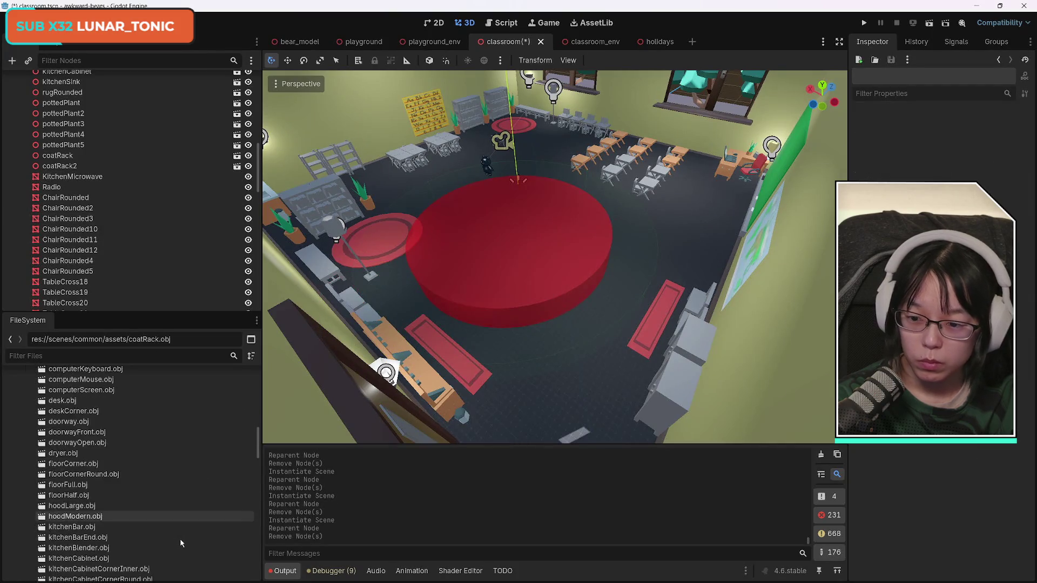
drag(86, 464, 80, 154)
click(70, 165)
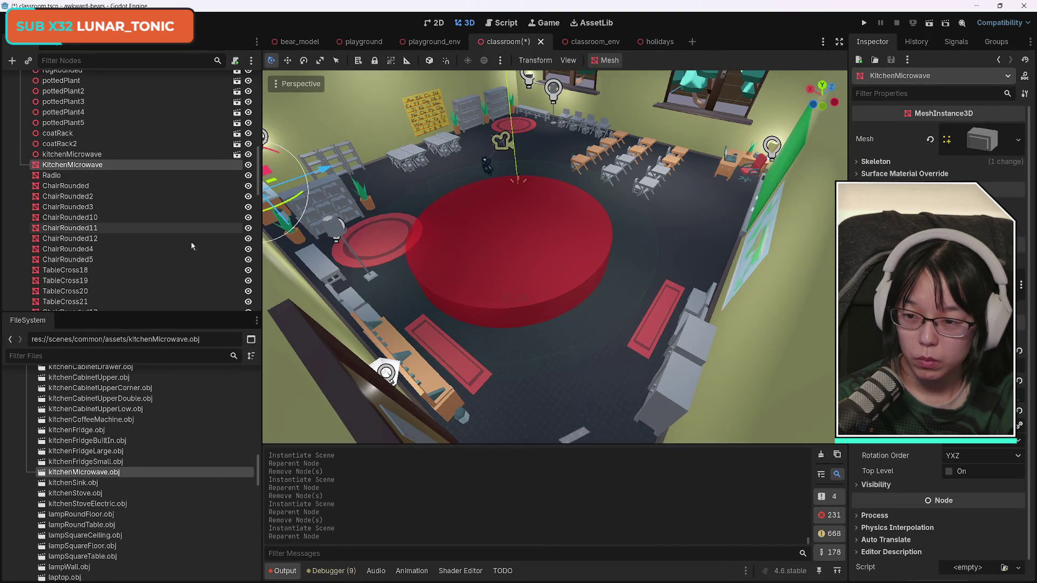
key(Delete)
key(Return)
- Replace Radio with a radio.obj instance and delete the old Radio mesh
scroll(166, 575, down, 5)
scroll(166, 576, down, 5)
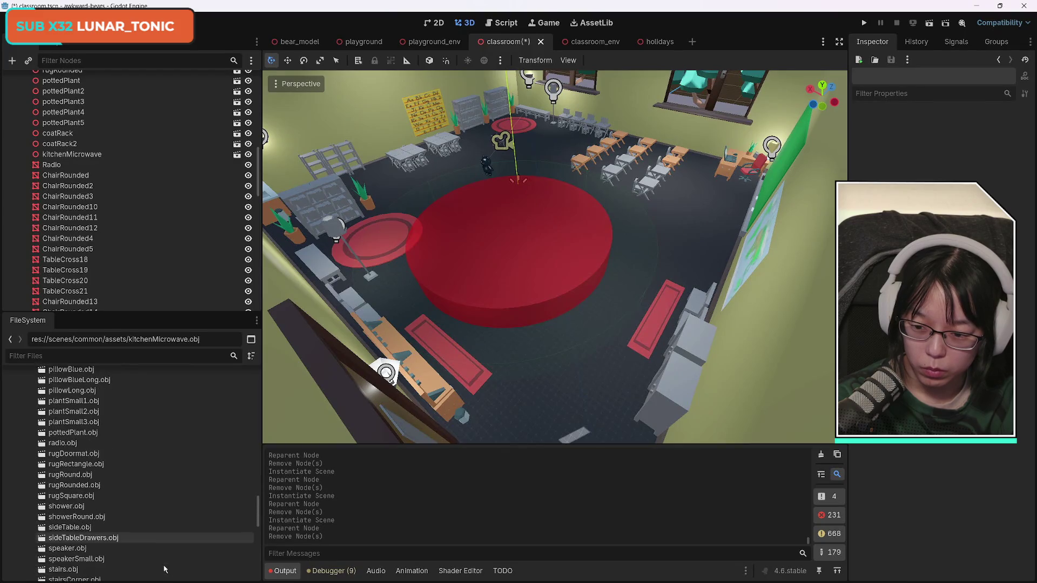
mouse_move(64, 445)
mouse_down()
mouse_move(148, 341)
mouse_move(58, 164)
mouse_move(63, 153)
mouse_up()
click(59, 163)
key(Delete)
key(Return)
scroll(147, 512, down, 5)
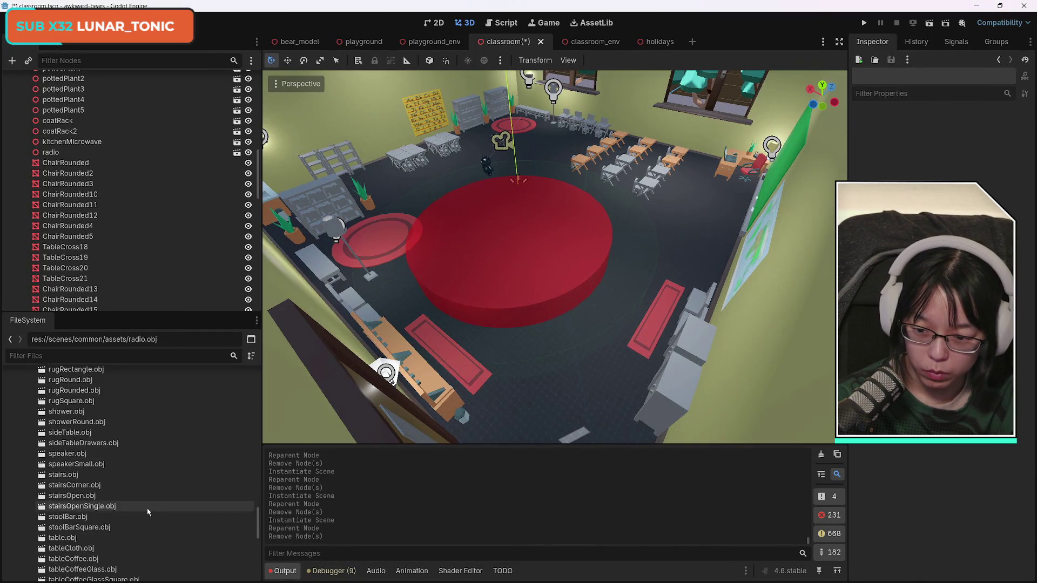
scroll(149, 512, up, 15)
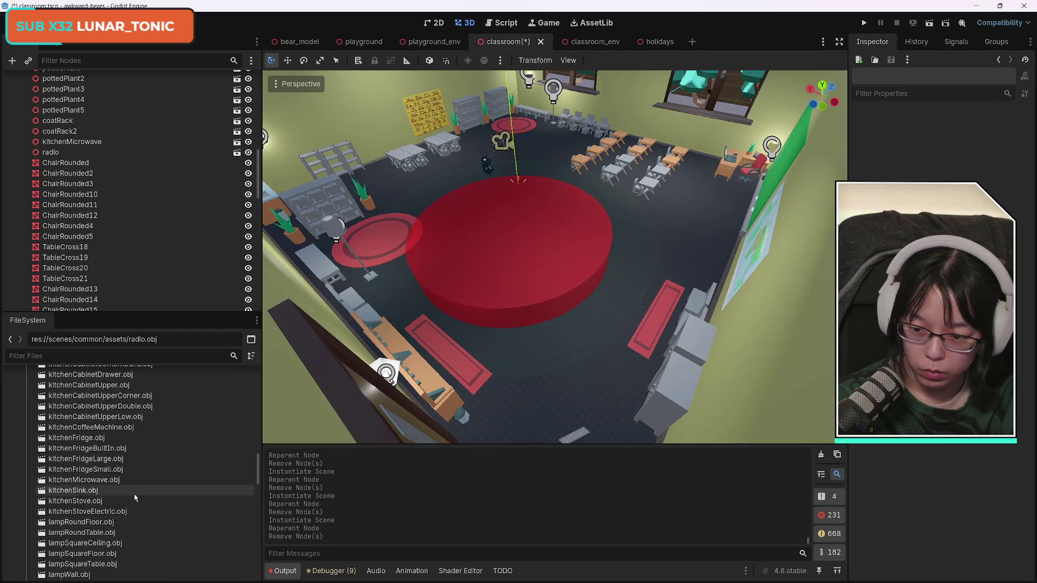
scroll(137, 495, up, 8)
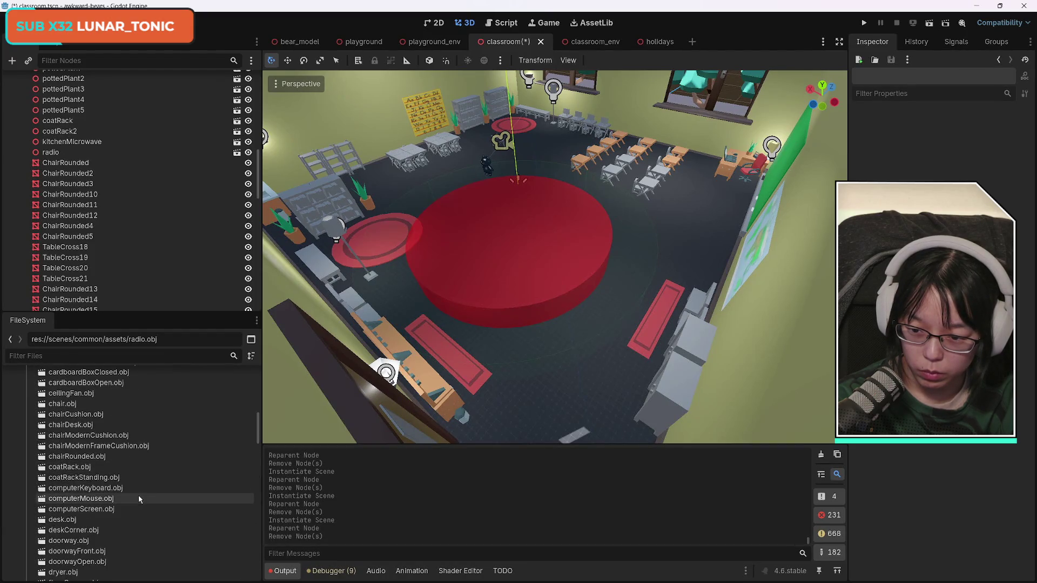
click(110, 457)
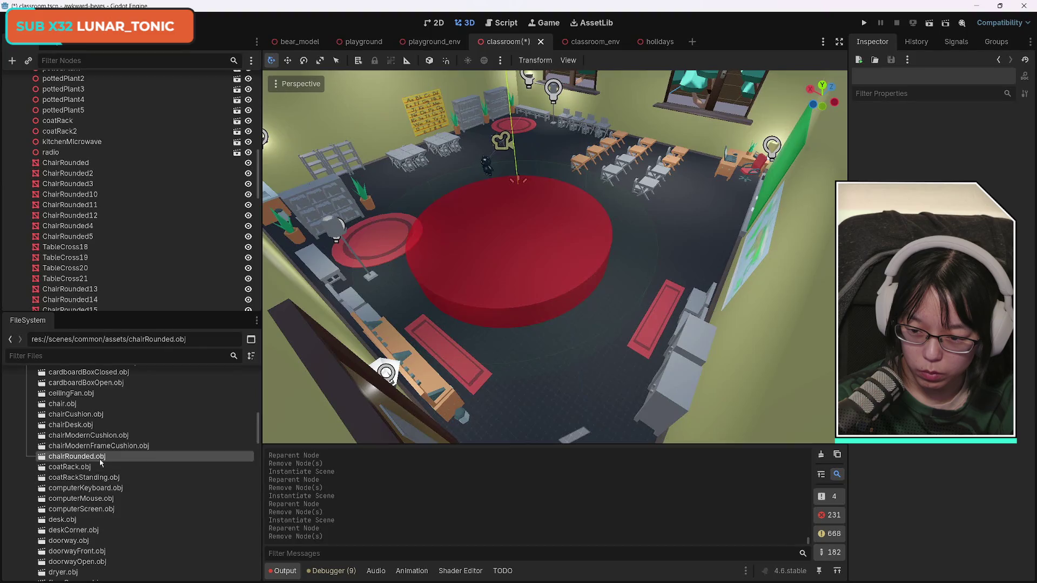
- Replace ChairRounded, ChairRounded2, ChairRounded3 and ChairRounded10 with chairRounded.obj instances, removing the old meshes
mouse_move(165, 374)
mouse_down()
mouse_move(78, 148)
mouse_move(66, 157)
mouse_up()
click(489, 302)
mouse_move(76, 467)
mouse_down()
mouse_move(97, 240)
mouse_move(60, 172)
mouse_move(72, 162)
mouse_up()
click(489, 300)
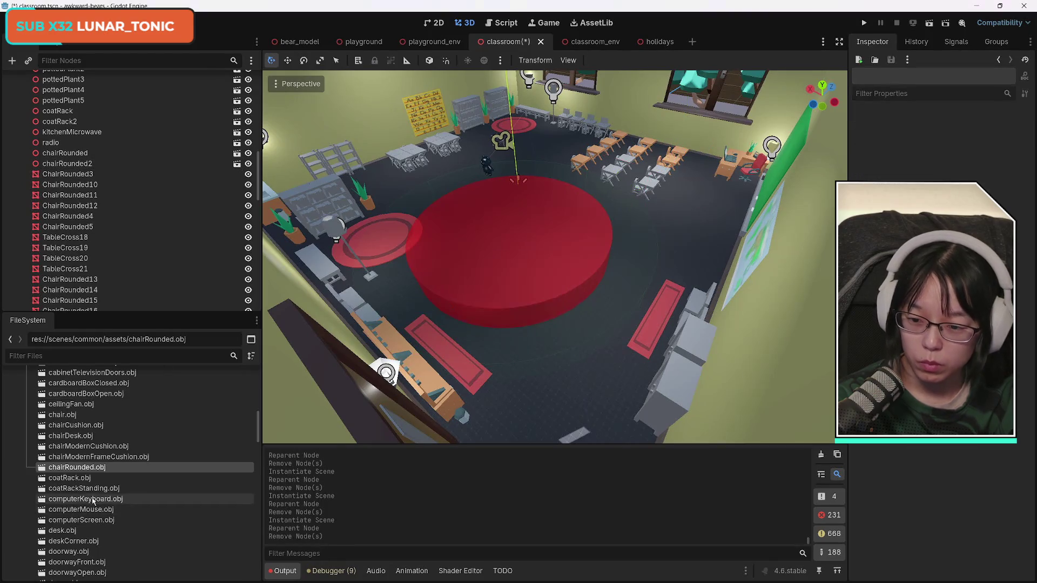
drag(81, 470, 71, 209)
drag(57, 169, 64, 164)
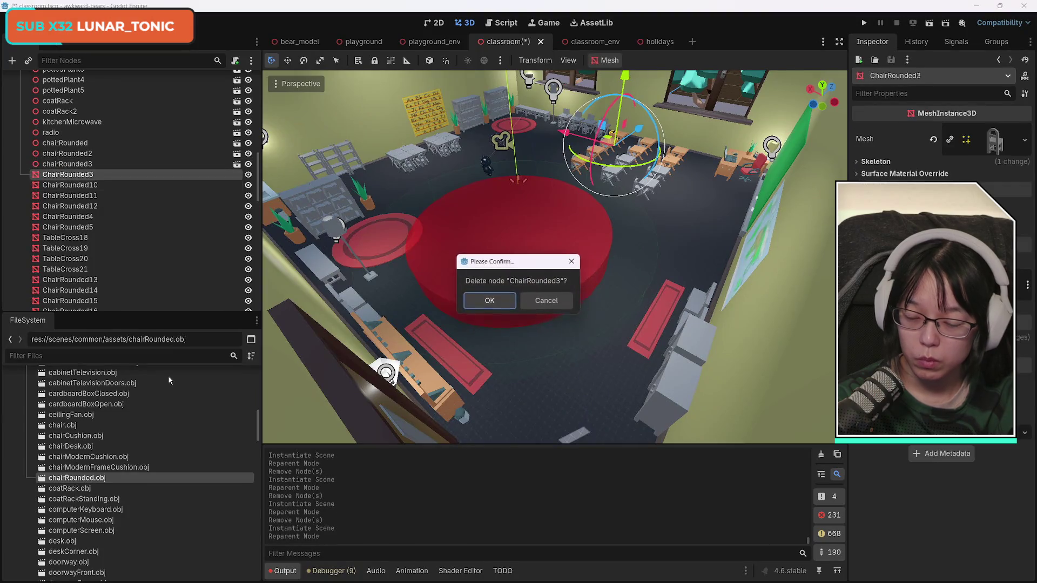
click(490, 316)
drag(78, 478, 116, 236)
drag(72, 170, 73, 167)
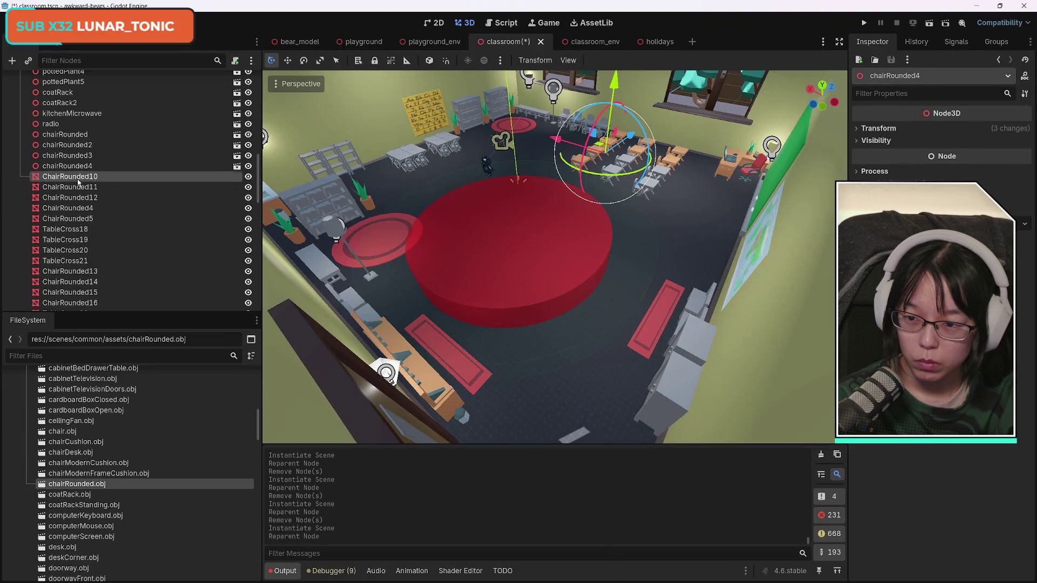
click(489, 324)
- Swap the old ChairRounded11 and ChairRounded12 meshes for two more chairRounded.obj instances
mouse_move(78, 489)
mouse_down()
mouse_move(99, 255)
mouse_move(68, 201)
mouse_move(74, 167)
mouse_up()
click(71, 181)
key(Delete)
click(482, 296)
mouse_move(92, 494)
mouse_down()
mouse_move(85, 199)
mouse_move(73, 166)
mouse_up()
click(70, 180)
key(Delete)
click(483, 297)
- Replace ChairRounded4 and ChairRounded5 with chairRounded.obj instances and delete the old meshes
drag(93, 495, 112, 188)
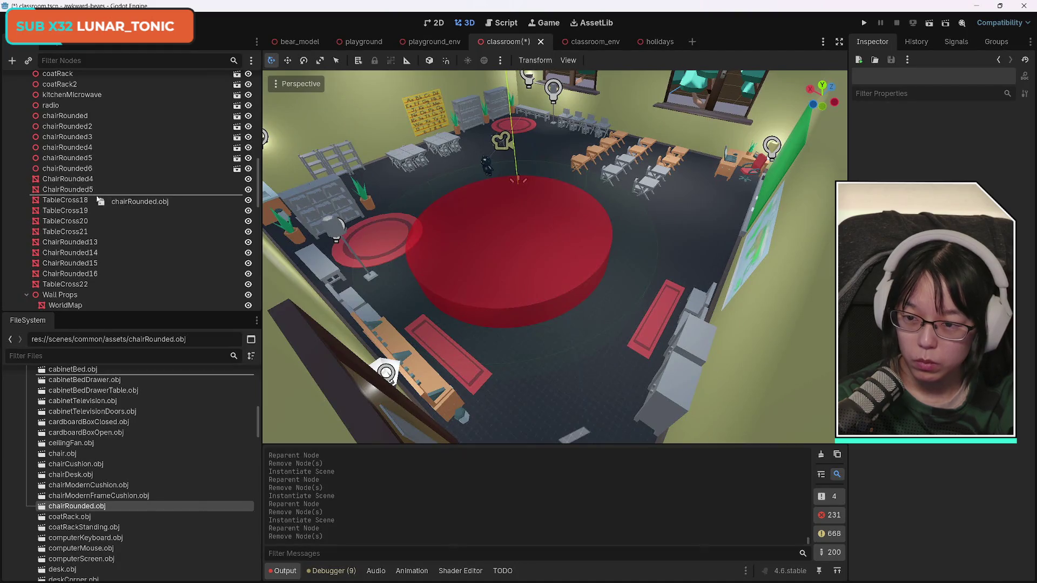
drag(79, 184, 85, 179)
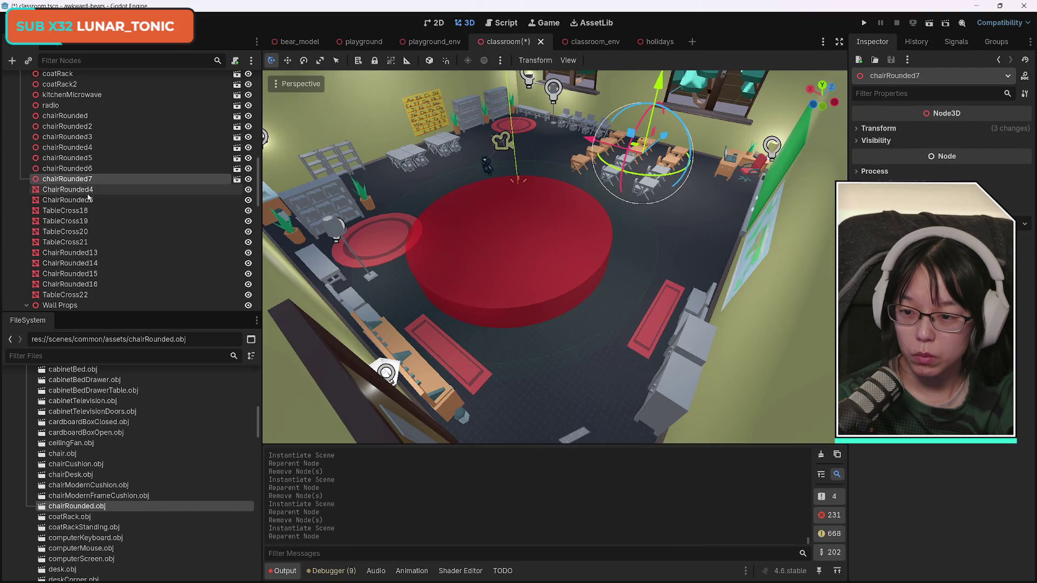
click(84, 190)
key(Delete)
key(Return)
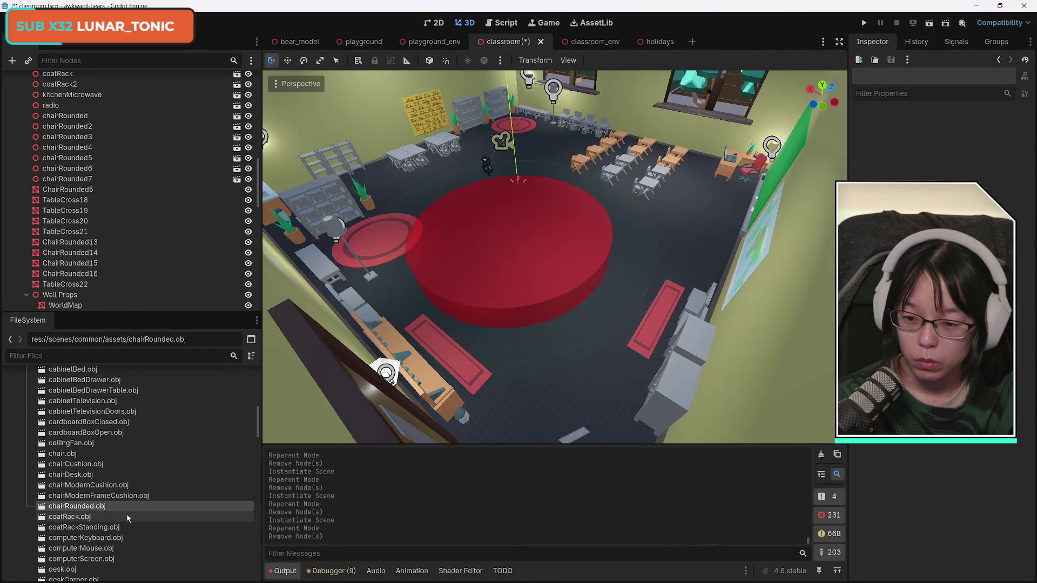
drag(87, 509, 106, 258)
drag(61, 193, 79, 179)
click(99, 193)
key(Delete)
key(Return)
scroll(169, 512, down, 10)
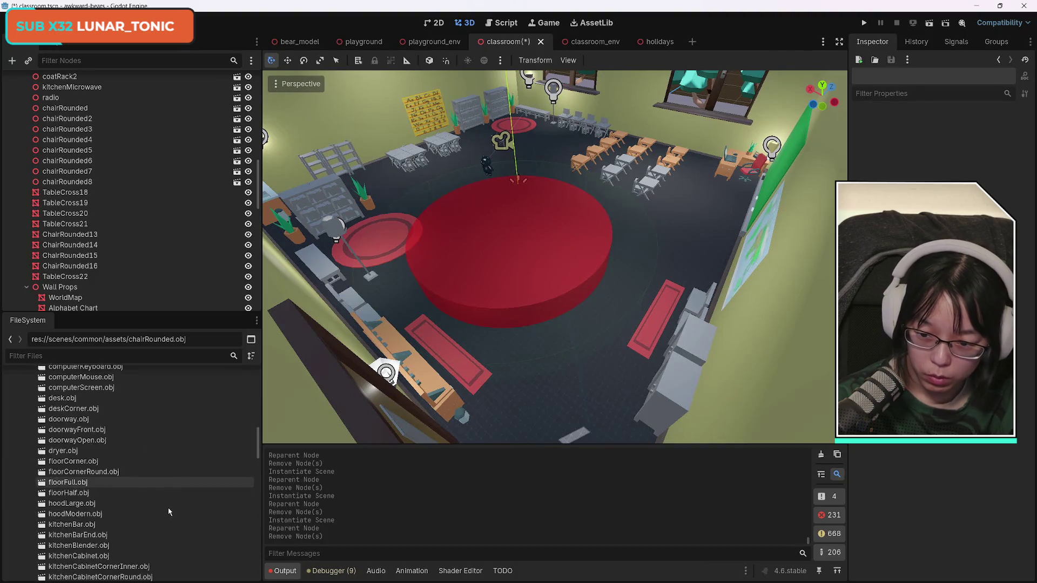
scroll(169, 512, down, 15)
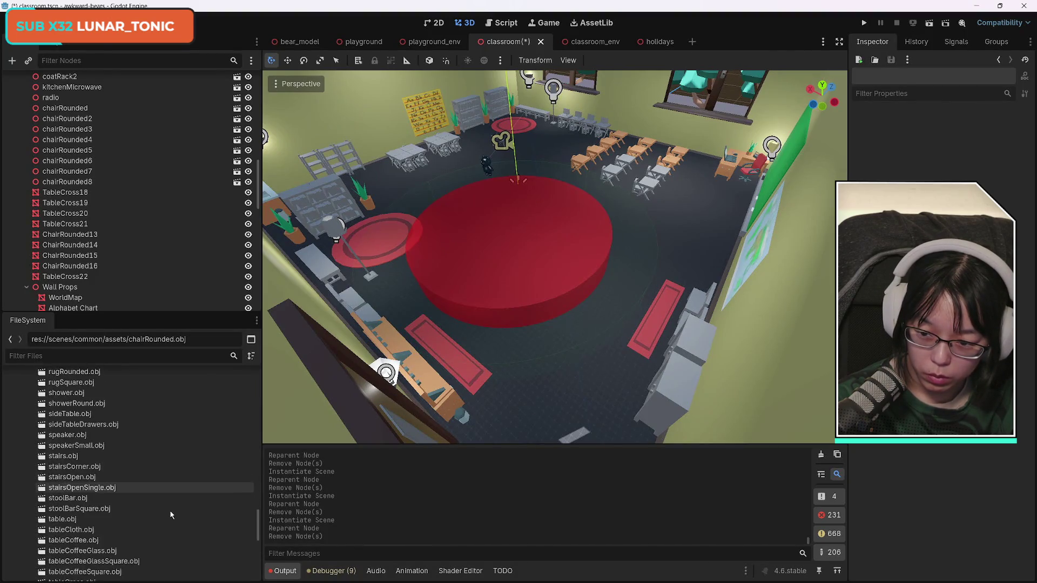
- Replace TableCross18 and TableCross19 with tableCross.obj instances, deleting the old meshes
mouse_move(162, 454)
mouse_down()
mouse_move(118, 373)
mouse_move(99, 190)
mouse_move(78, 179)
mouse_up()
click(65, 192)
key(Delete)
key(Return)
drag(78, 478, 187, 263)
drag(80, 184, 68, 177)
click(100, 190)
key(Delete)
key(Return)
- Swap the old TableCross20 and TableCross21 tables for tableCross.obj instances
mouse_move(95, 493)
mouse_down()
mouse_move(116, 208)
mouse_move(187, 404)
mouse_up()
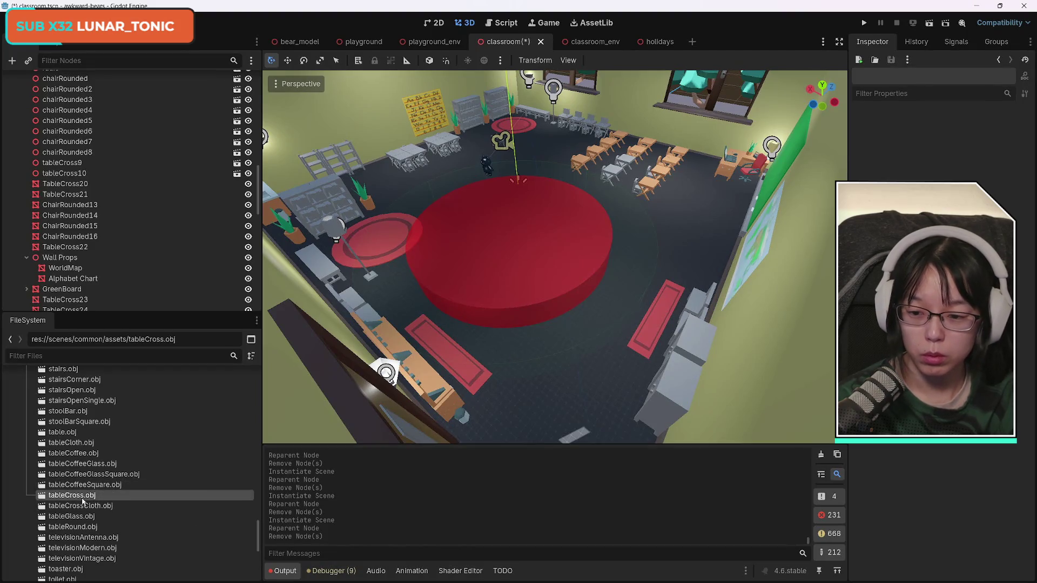
mouse_move(82, 503)
mouse_down()
mouse_move(138, 487)
mouse_move(102, 173)
mouse_move(63, 175)
mouse_up()
click(65, 187)
key(Delete)
key(Return)
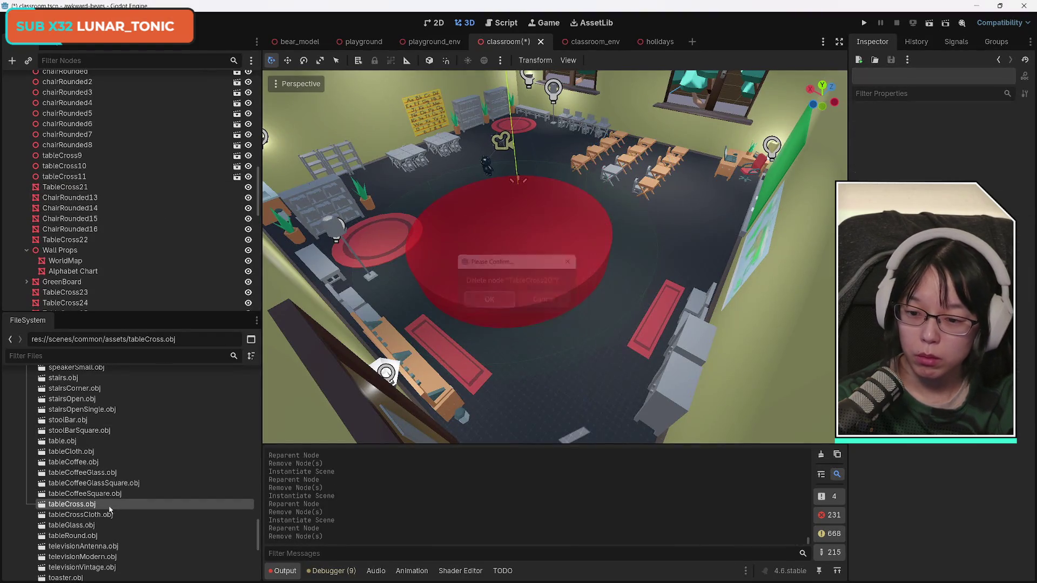
drag(205, 404, 79, 183)
click(65, 192)
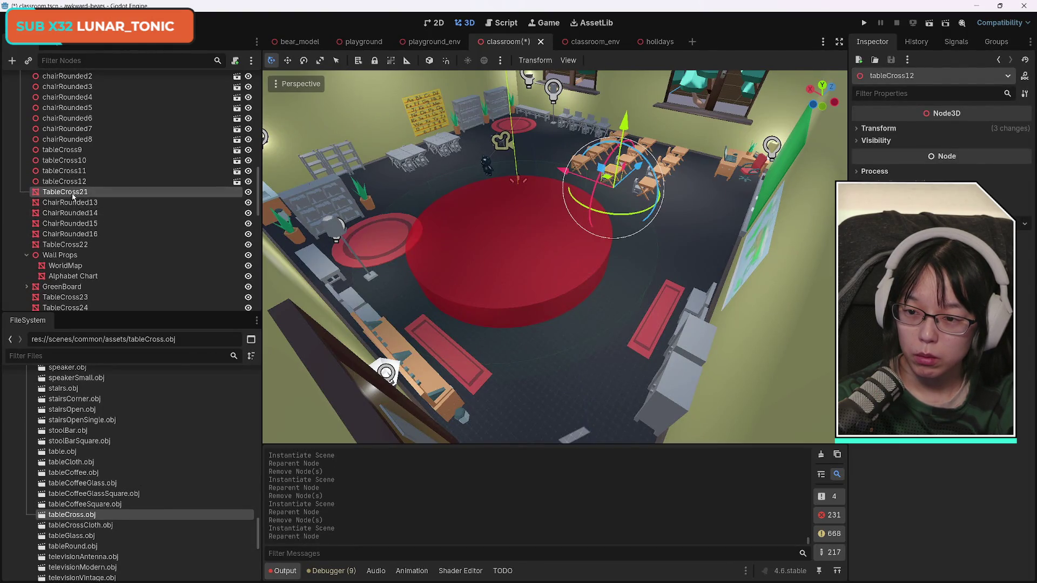
key(Delete)
key(Return)
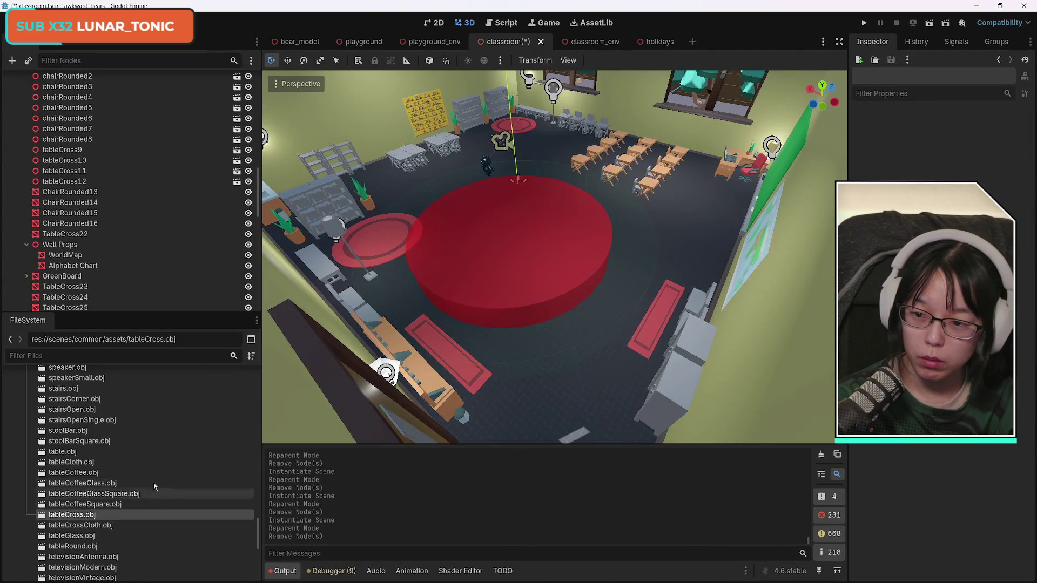
- Replace TableCross22 and TableCross23 with tableCross.obj instances and add one under TableCross24
drag(85, 518, 79, 205)
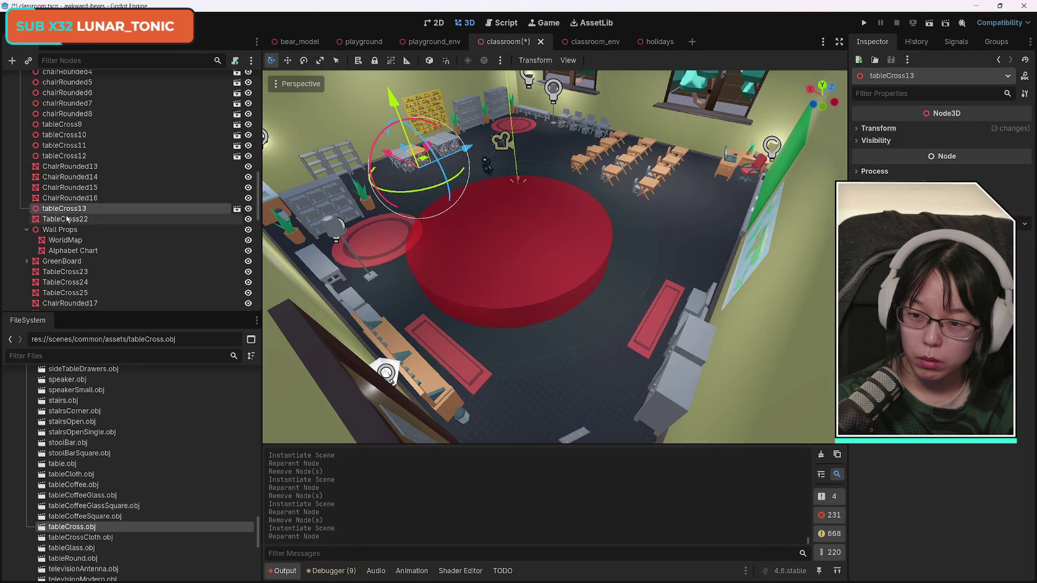
click(168, 219)
key(Delete)
key(Return)
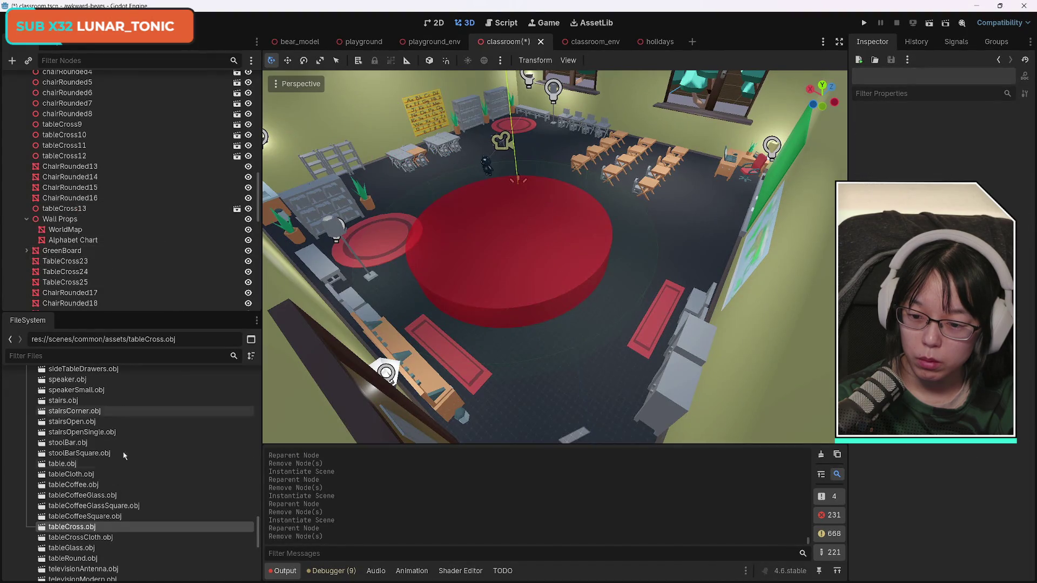
mouse_move(93, 529)
mouse_down()
mouse_move(82, 268)
mouse_move(71, 244)
mouse_up()
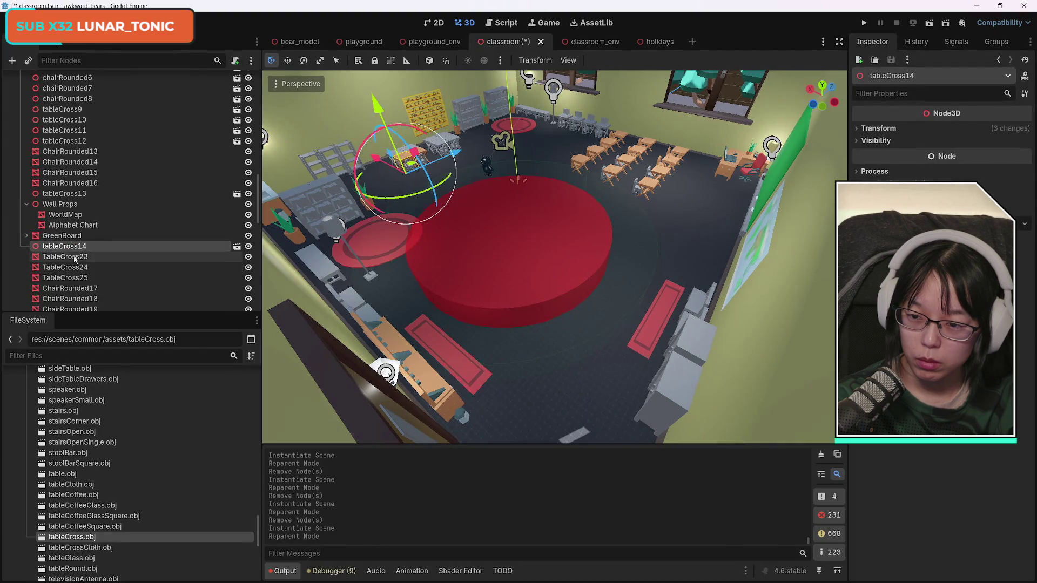
click(65, 257)
key(Delete)
key(Return)
mouse_move(126, 426)
mouse_down()
mouse_move(103, 331)
mouse_move(106, 194)
mouse_up()
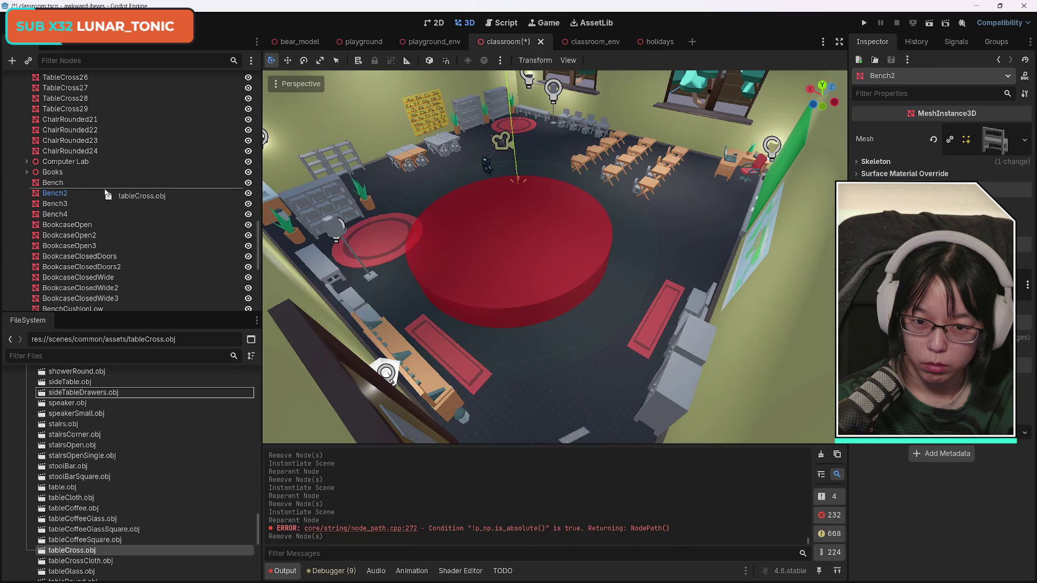
- Replace TableCross24, TableCross25 and TableCross26 with tableCross.obj instances, deleting the old tables
mouse_move(106, 193)
mouse_down()
mouse_move(86, 80)
mouse_move(98, 162)
mouse_move(73, 189)
mouse_up()
key(Return)
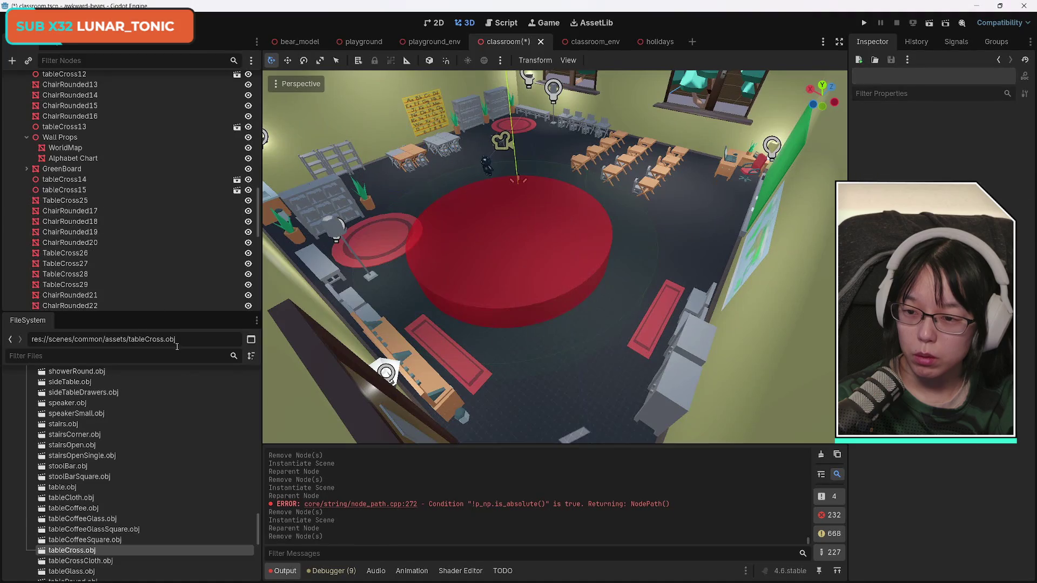
mouse_move(120, 504)
mouse_down()
mouse_move(86, 208)
mouse_move(73, 183)
mouse_up()
click(67, 194)
key(Delete)
key(Return)
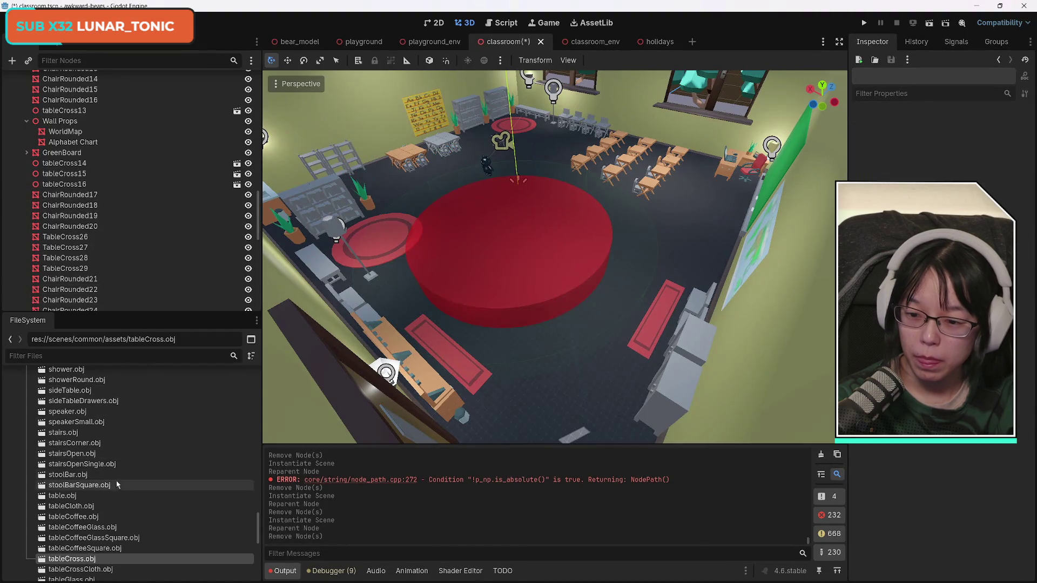
mouse_move(78, 560)
mouse_down()
mouse_move(101, 501)
mouse_move(70, 207)
mouse_up()
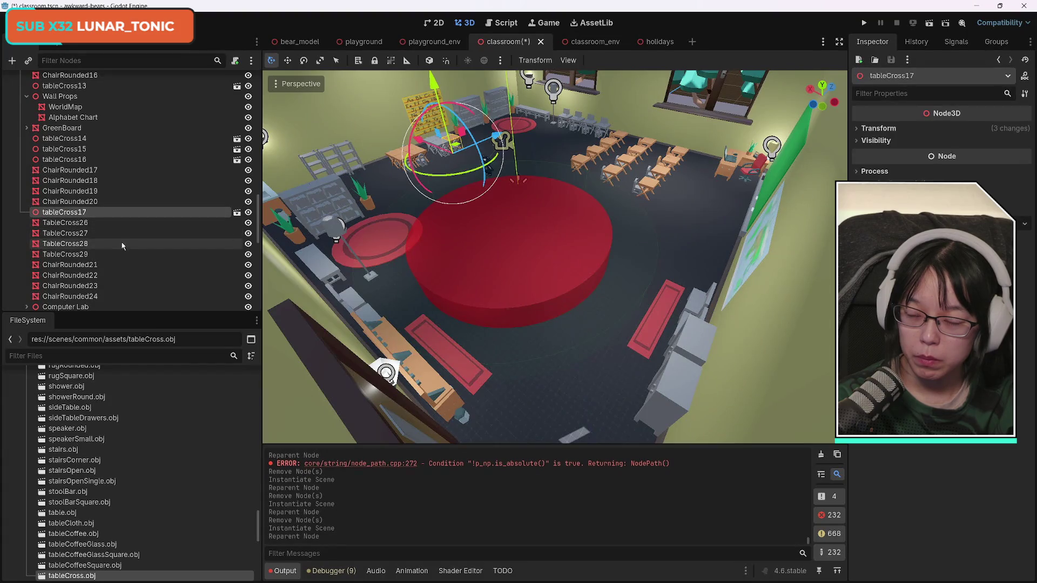
click(81, 223)
key(Delete)
key(Return)
- Swap the old TableCross27 and TableCross28 tables for tableCross.obj instances
mouse_move(85, 516)
mouse_down()
mouse_move(92, 292)
mouse_move(101, 419)
mouse_up()
drag(100, 533, 104, 540)
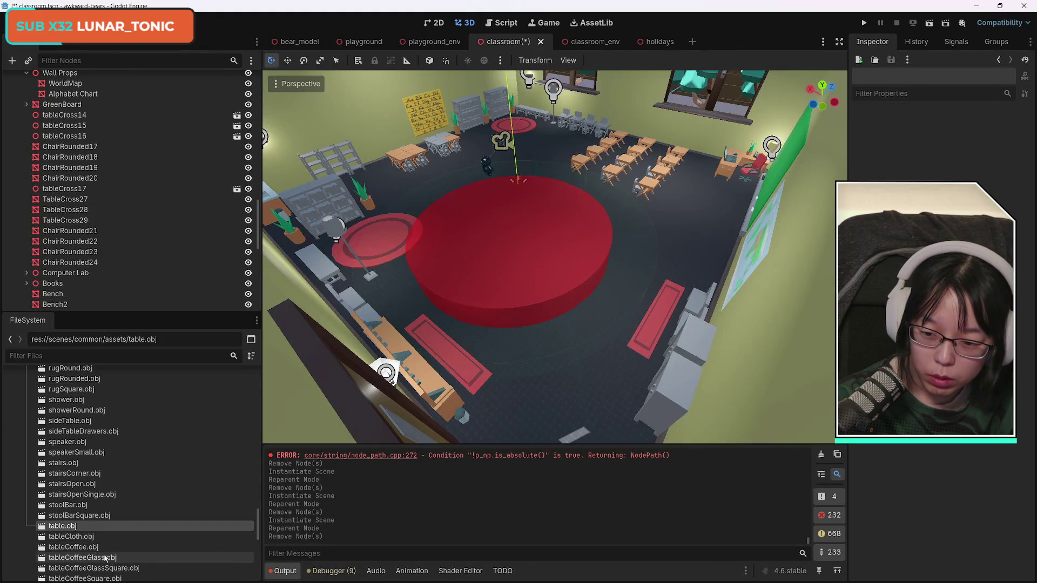
scroll(129, 551, down, 4)
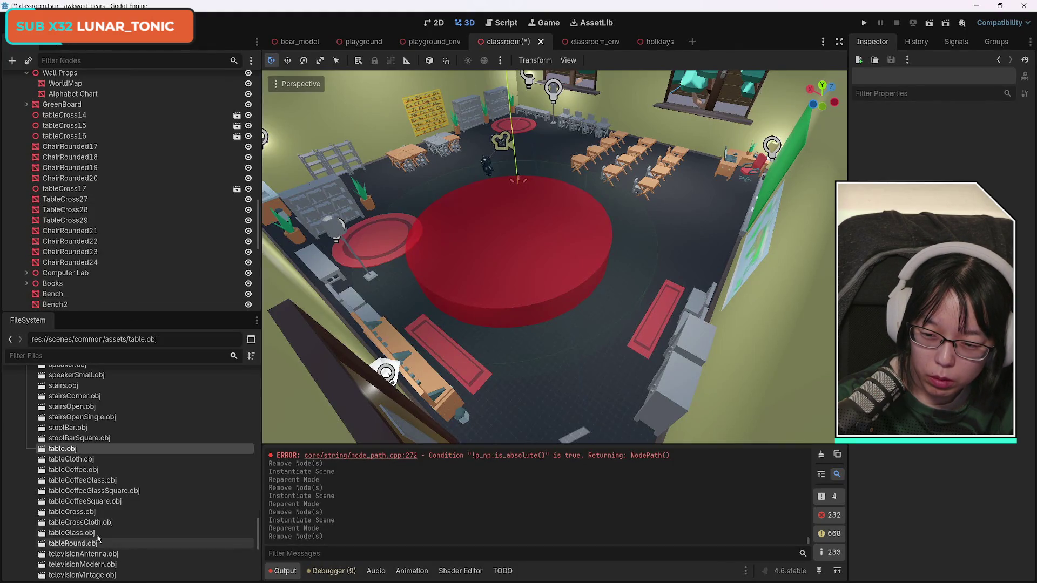
mouse_move(76, 512)
mouse_down()
mouse_move(111, 268)
mouse_move(53, 192)
mouse_move(75, 187)
mouse_up()
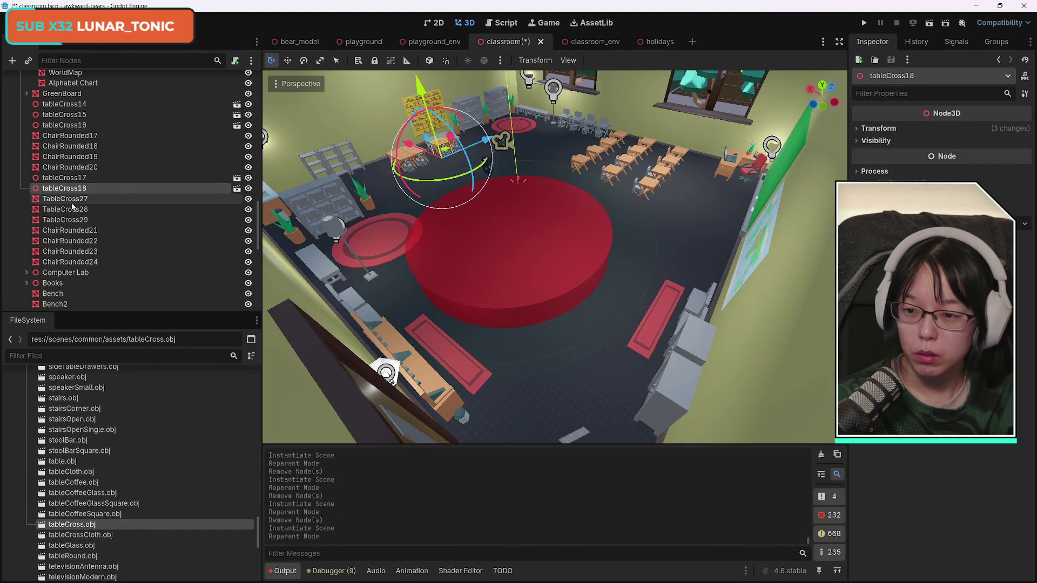
click(65, 198)
key(Delete)
key(Return)
mouse_move(90, 525)
mouse_down()
mouse_move(89, 204)
mouse_move(72, 184)
mouse_up()
click(71, 194)
key(Delete)
key(Return)
- Replace the last old table, TableCross29, with a tableCross.obj instance
mouse_move(72, 533)
mouse_down()
mouse_move(154, 278)
mouse_move(76, 244)
mouse_move(71, 187)
mouse_up()
click(147, 207)
key(Delete)
key(Return)
scroll(161, 248, up, 5)
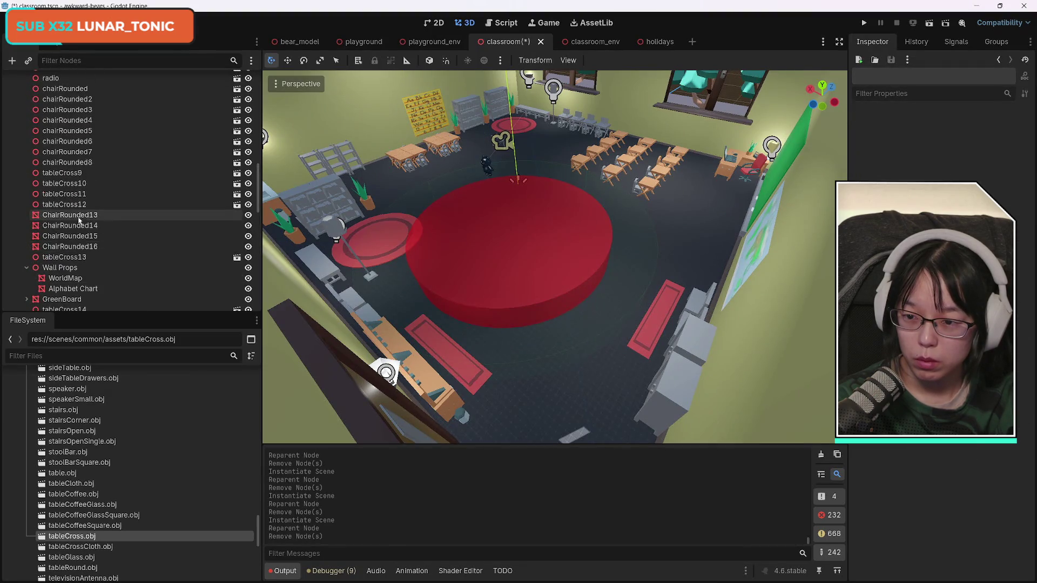
- Replace ChairRounded13 and ChairRounded14 with chairRounded.obj instances and delete the old meshes
click(156, 215)
scroll(163, 526, up, 10)
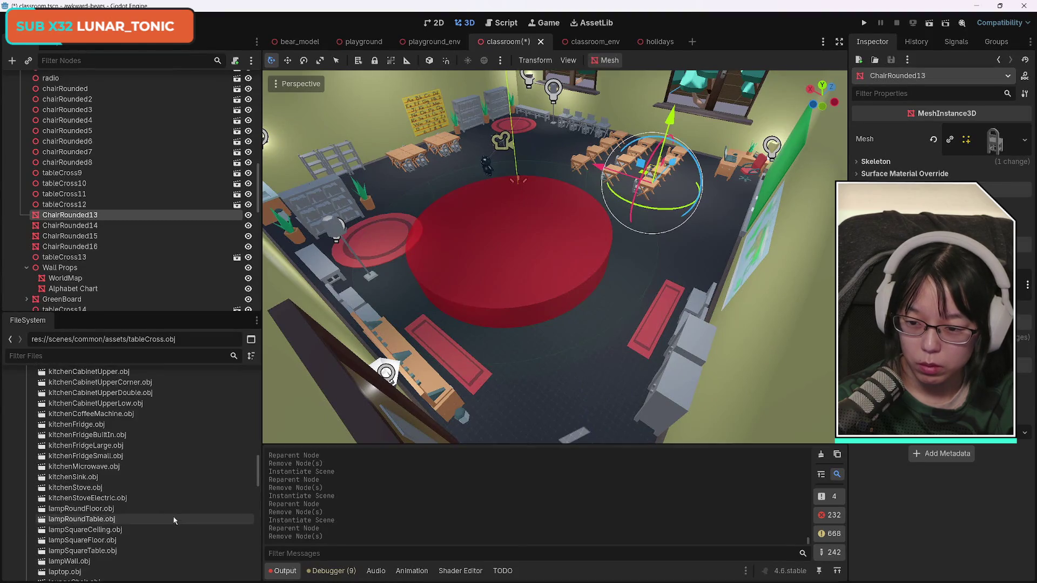
mouse_move(81, 417)
mouse_down()
mouse_move(104, 398)
mouse_move(141, 205)
mouse_move(85, 201)
mouse_up()
click(70, 211)
key(Delete)
key(Return)
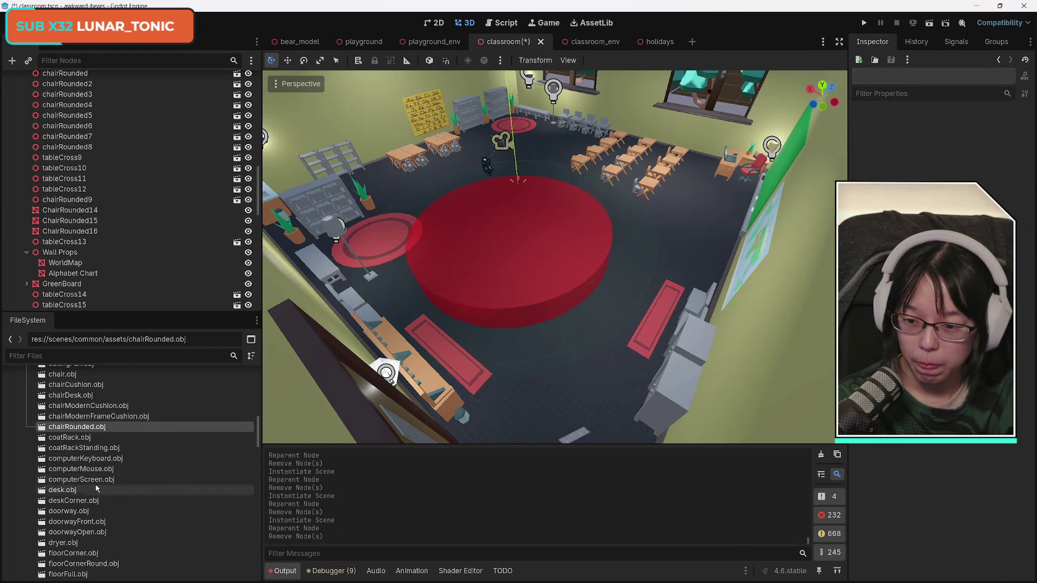
mouse_move(81, 434)
mouse_down()
mouse_move(62, 227)
mouse_move(69, 190)
mouse_up()
click(70, 202)
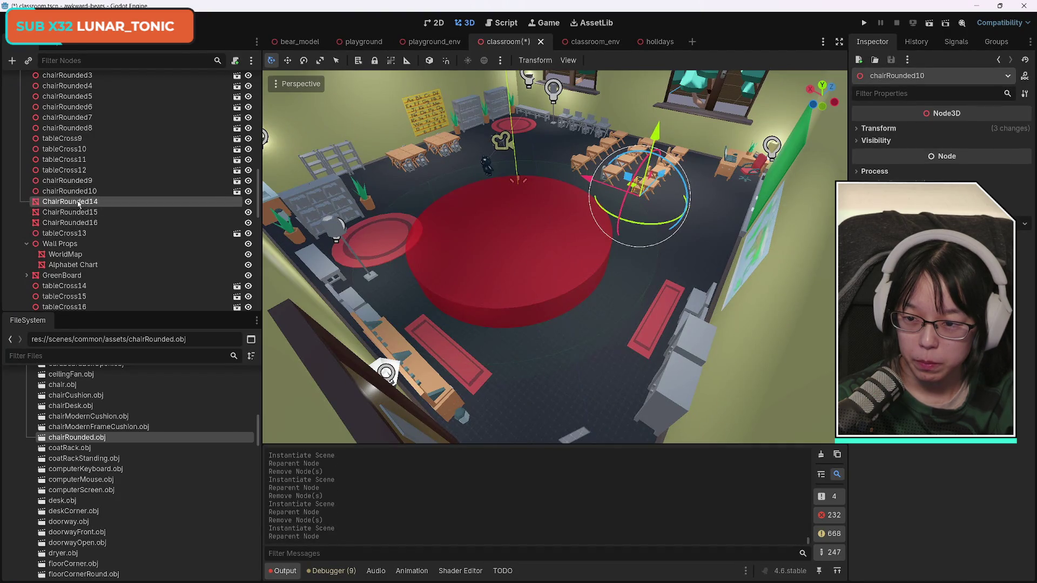
key(Delete)
key(Return)
- Swap ChairRounded15 and ChairRounded16 for chairRounded.obj instances, removing the original meshes
drag(76, 438, 108, 244)
drag(67, 195, 70, 189)
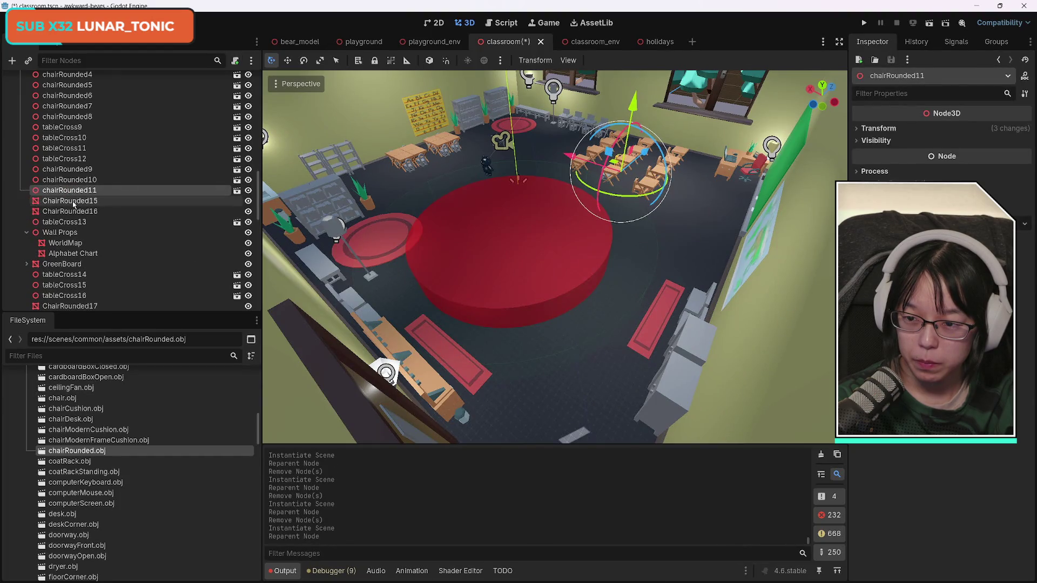
click(70, 200)
key(Delete)
key(Return)
mouse_move(76, 451)
mouse_down()
mouse_move(140, 239)
mouse_move(79, 194)
mouse_up()
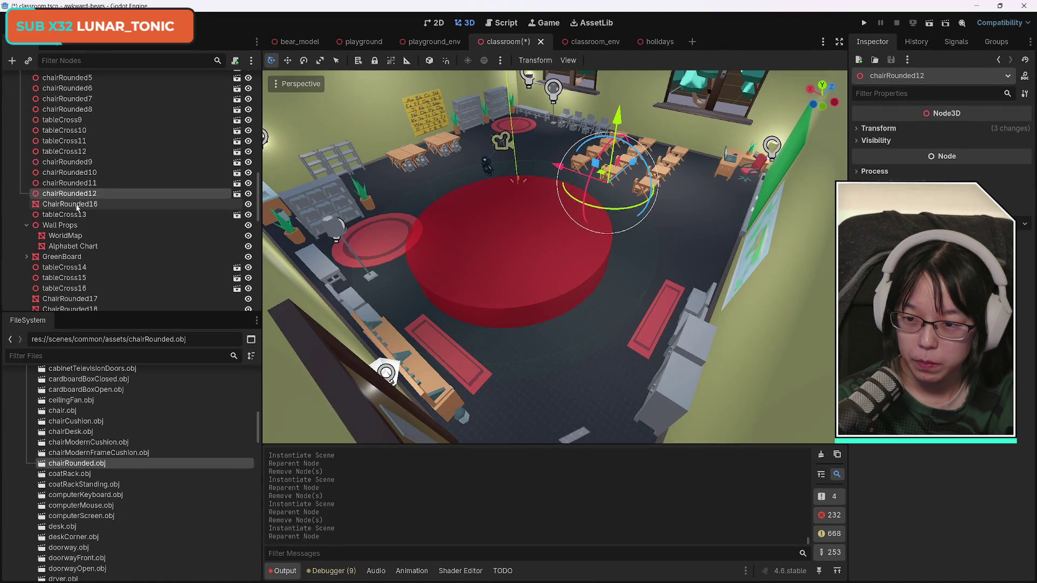
click(81, 205)
key(Delete)
key(Return)
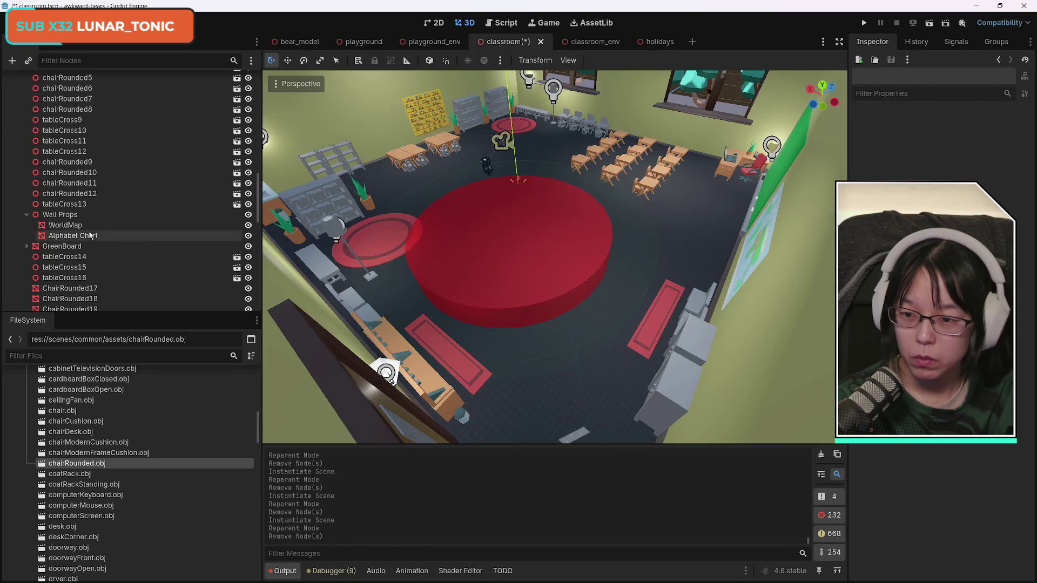
- Inspect the WorldMap, Alphabet Chart and GreenBoard, collapse Wall Props, and select ChairRounded17
click(71, 226)
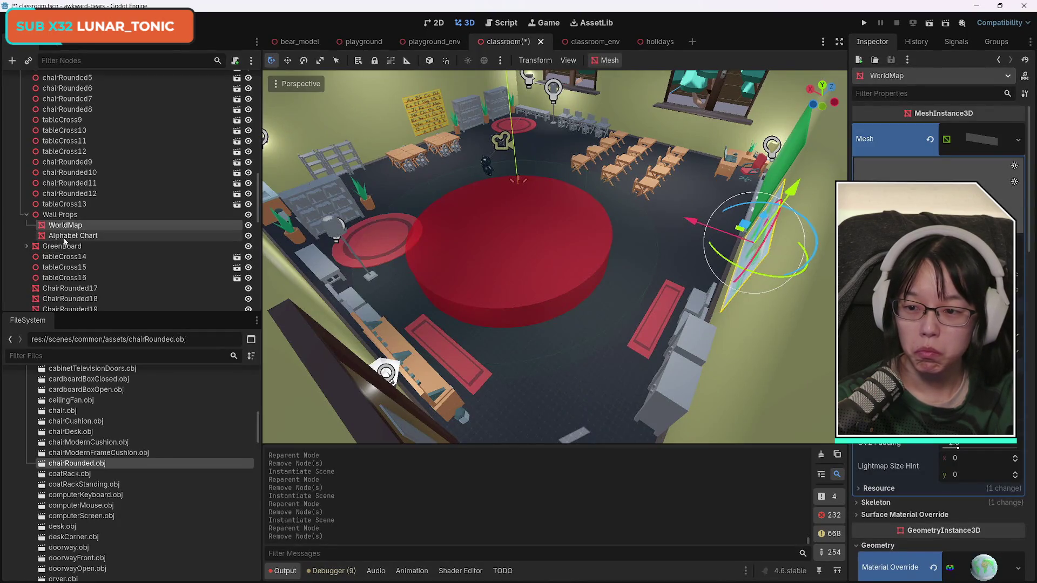
click(64, 239)
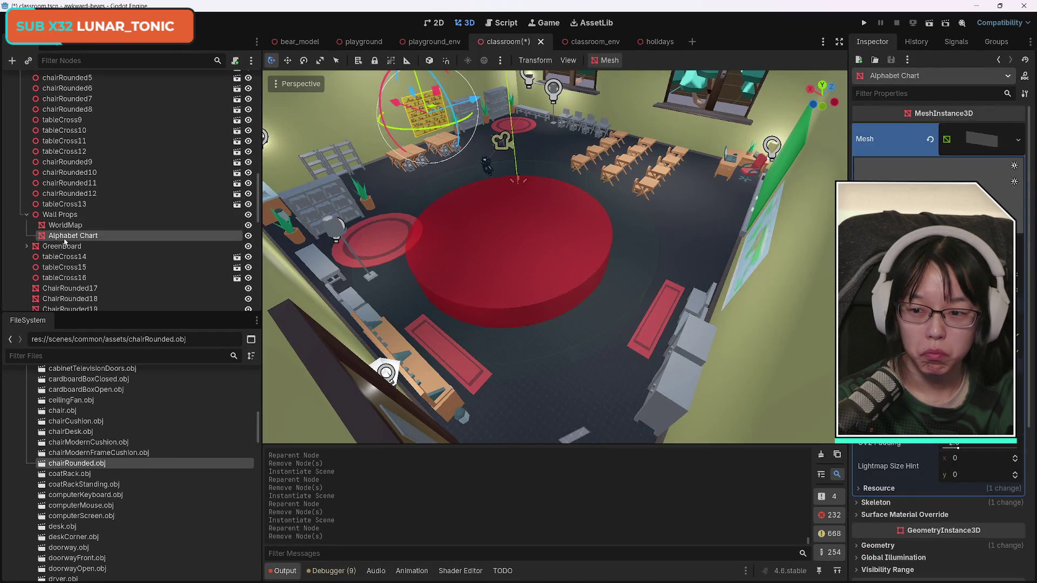
click(26, 215)
click(56, 226)
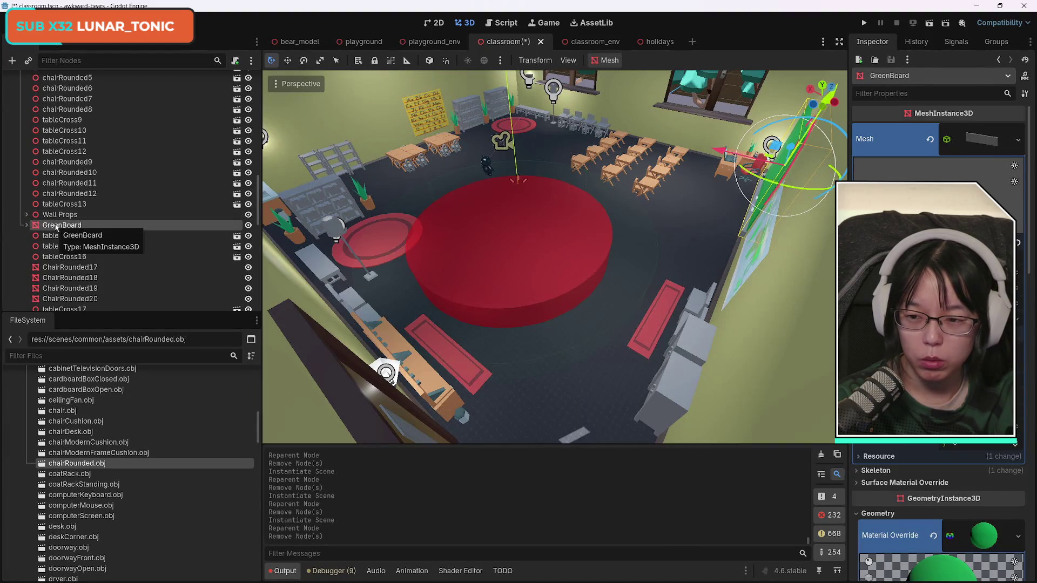
click(74, 268)
scroll(143, 268, down, 5)
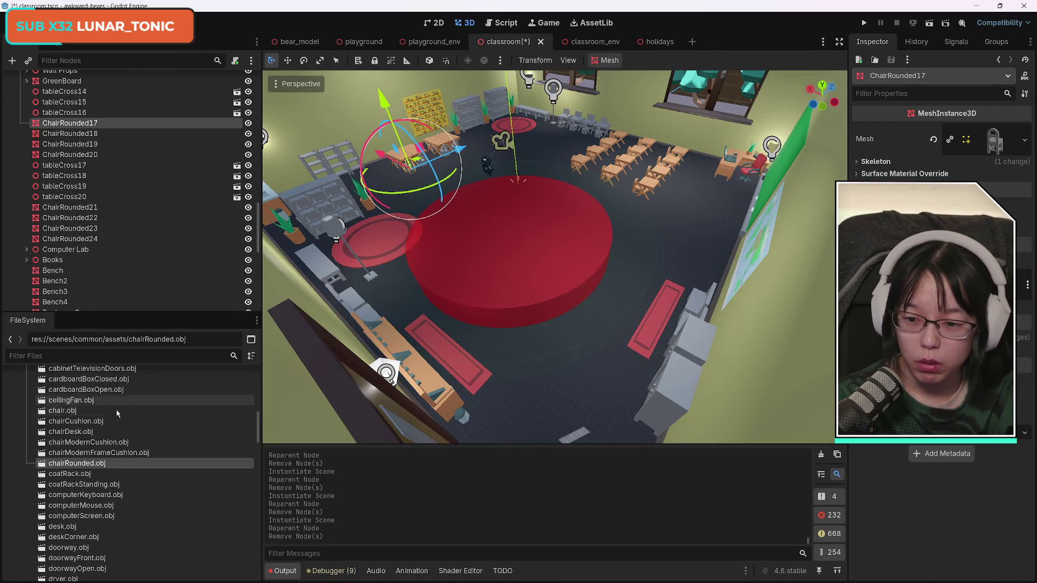
- Replace ChairRounded17, ChairRounded18 and ChairRounded19 with chairRounded.obj instances, deleting the old meshes
mouse_move(82, 463)
mouse_down()
mouse_move(111, 205)
mouse_move(80, 108)
mouse_up()
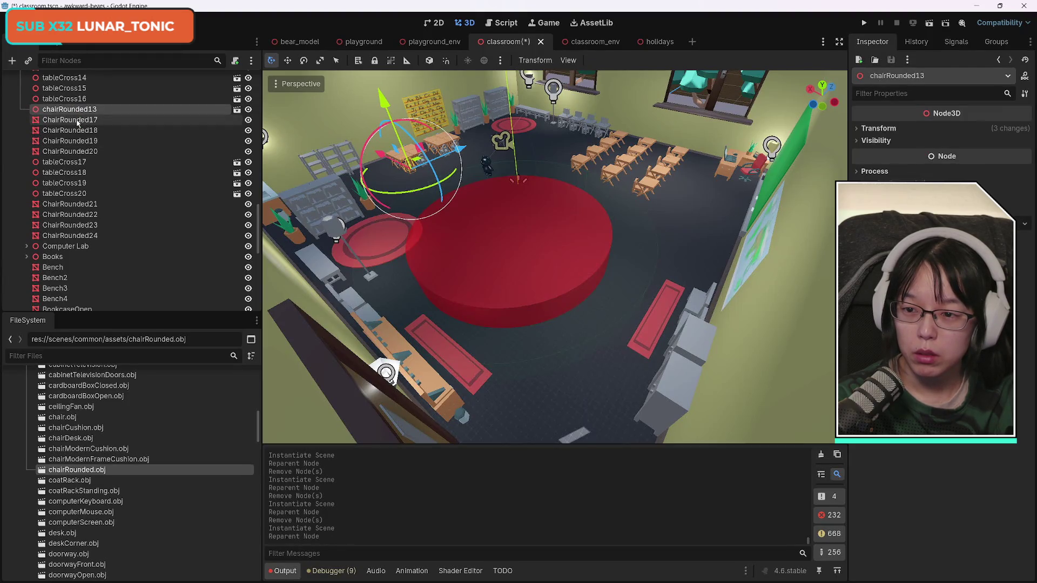
click(81, 119)
key(Delete)
key(Return)
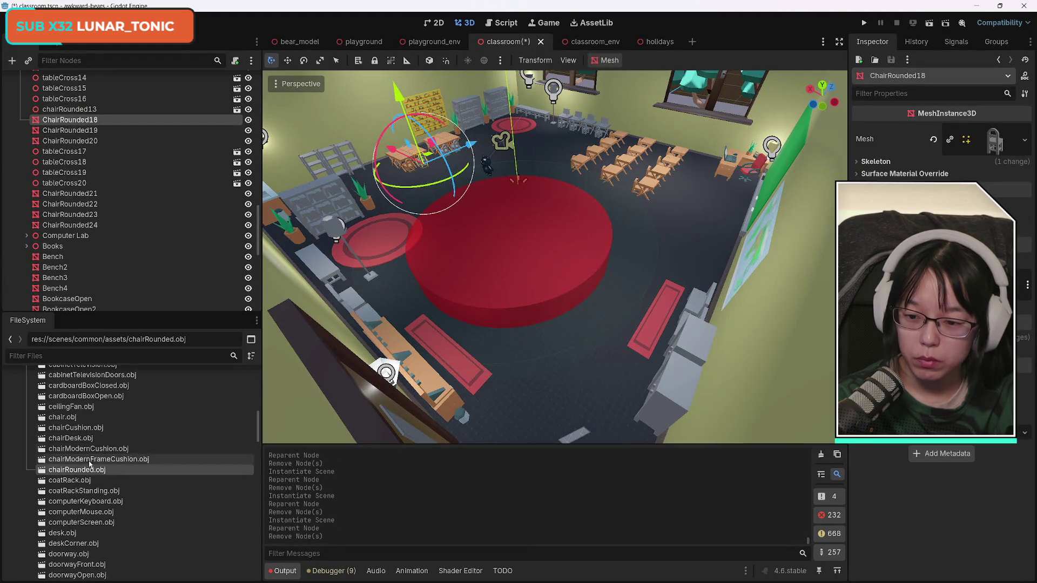
drag(86, 470, 120, 211)
drag(78, 120, 74, 115)
click(81, 126)
key(Delete)
key(Return)
mouse_move(81, 472)
mouse_down()
mouse_move(146, 389)
mouse_move(69, 115)
mouse_up()
click(70, 126)
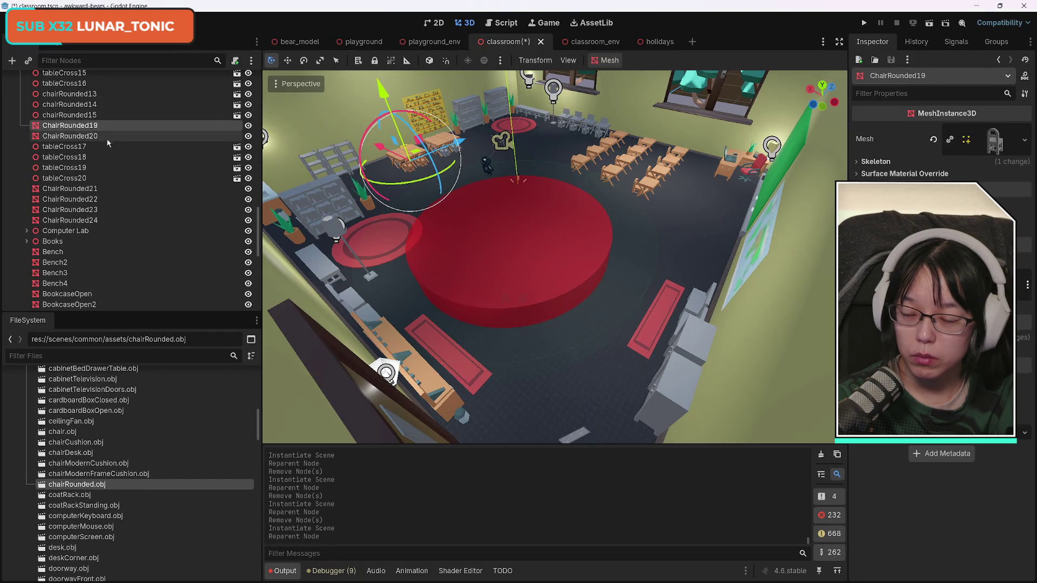
key(Delete)
key(Return)
- Replace ChairRounded20, ChairRounded21 and ChairRounded22 with chairRounded.obj instances, deleting the old meshes
mouse_move(78, 485)
mouse_down()
mouse_move(163, 271)
mouse_move(66, 115)
mouse_up()
click(71, 130)
key(Delete)
key(Return)
mouse_move(78, 487)
mouse_down()
mouse_move(149, 241)
mouse_move(73, 162)
mouse_up()
click(73, 177)
key(Delete)
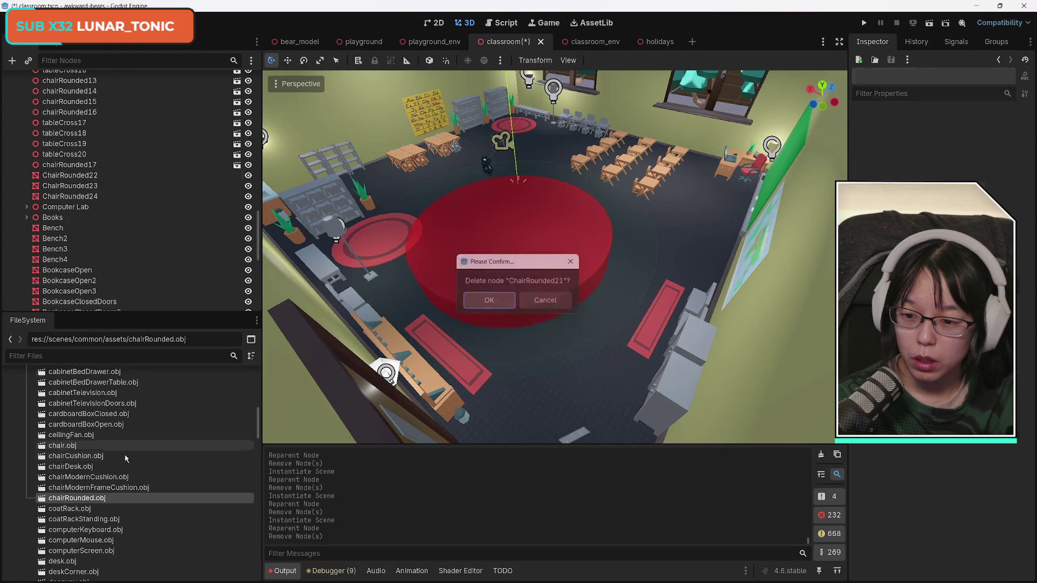
key(Return)
mouse_move(85, 502)
mouse_down()
mouse_move(105, 213)
mouse_move(64, 169)
mouse_move(69, 180)
mouse_move(69, 165)
mouse_up()
click(70, 178)
key(Delete)
key(Return)
- Add chairRounded.obj instances and remove the old ChairRounded23 and ChairRounded24 meshes
mouse_move(108, 517)
mouse_down()
mouse_move(138, 491)
mouse_move(141, 279)
mouse_move(116, 167)
mouse_move(84, 160)
mouse_up()
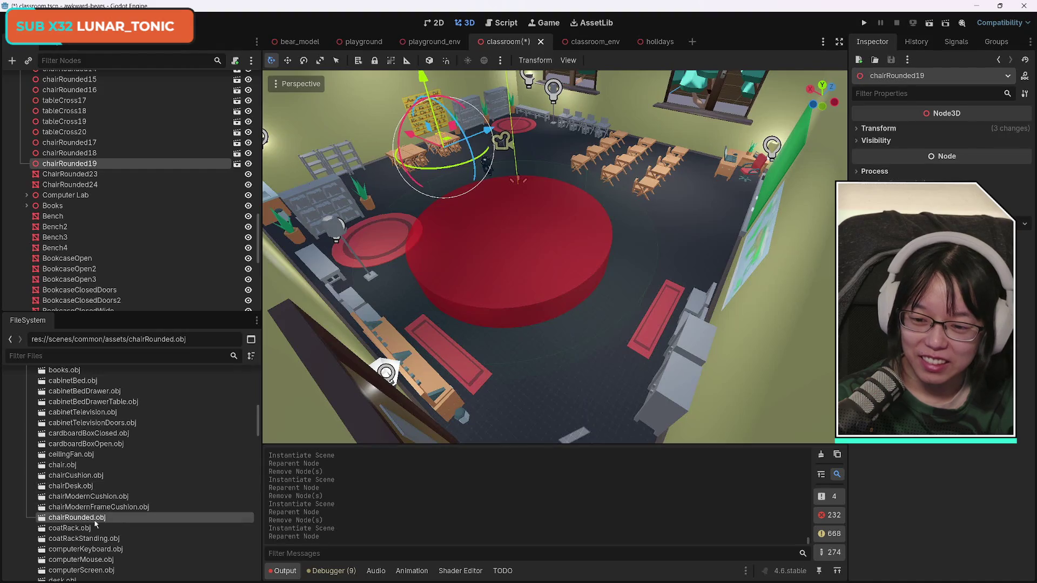
click(97, 174)
key(Delete)
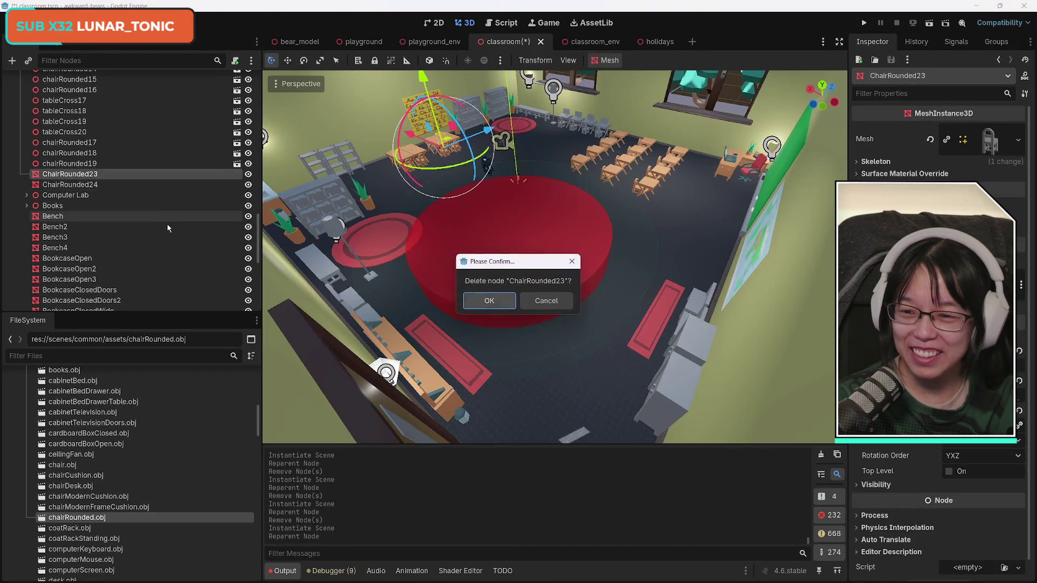
key(Return)
scroll(128, 206, up, 2)
mouse_move(77, 517)
mouse_down()
mouse_move(104, 300)
mouse_move(64, 218)
mouse_up()
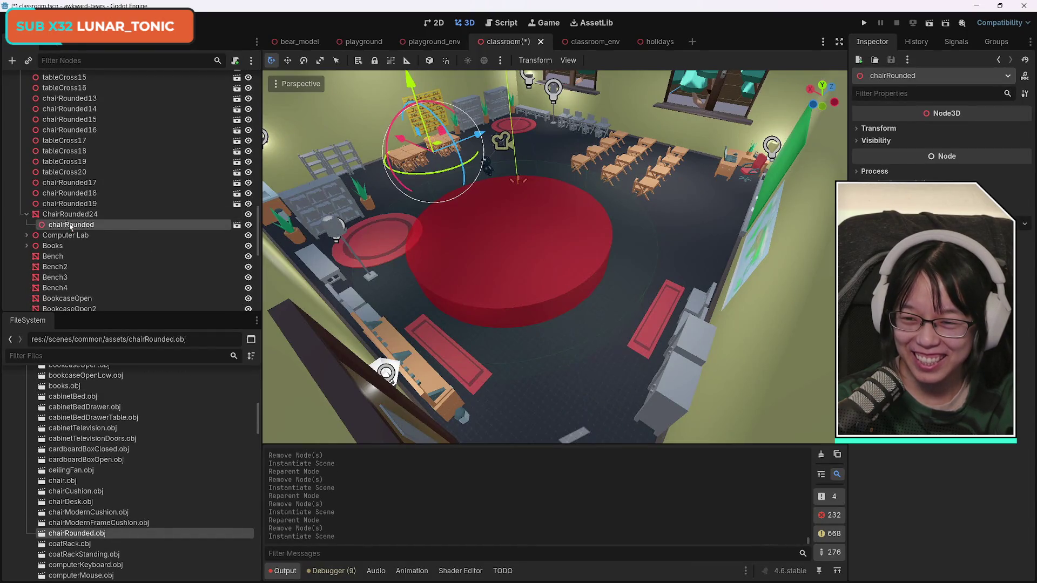
click(69, 214)
key(Delete)
key(Return)
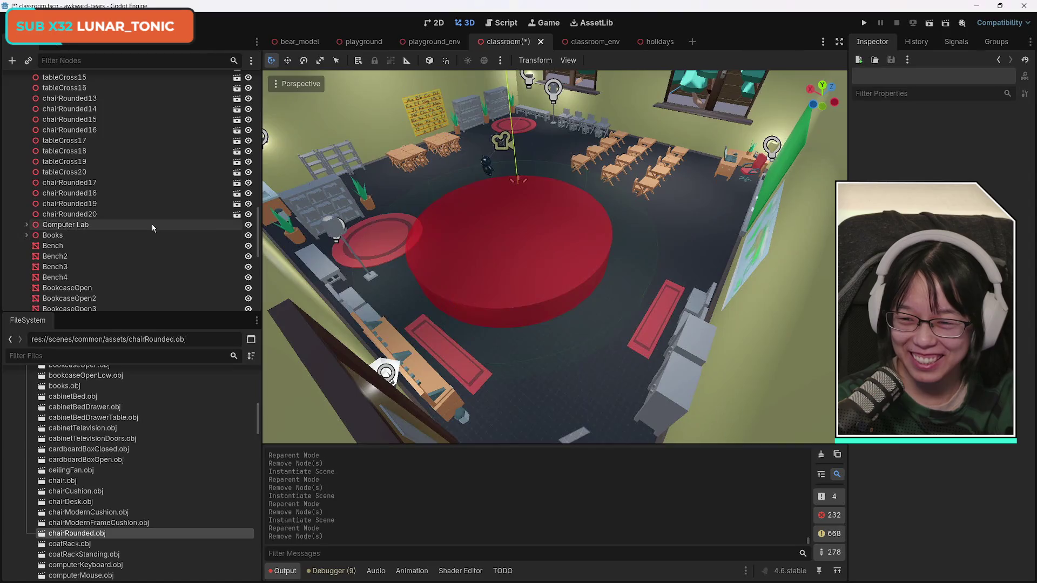
scroll(154, 228, down, 3)
scroll(154, 232, down, 2)
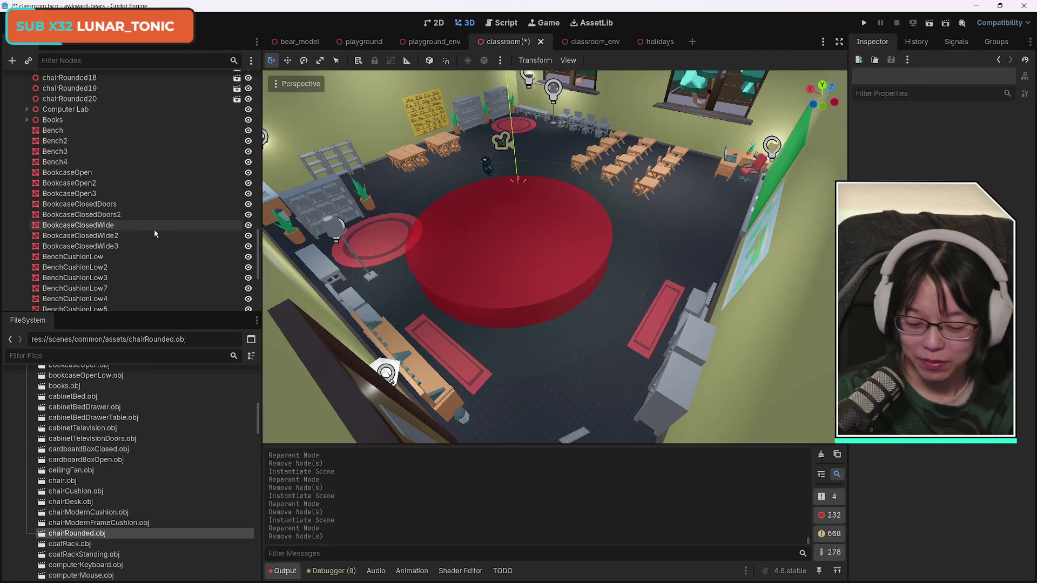
- Save the classroom scene, then expand the Books group and select its first Books mesh
key(ctrl+s)
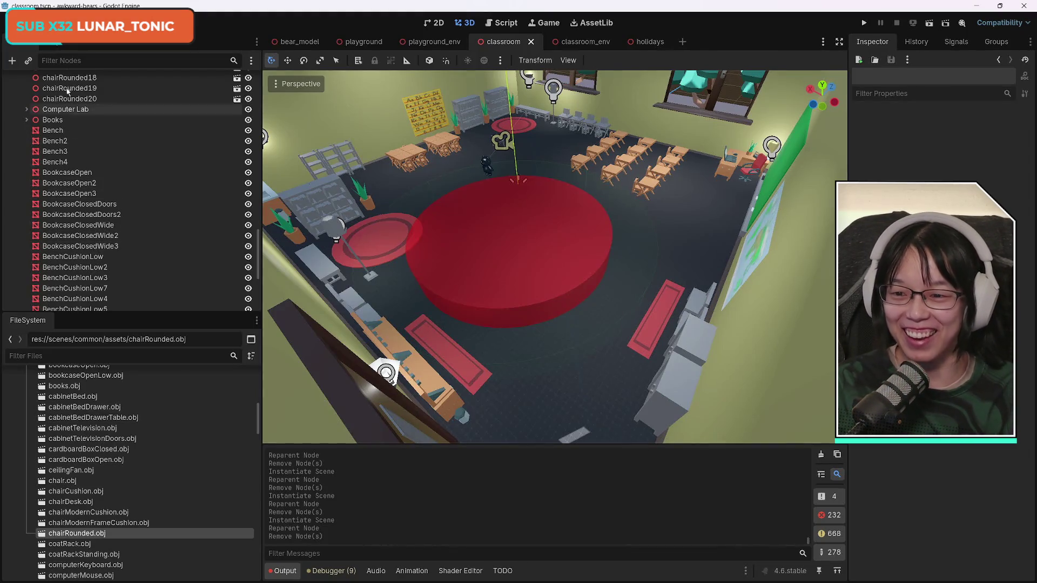
click(26, 119)
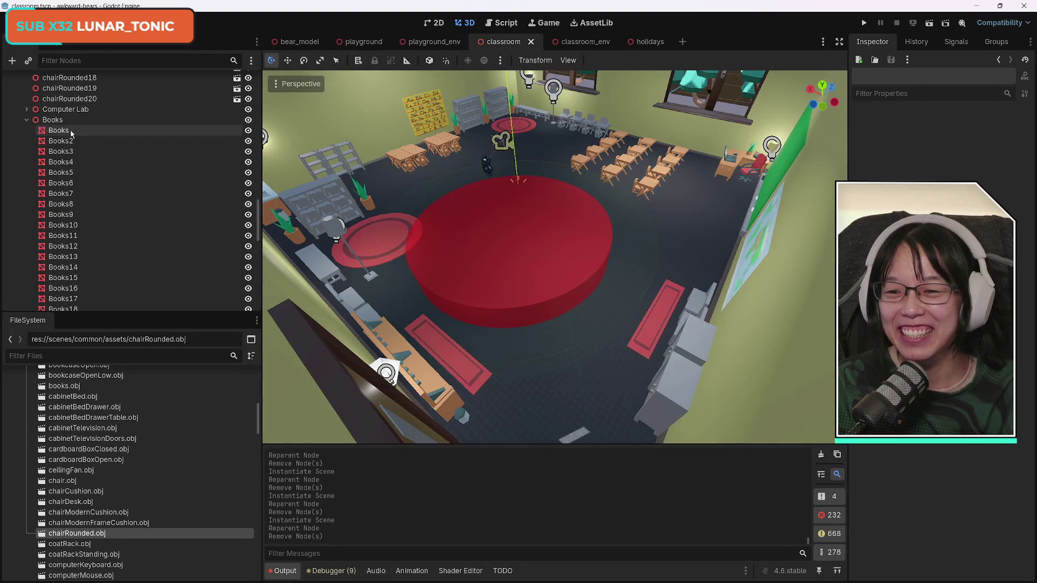
click(58, 130)
- Add a books.obj instance under the first Books mesh
scroll(187, 490, up, 5)
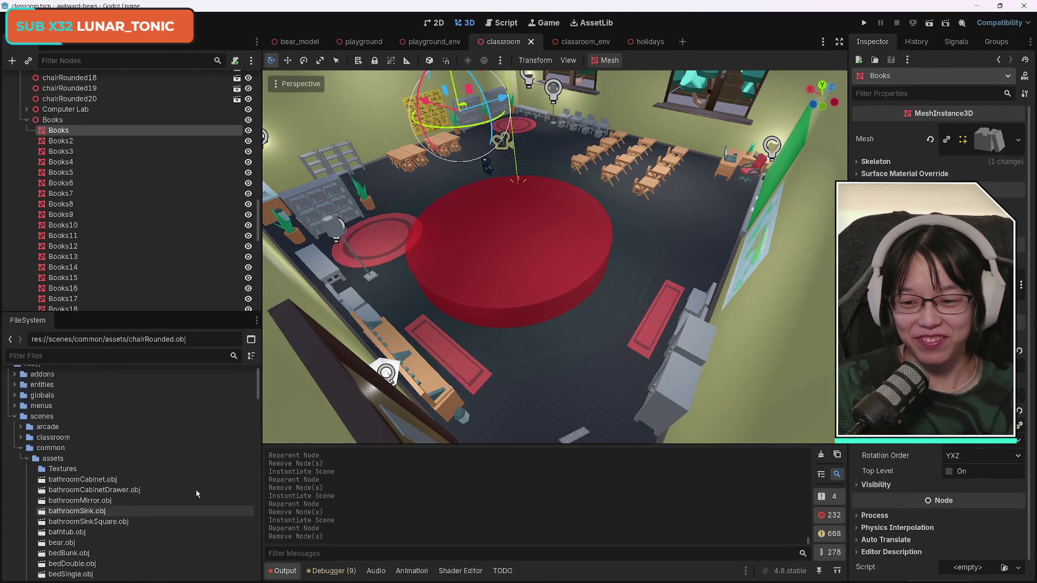
scroll(194, 492, down, 3)
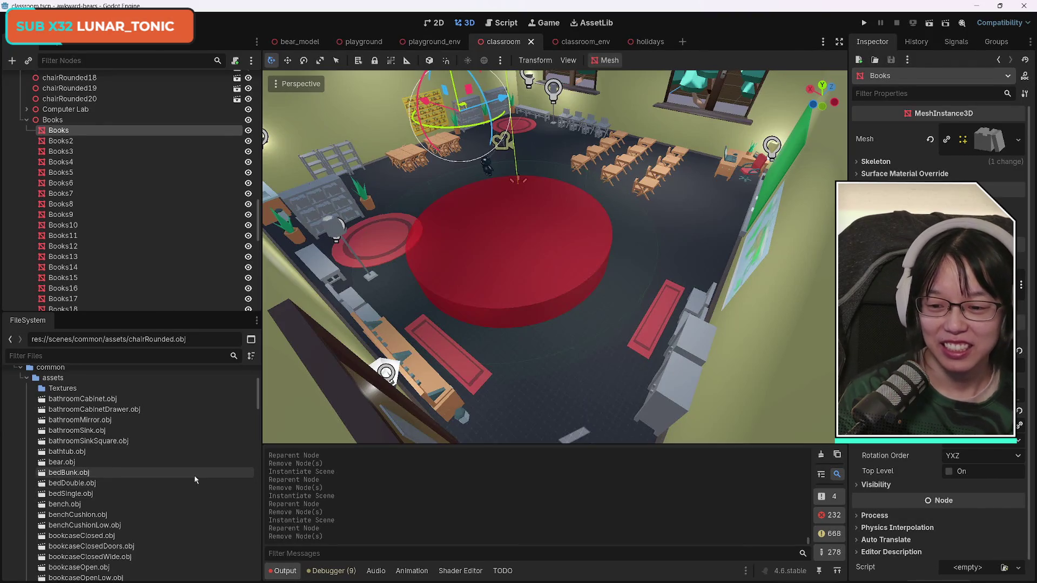
scroll(173, 486, down, 5)
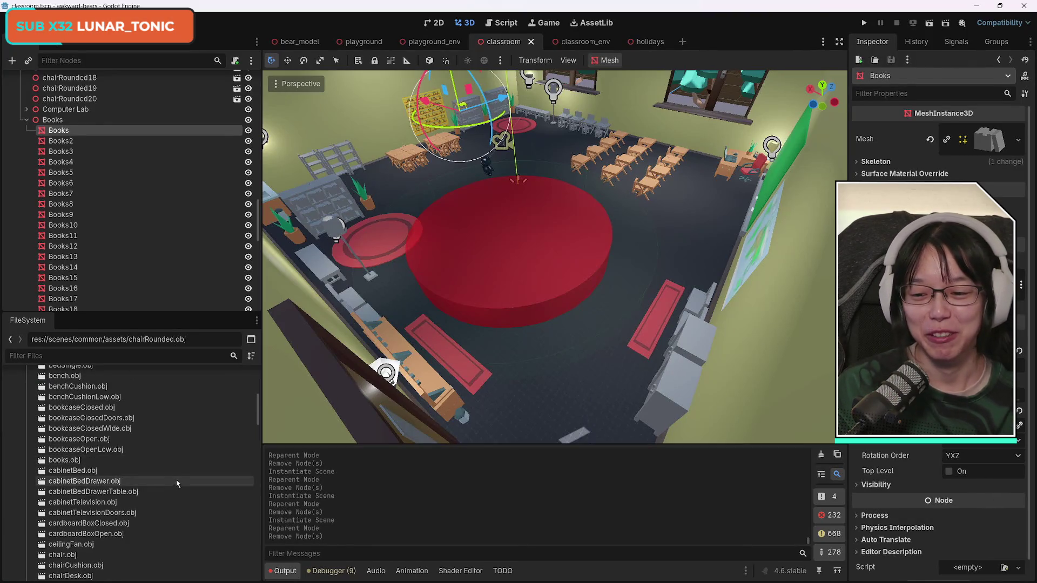
click(78, 460)
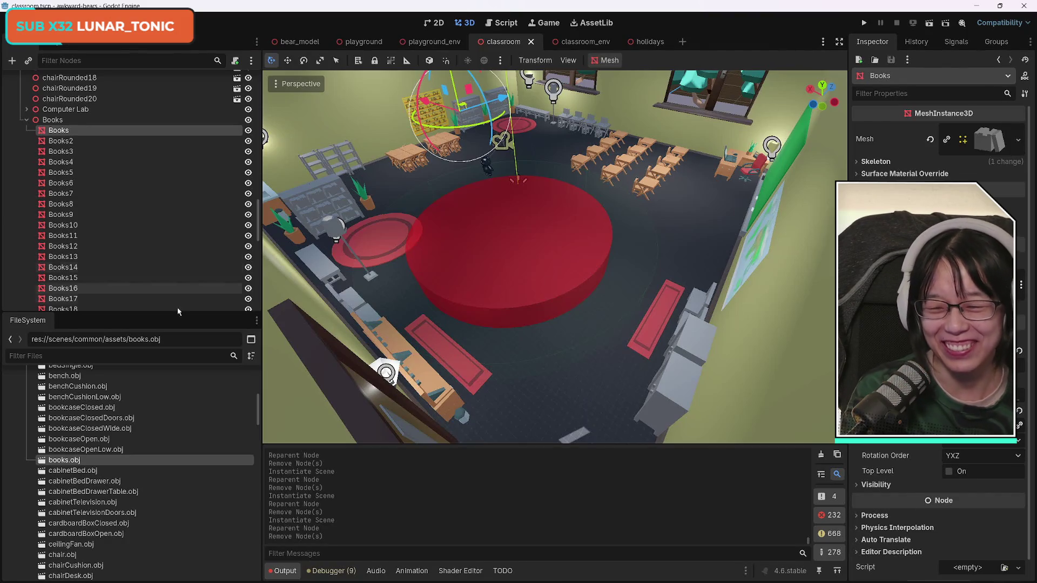
mouse_move(105, 460)
mouse_down()
mouse_move(115, 167)
mouse_move(65, 124)
mouse_up()
- Replace the Books and Books2 meshes with books.obj instances, deleting the originals
click(79, 142)
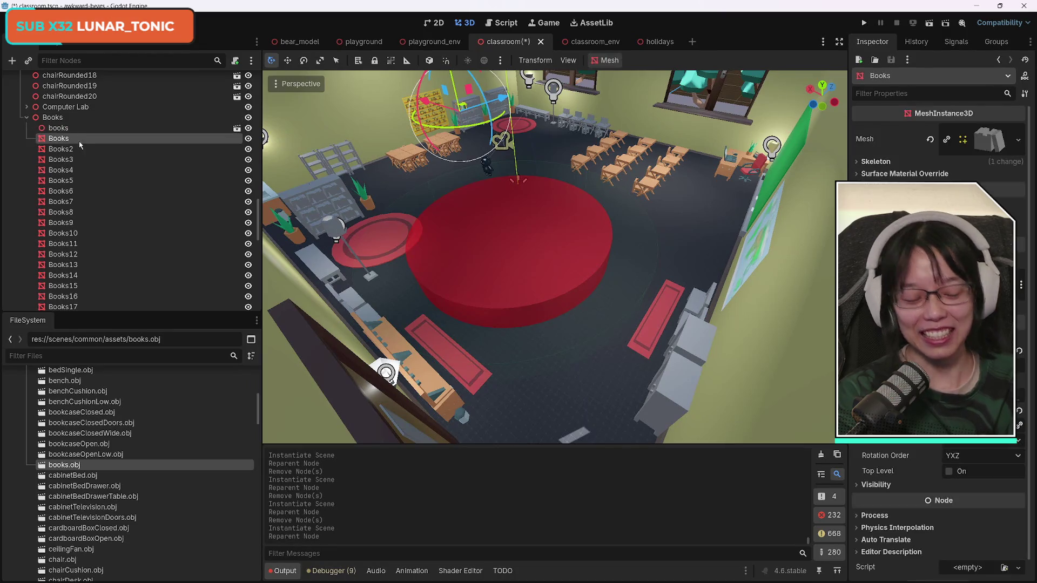
key(Delete)
key(Return)
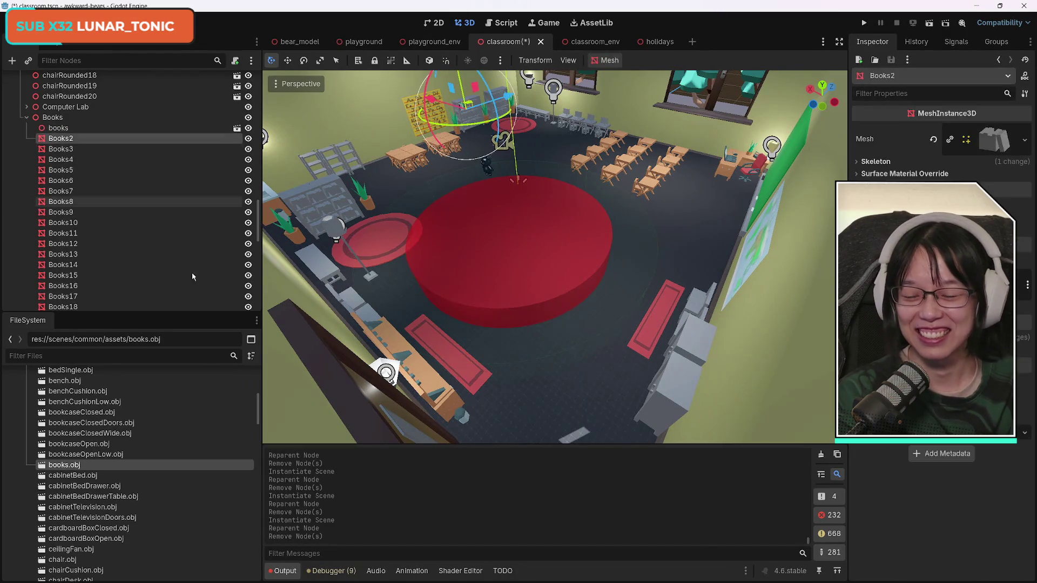
mouse_move(64, 465)
mouse_down()
mouse_move(135, 240)
mouse_move(69, 129)
mouse_up()
click(63, 143)
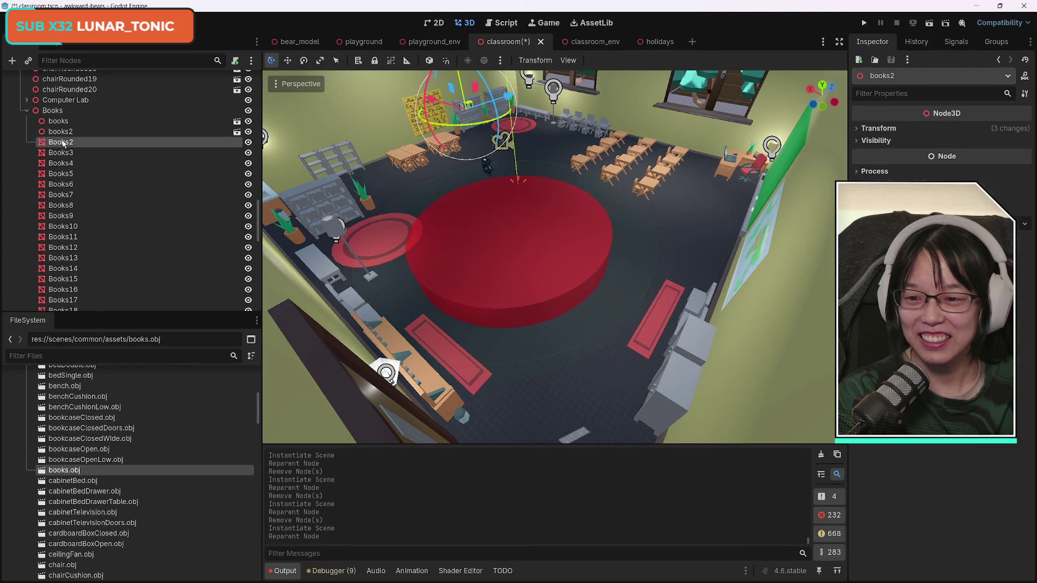
key(Delete)
key(Return)
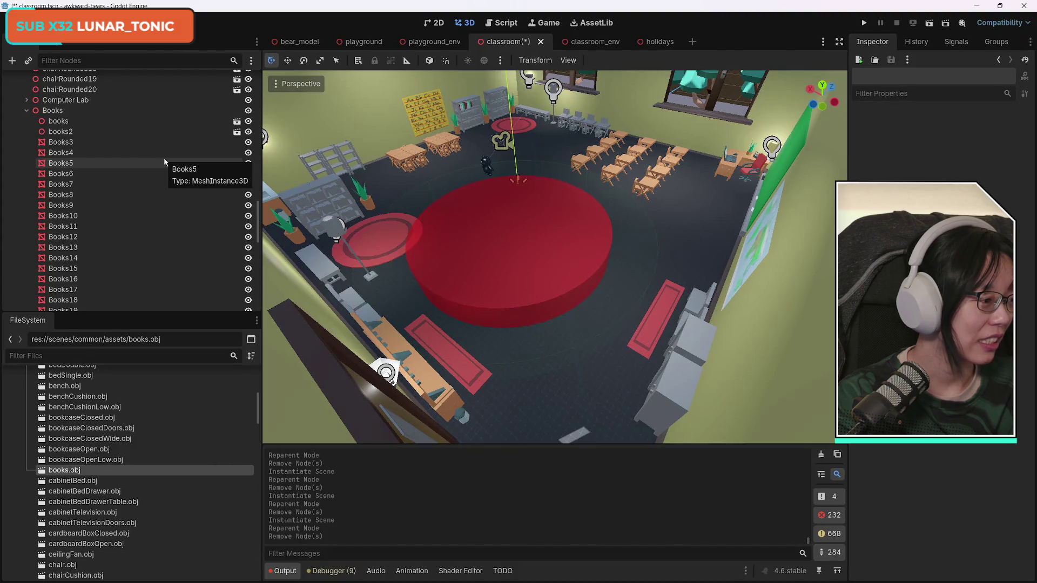
- Replace Books3 and Books4 with books.obj instances and add further instances toward Books10
click(60, 142)
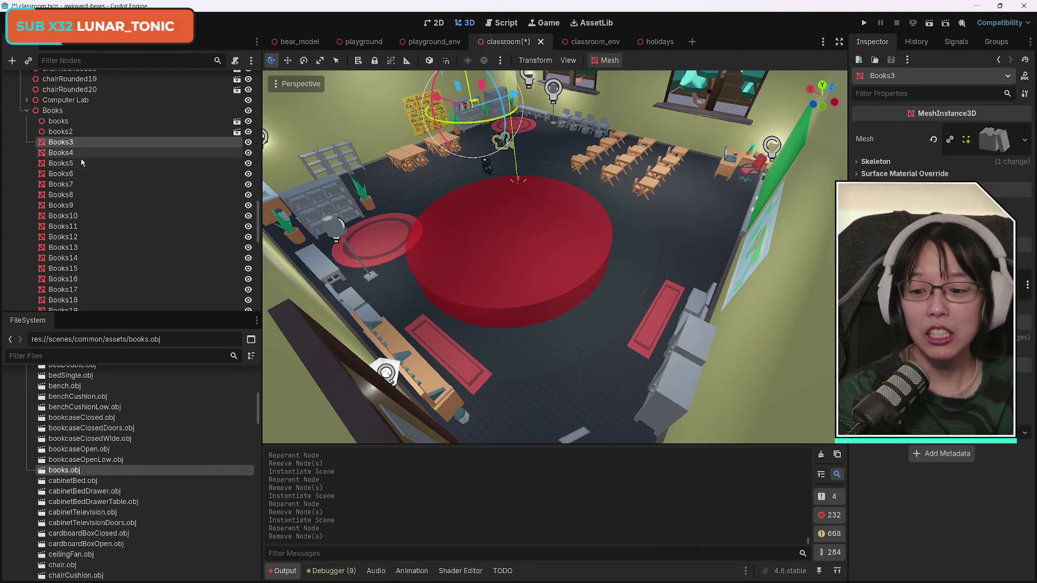
mouse_move(70, 471)
mouse_down()
mouse_move(118, 258)
mouse_move(62, 130)
mouse_up()
click(138, 139)
key(Delete)
key(Return)
mouse_move(63, 475)
mouse_down()
mouse_move(122, 211)
mouse_move(66, 130)
mouse_up()
click(135, 139)
key(Delete)
key(Return)
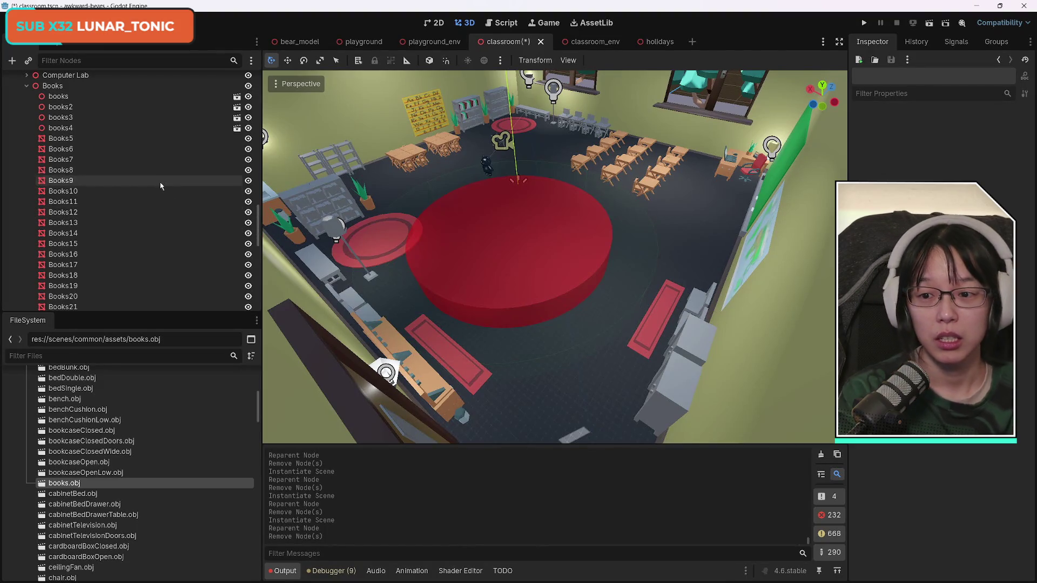
mouse_move(65, 484)
mouse_down()
mouse_move(106, 416)
mouse_move(57, 160)
mouse_up()
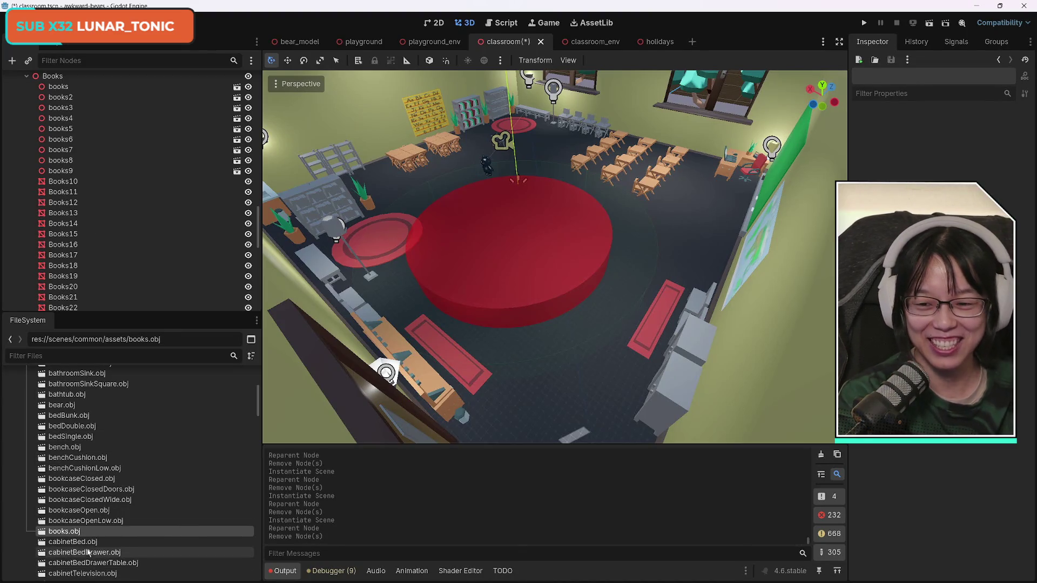
mouse_move(71, 532)
mouse_down()
mouse_move(205, 404)
mouse_move(92, 157)
mouse_move(65, 165)
mouse_up()
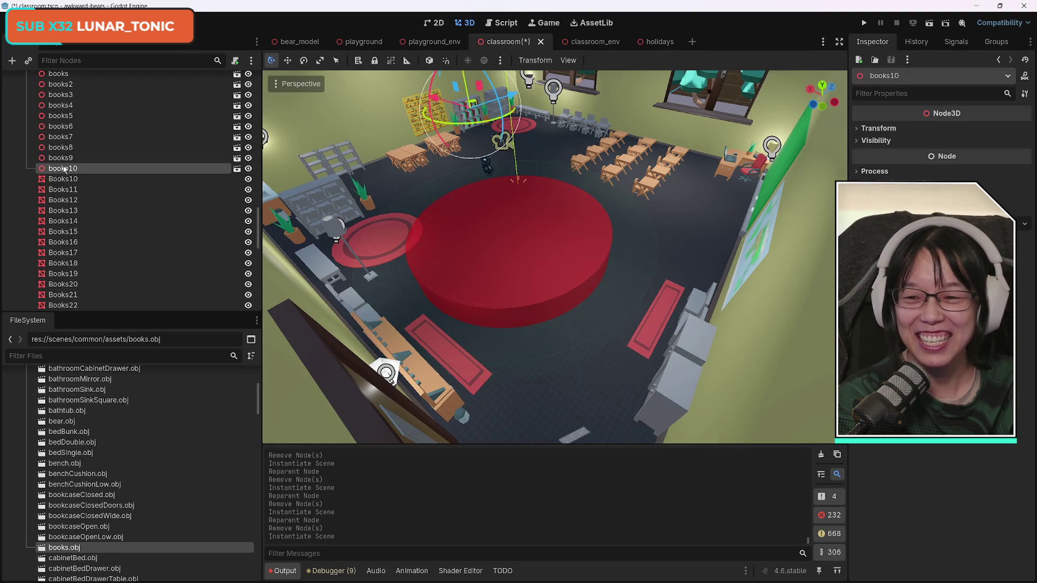
- Undo two misplaced books instances, then replace Books10 with a books.obj instance
key(ctrl+z)
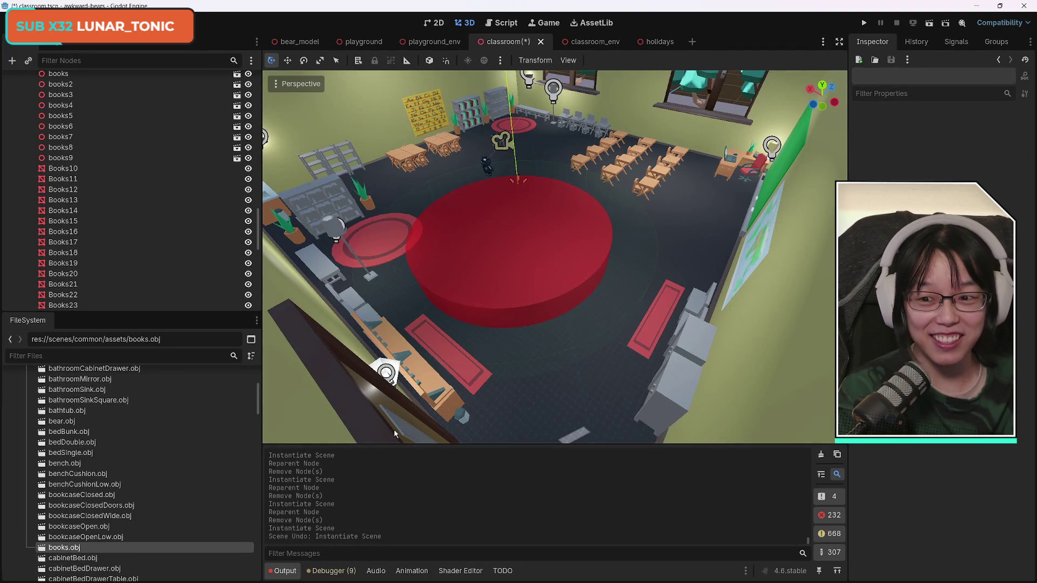
mouse_move(75, 550)
mouse_down()
mouse_move(108, 174)
mouse_move(81, 160)
mouse_up()
key(ctrl+z)
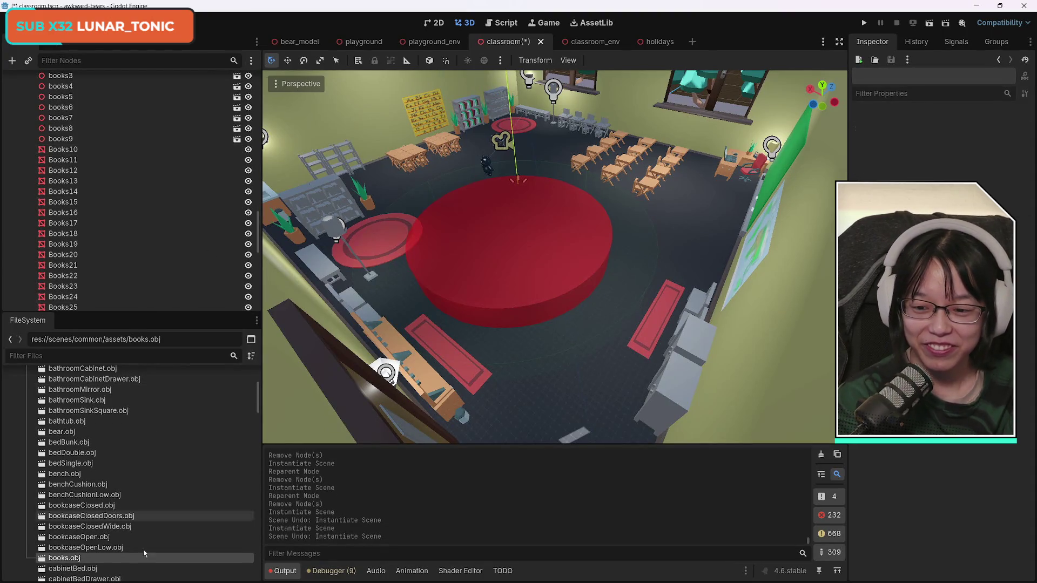
drag(73, 559, 70, 150)
click(70, 157)
key(Delete)
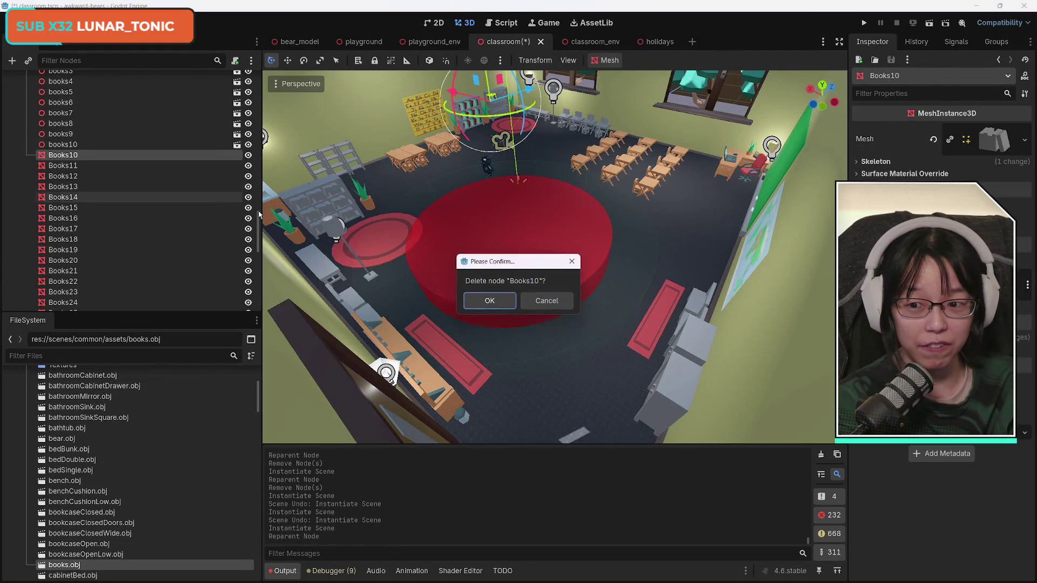
key(Return)
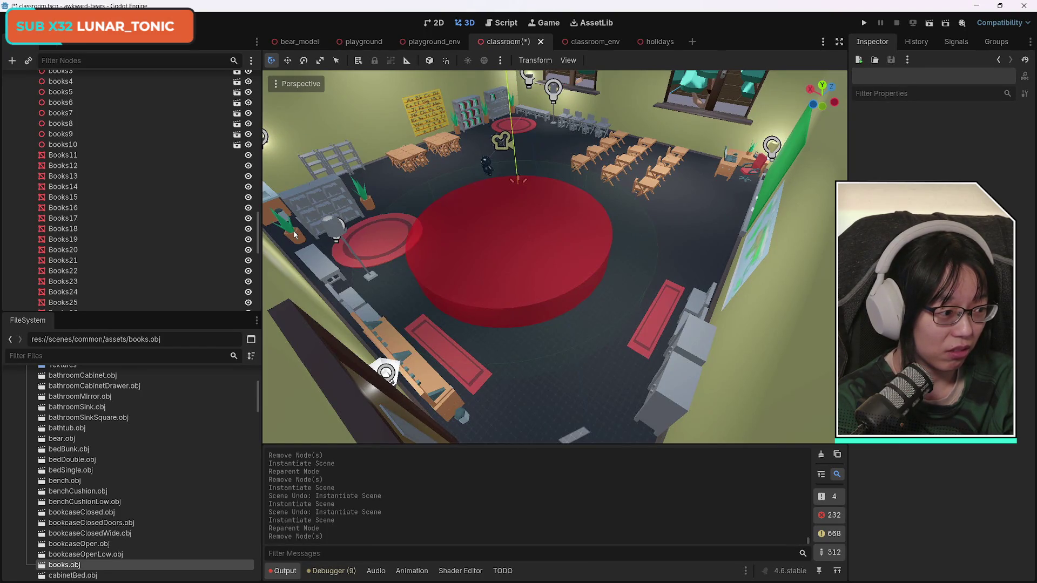
- Replace Books11, Books12 and Books13 with books.obj instances, deleting the old meshes
mouse_move(64, 565)
mouse_down()
mouse_move(144, 483)
mouse_move(68, 160)
mouse_move(79, 146)
mouse_move(78, 158)
mouse_up()
click(79, 156)
key(Delete)
key(Return)
mouse_move(64, 577)
mouse_down()
mouse_move(117, 196)
mouse_move(68, 144)
mouse_up()
click(64, 155)
key(Delete)
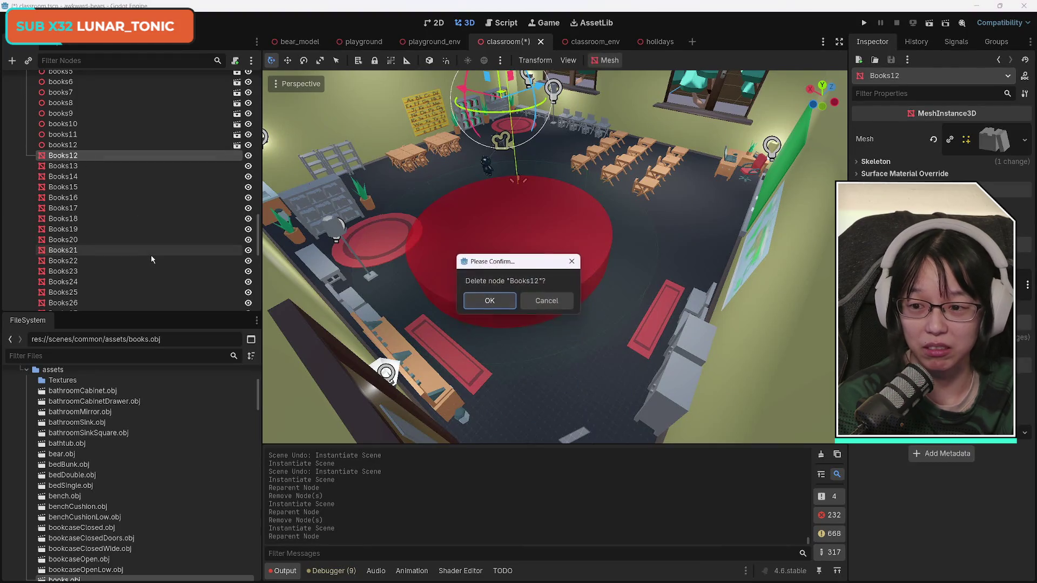
key(Return)
scroll(72, 540, down, 3)
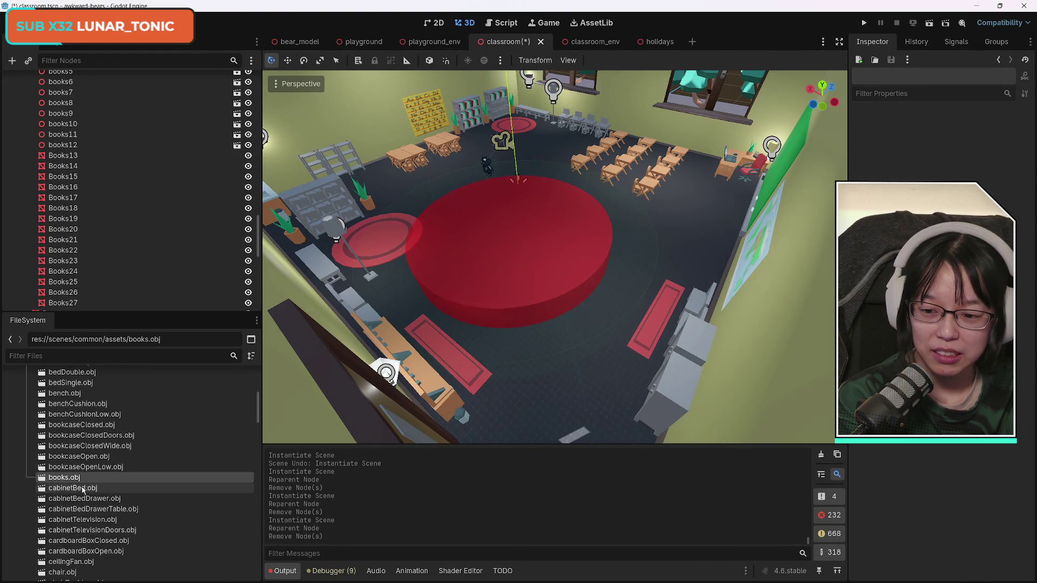
mouse_move(64, 481)
mouse_down()
mouse_move(105, 167)
mouse_move(66, 144)
mouse_up()
click(63, 156)
key(Delete)
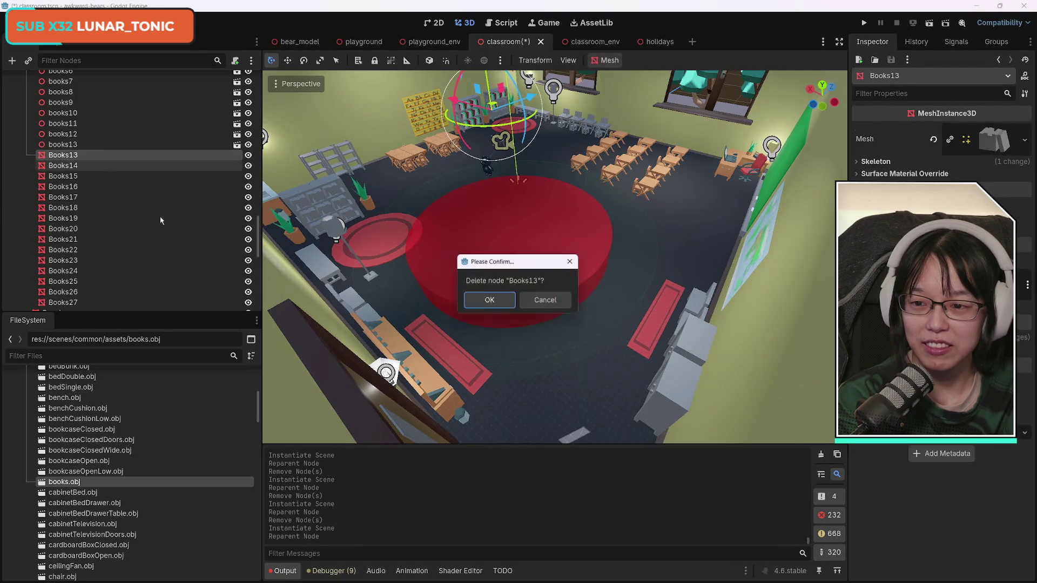
key(Return)
- Replace Books14, Books15 and Books16 with books.obj instances, then select Books17
mouse_move(75, 480)
mouse_down()
mouse_move(158, 249)
mouse_move(69, 144)
mouse_move(103, 160)
mouse_move(68, 145)
mouse_up()
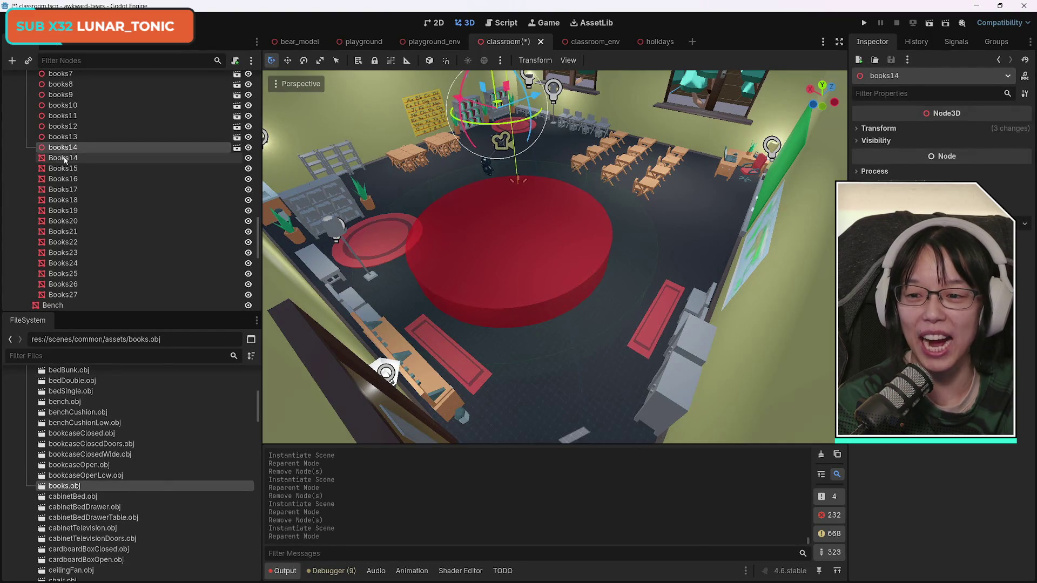
click(63, 158)
key(Delete)
key(Return)
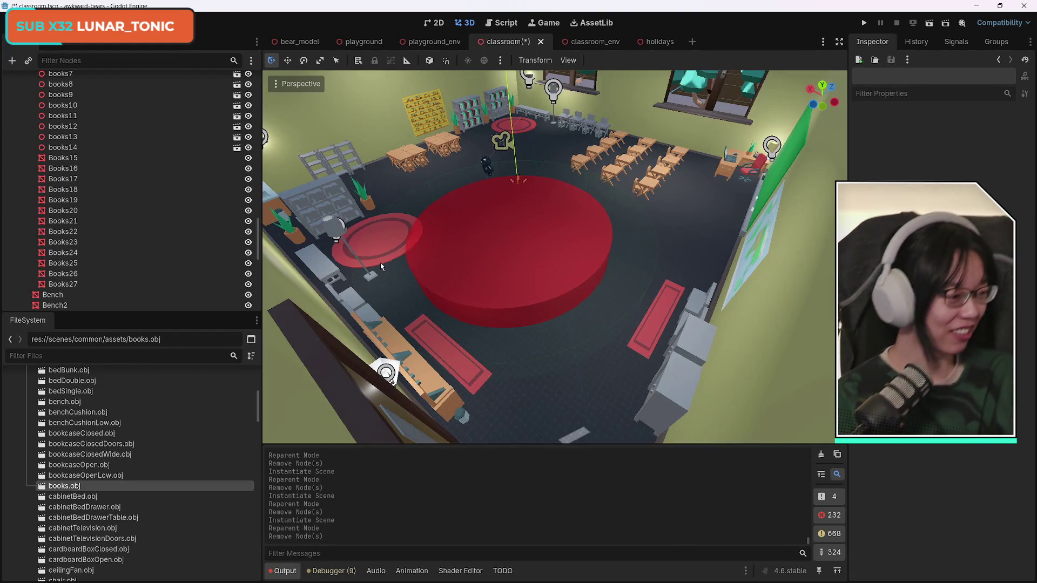
mouse_move(64, 486)
mouse_down()
mouse_move(173, 372)
mouse_move(63, 144)
mouse_up()
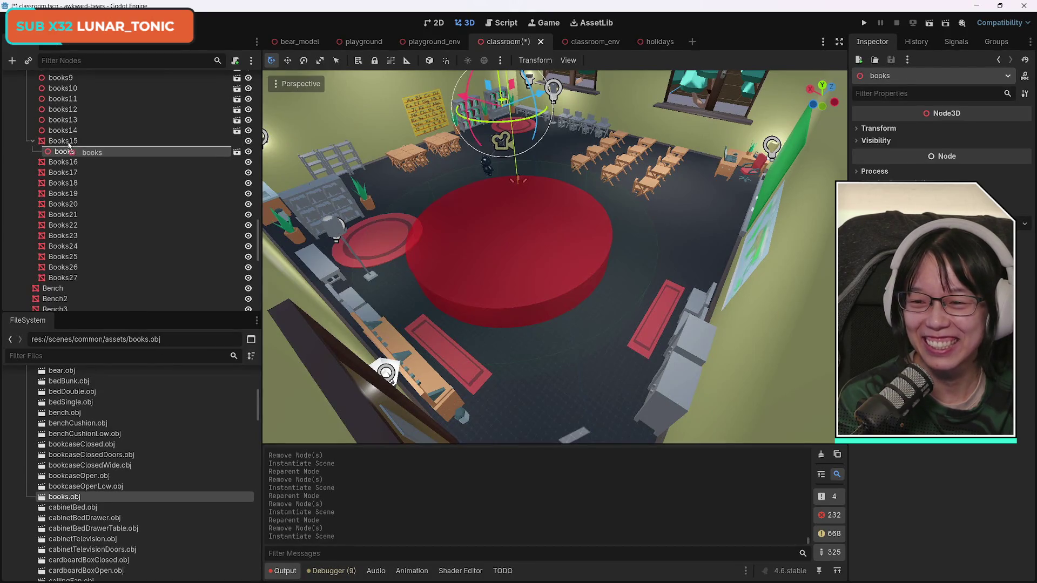
click(81, 151)
key(Delete)
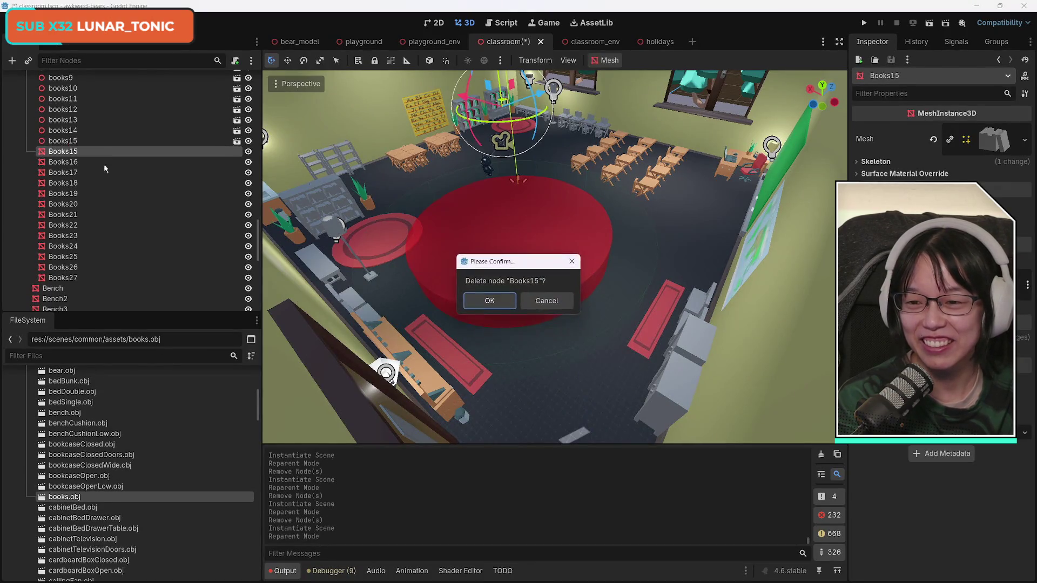
key(Return)
mouse_move(74, 497)
mouse_down()
mouse_move(121, 150)
mouse_move(68, 144)
mouse_up()
click(95, 158)
key(Delete)
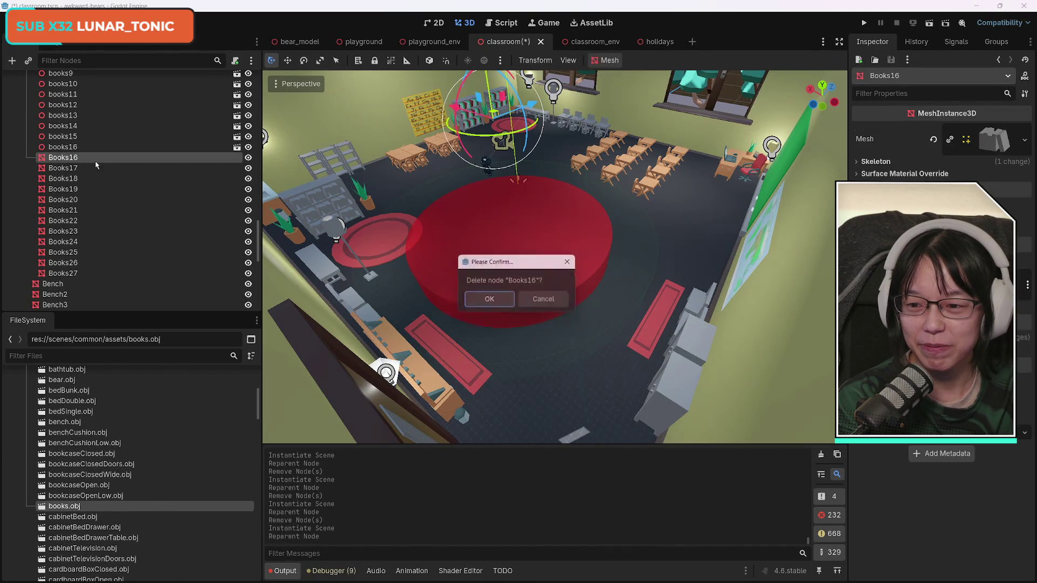
key(Return)
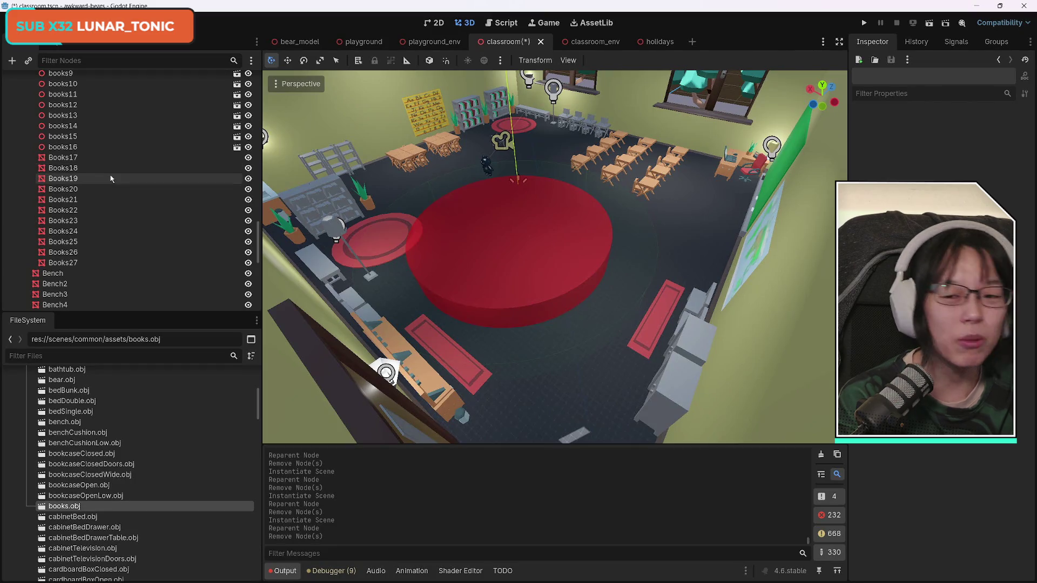
click(103, 157)
- Replace Books17, Books18 and Books19 with books.obj instances, deleting the original meshes
mouse_move(79, 509)
mouse_down()
mouse_move(111, 489)
mouse_move(68, 168)
mouse_move(67, 147)
mouse_move(81, 142)
mouse_up()
click(108, 155)
key(Delete)
key(Return)
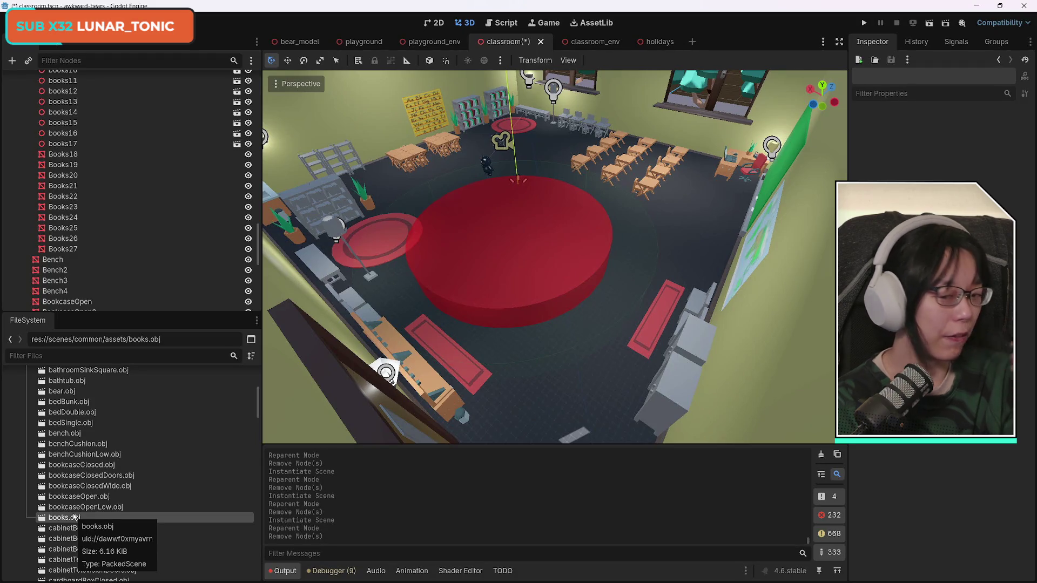
mouse_move(64, 518)
mouse_down()
mouse_move(75, 497)
mouse_move(60, 139)
mouse_up()
click(63, 154)
key(Delete)
key(Return)
mouse_move(114, 535)
mouse_down()
mouse_move(105, 497)
mouse_move(108, 165)
mouse_move(60, 140)
mouse_up()
click(64, 155)
key(Delete)
key(Return)
- Swap Books20, Books21 and Books22 for books.obj instances and remove the old nodes
mouse_move(72, 536)
mouse_down()
mouse_move(133, 318)
mouse_move(63, 139)
mouse_up()
click(64, 149)
key(Delete)
key(Return)
mouse_move(70, 547)
mouse_down()
mouse_move(74, 222)
mouse_move(63, 139)
mouse_up()
click(63, 147)
key(Delete)
key(Return)
mouse_move(153, 553)
mouse_down()
mouse_move(95, 183)
mouse_move(64, 140)
mouse_up()
click(63, 151)
key(Delete)
key(Return)
- Replace Books23, Books24 and Books25 with books.obj instances, then save the classroom scene
mouse_move(81, 568)
mouse_down()
mouse_move(184, 235)
mouse_move(144, 139)
mouse_move(67, 156)
mouse_move(68, 135)
mouse_up()
click(63, 147)
key(Delete)
key(Return)
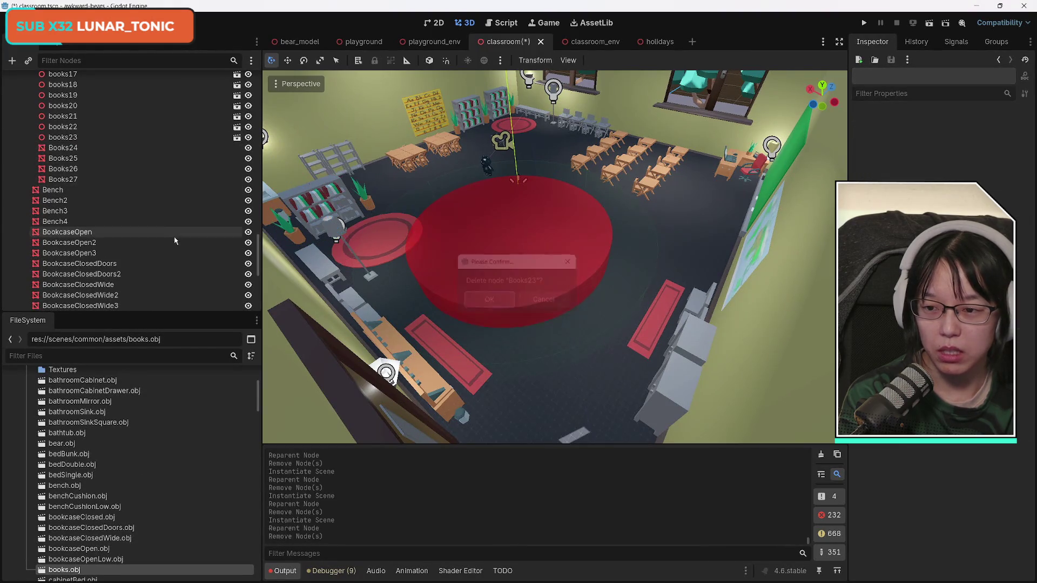
drag(66, 571, 71, 190)
click(63, 205)
key(Delete)
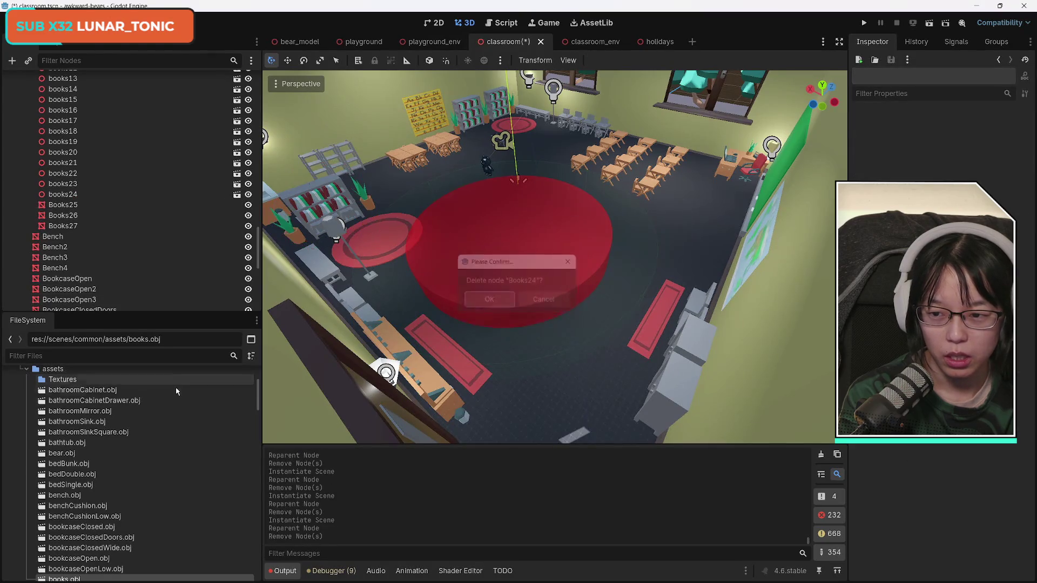
scroll(176, 451, down, 3)
mouse_move(64, 528)
mouse_down()
mouse_move(169, 367)
mouse_move(65, 184)
mouse_up()
click(63, 196)
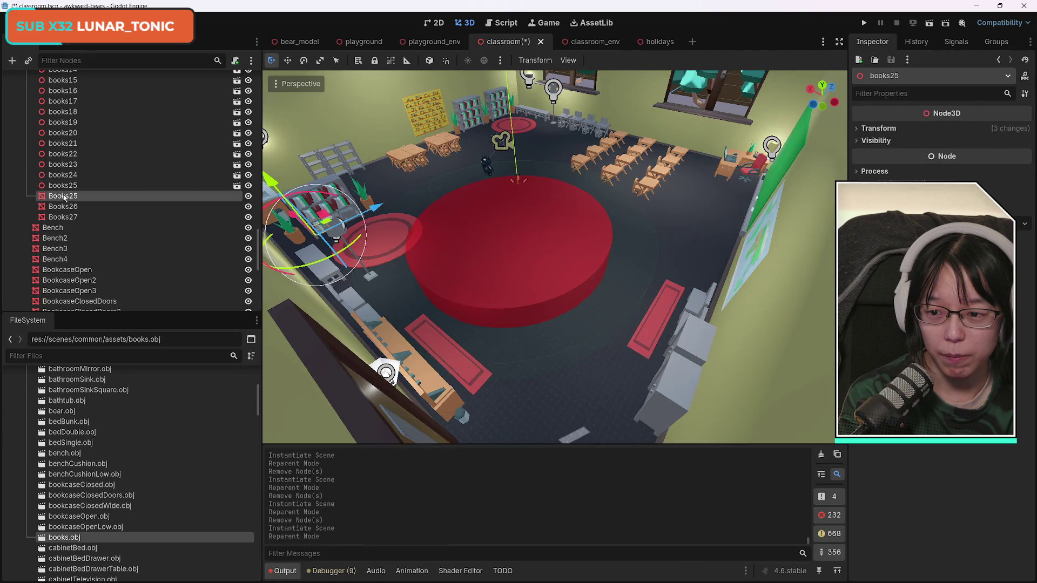
key(Delete)
key(Return)
key(ctrl+s)
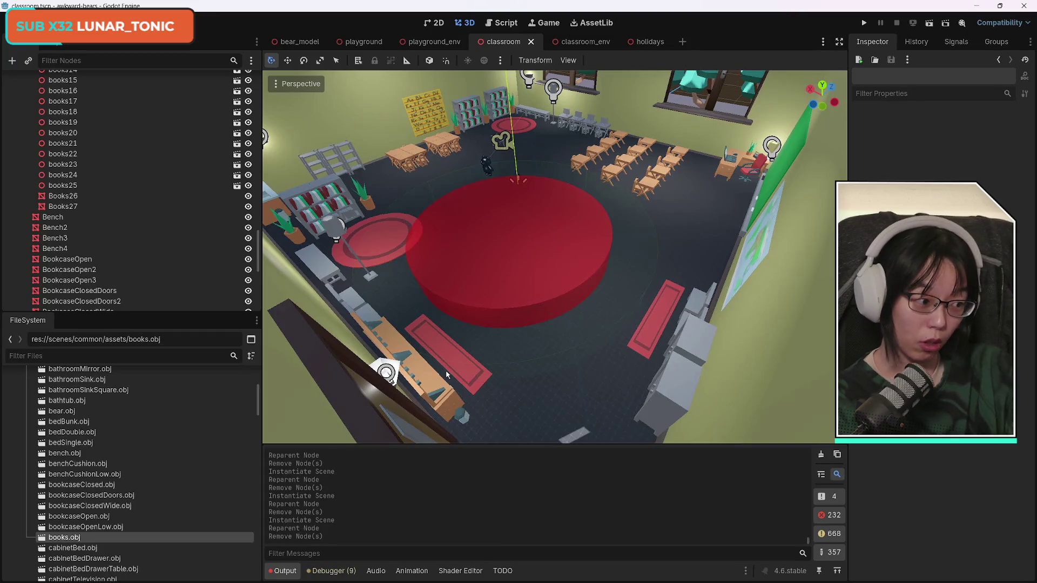
- Replace Books26 with a books.obj instance and delete the original mesh
click(81, 196)
drag(64, 538, 73, 187)
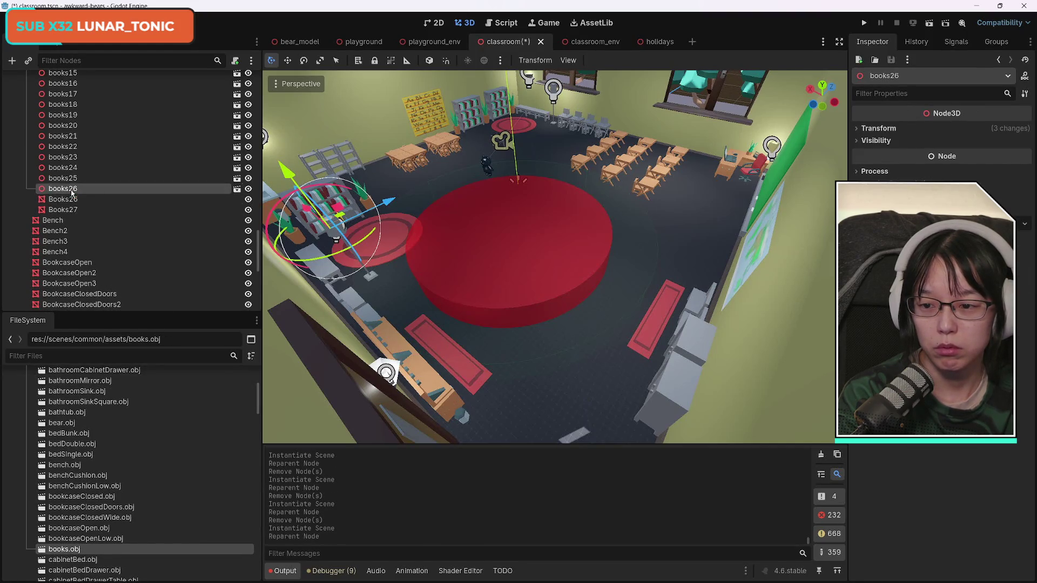
click(63, 199)
key(Delete)
key(Return)
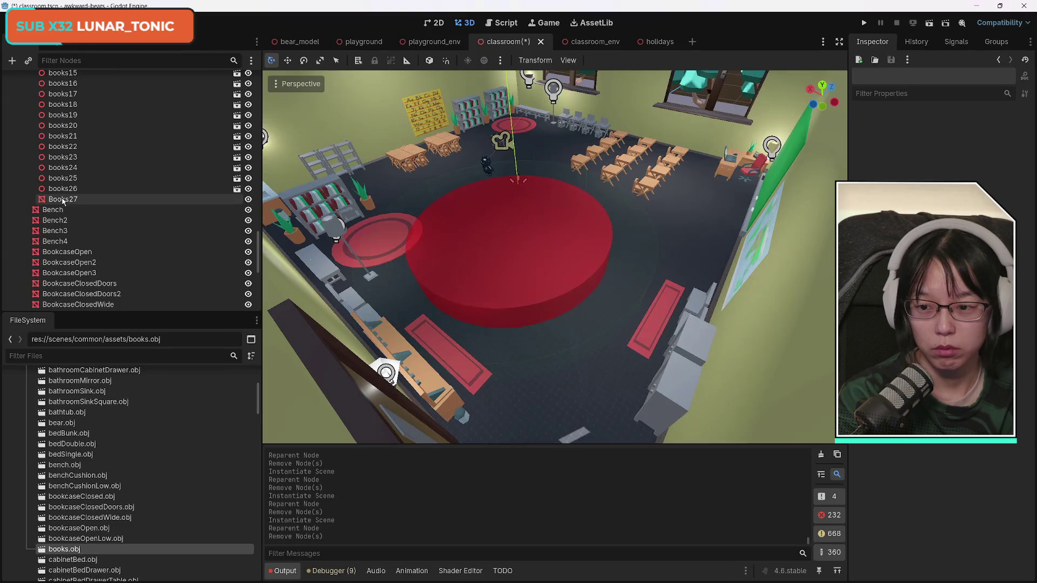
- Swap Books27 for a books.obj instance and add bench.obj under the first Bench
drag(64, 549, 83, 185)
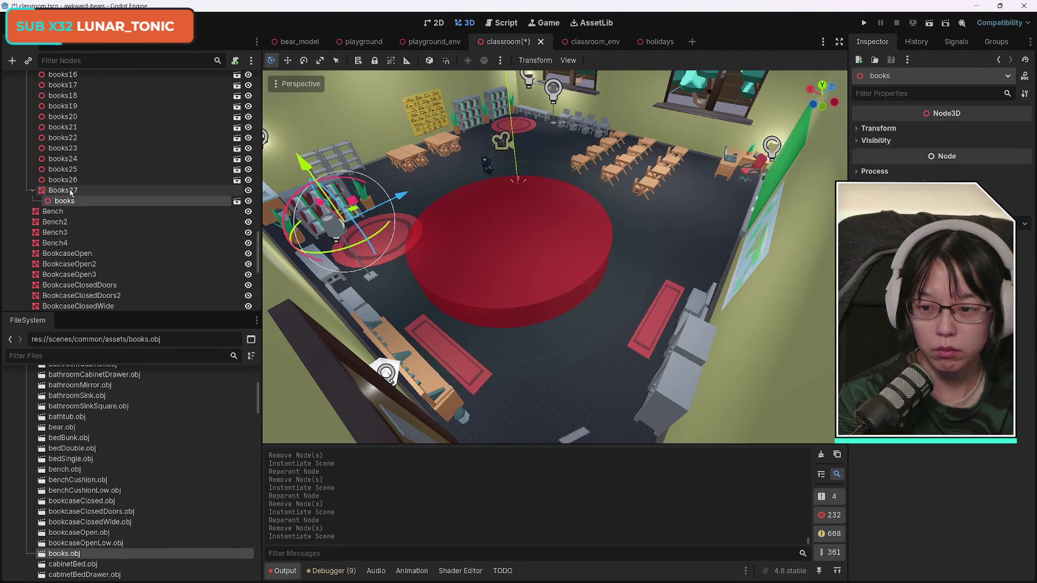
click(63, 201)
key(Delete)
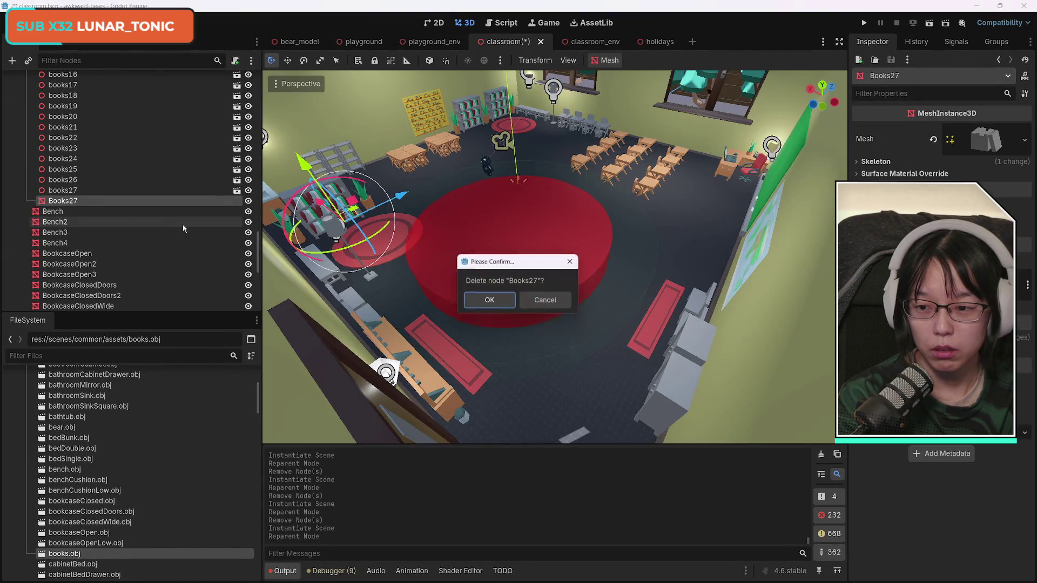
key(Return)
mouse_move(65, 470)
mouse_down()
mouse_move(132, 405)
mouse_move(66, 182)
mouse_up()
click(64, 197)
- Delete the original Bench mesh and replace Bench2 with a bench.obj instance
key(Delete)
key(Return)
scroll(103, 476, up, 1)
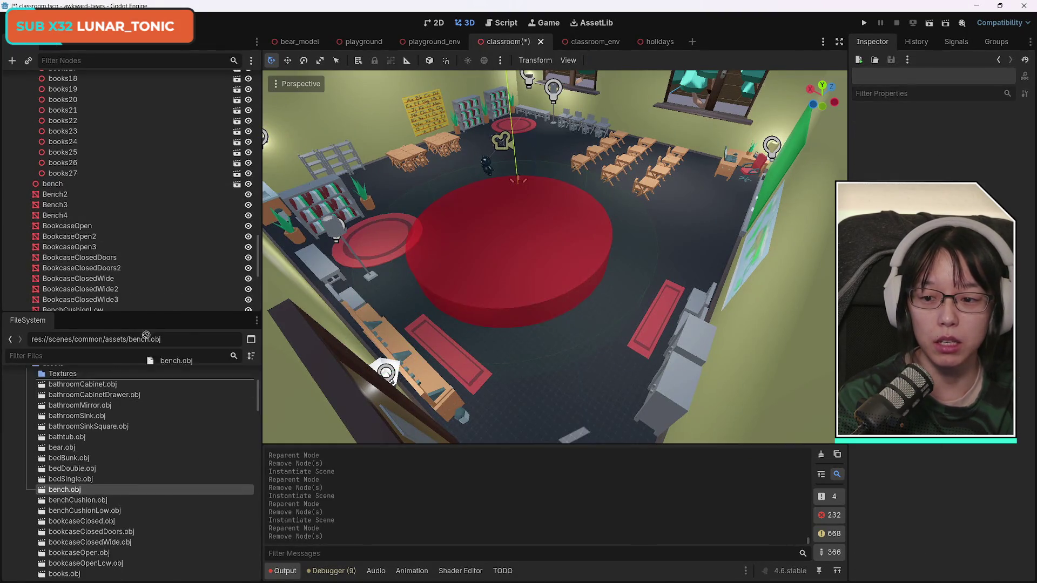
scroll(108, 233, down, 1)
mouse_move(81, 489)
mouse_down()
mouse_move(81, 205)
mouse_move(60, 172)
mouse_up()
click(55, 182)
key(Delete)
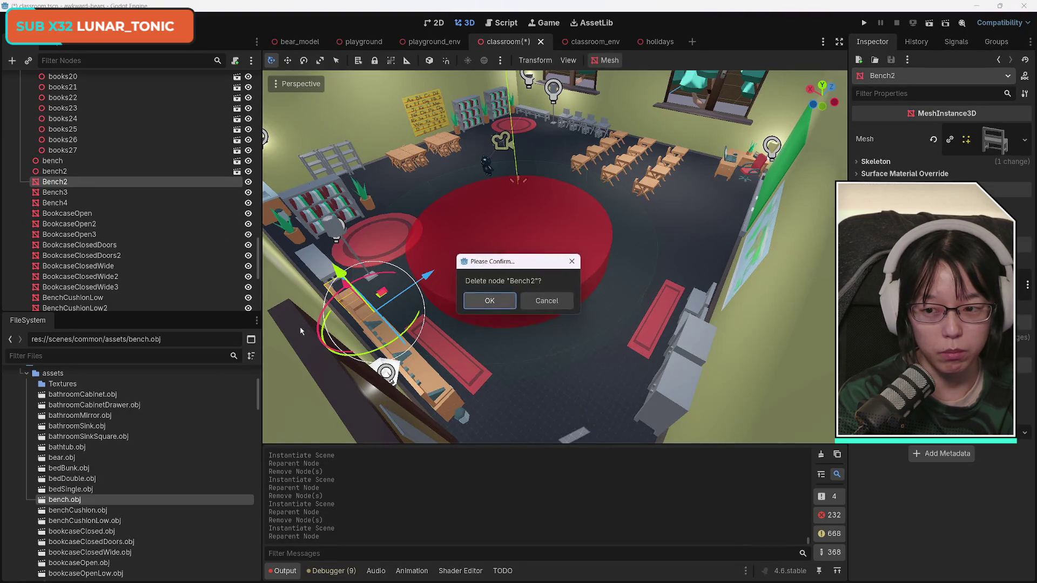
key(Return)
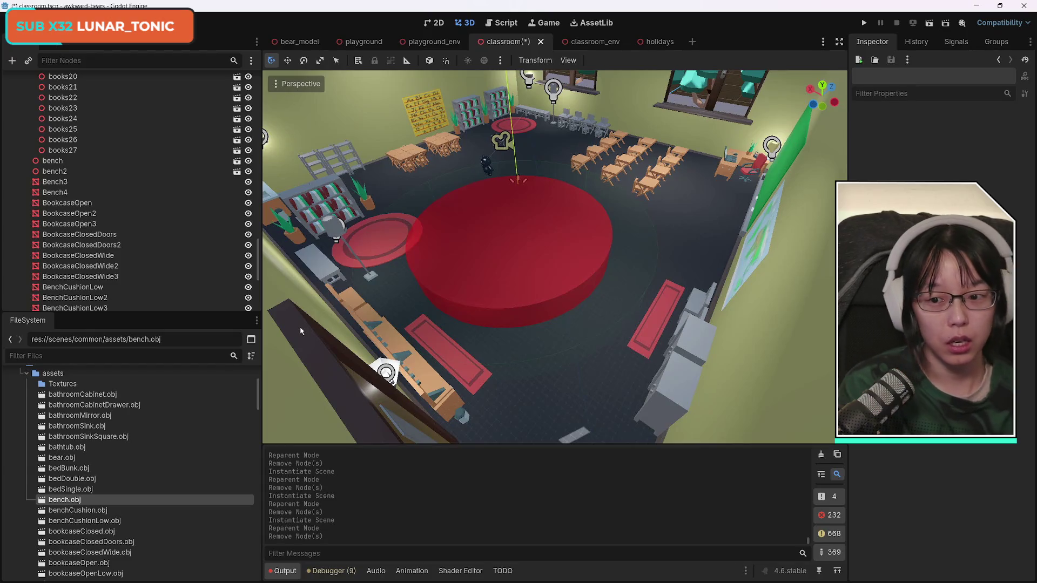
- Replace Bench3 and Bench4 with bench.obj instances, removing the old meshes
click(125, 181)
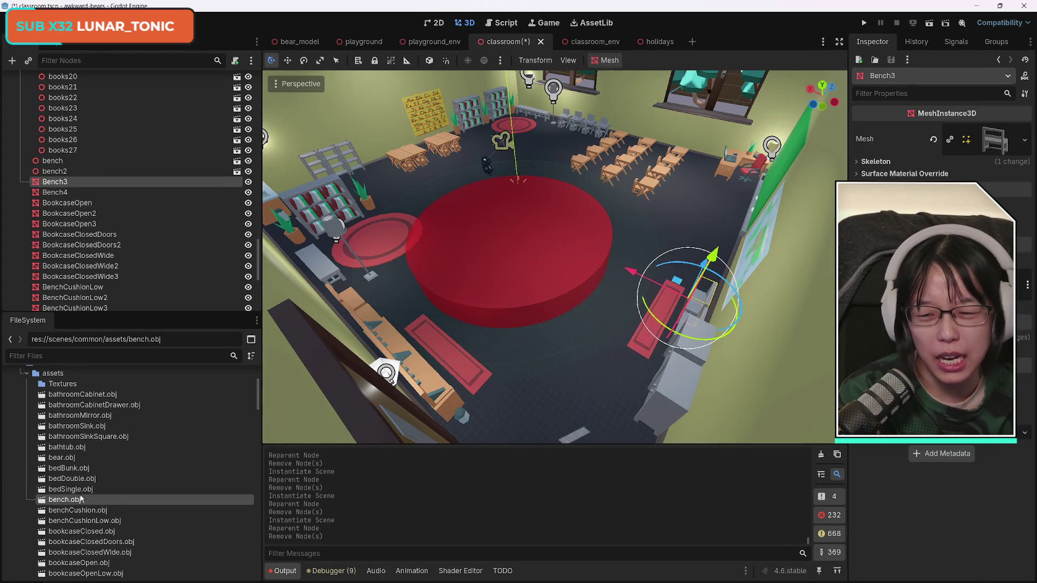
mouse_move(129, 422)
mouse_down()
mouse_move(59, 178)
mouse_move(68, 171)
mouse_up()
click(68, 186)
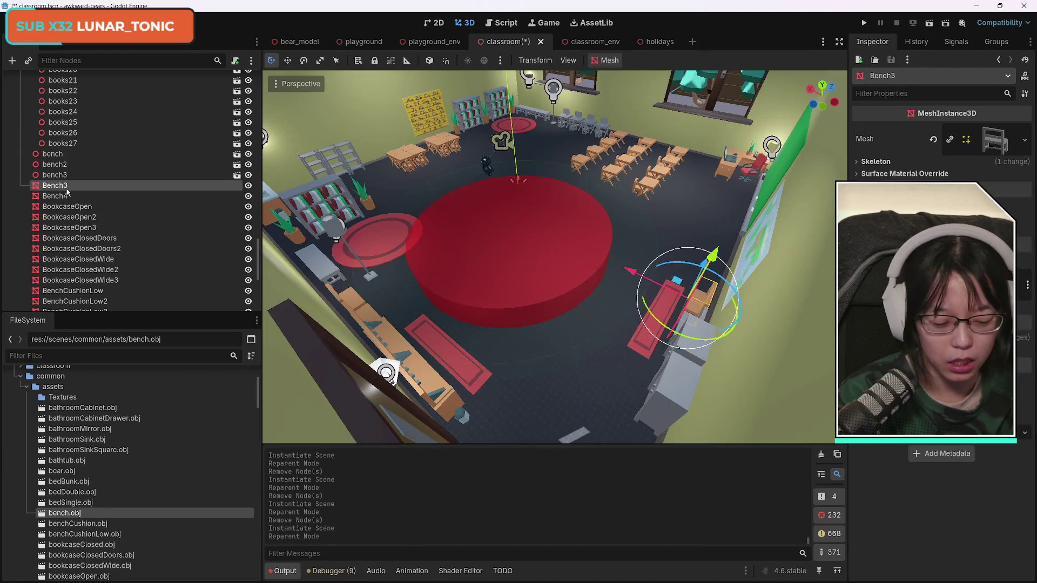
key(Delete)
drag(65, 513, 62, 171)
click(54, 185)
key(Delete)
key(Return)
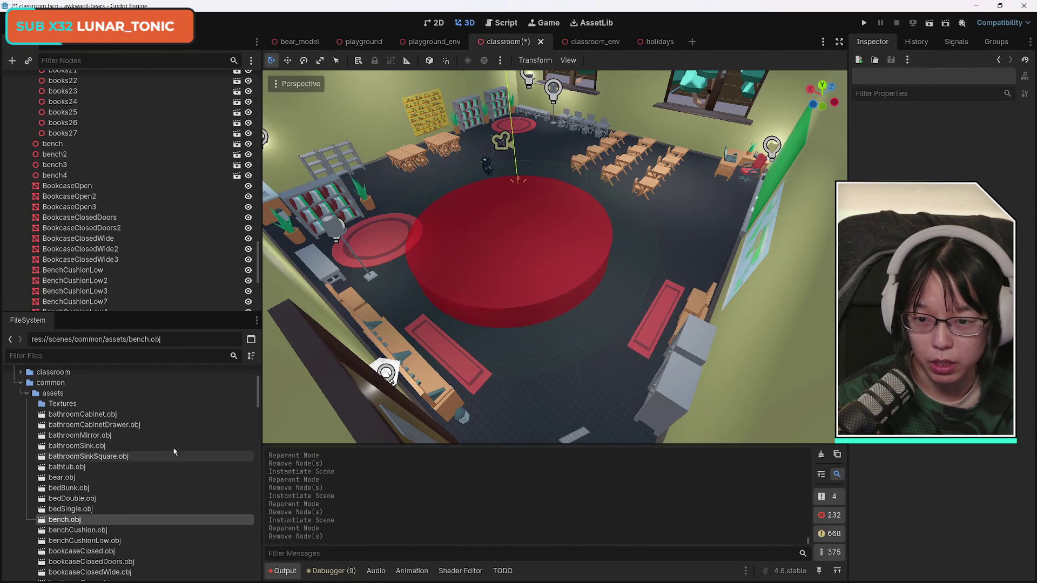
scroll(191, 232, up, 3)
scroll(190, 237, down, 3)
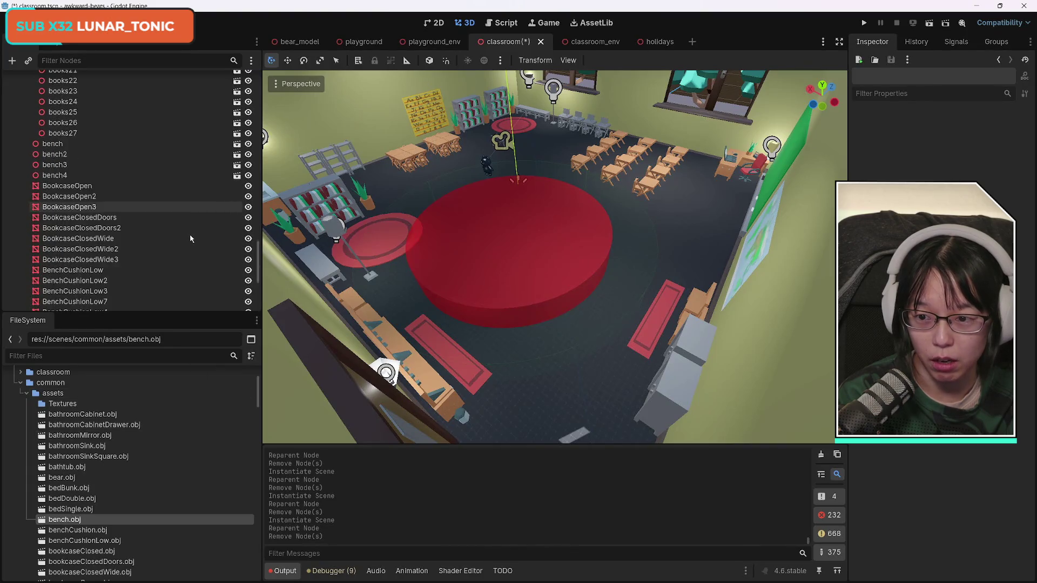
scroll(190, 237, down, 3)
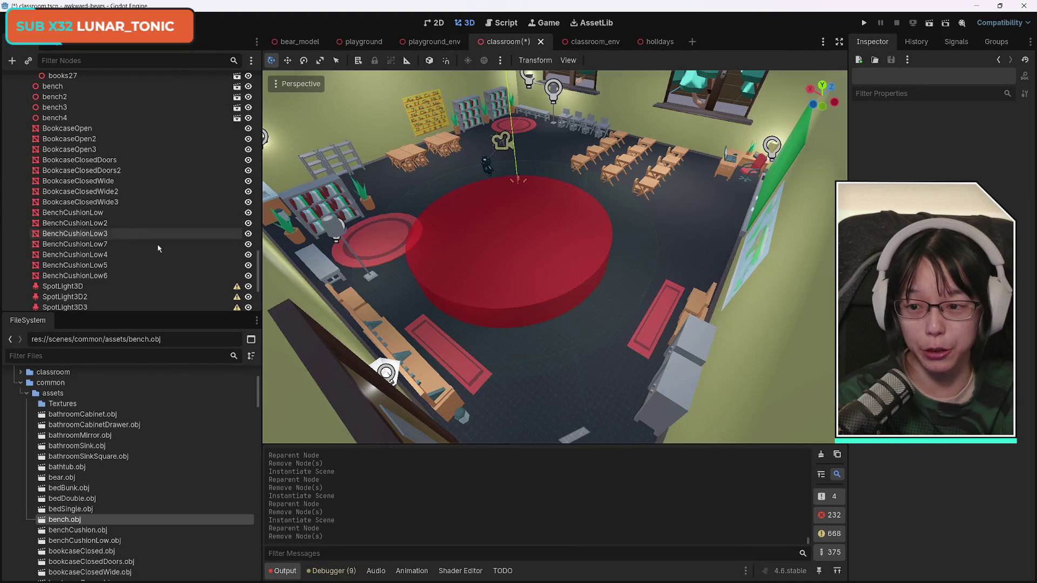
- Replace the first BookcaseOpen mesh with a bookcaseOpen.obj instance
click(75, 131)
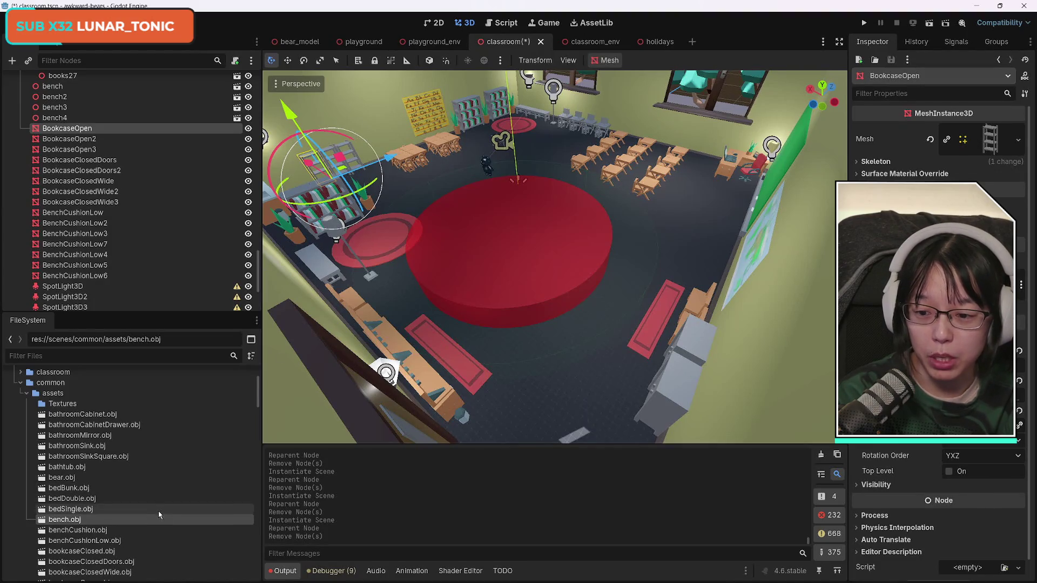
scroll(173, 509, down, 2)
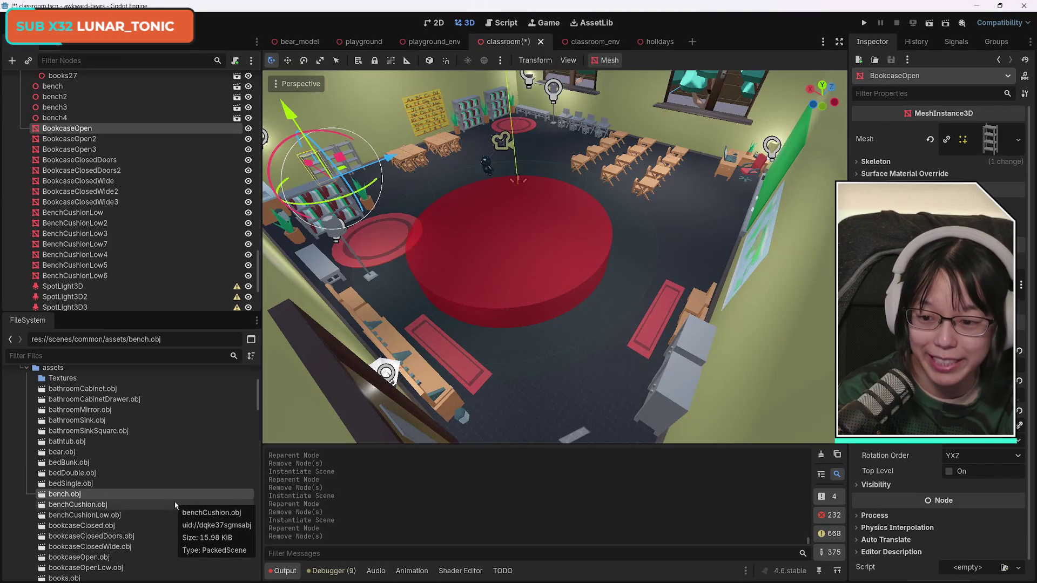
scroll(171, 505, down, 5)
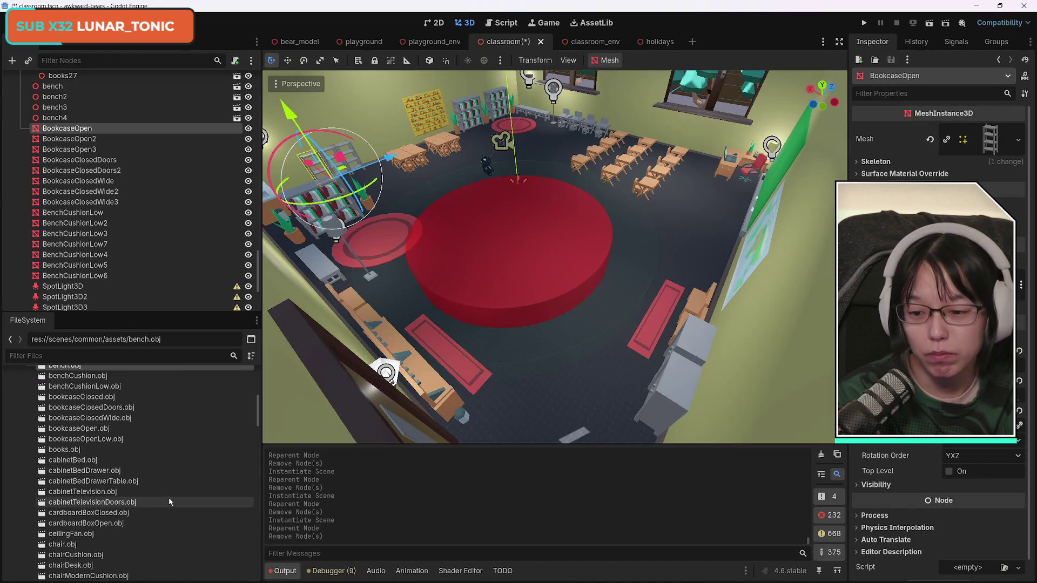
scroll(169, 498, down, 3)
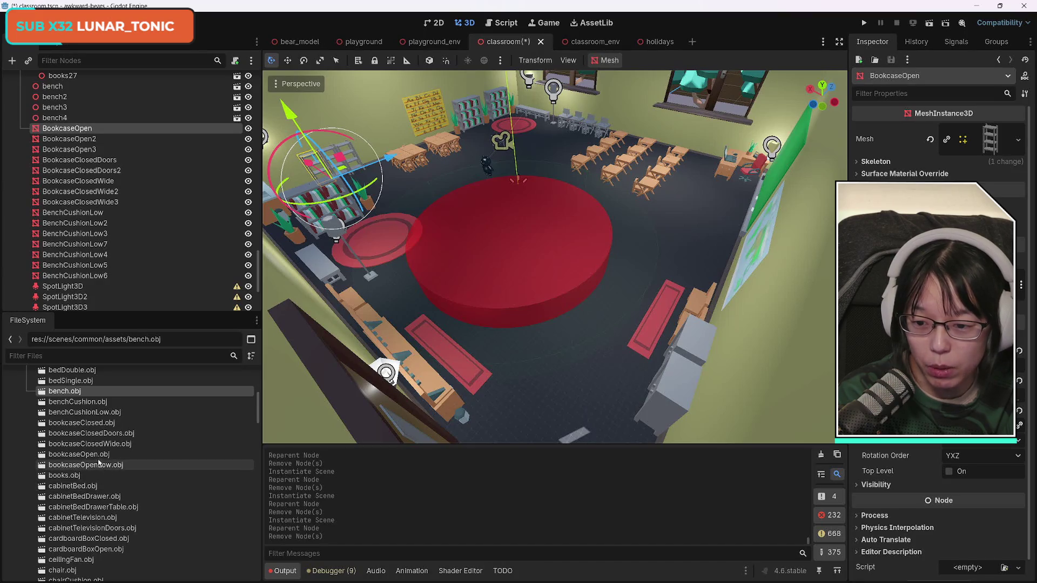
mouse_move(92, 459)
mouse_down()
mouse_move(135, 379)
mouse_move(69, 116)
mouse_up()
click(67, 130)
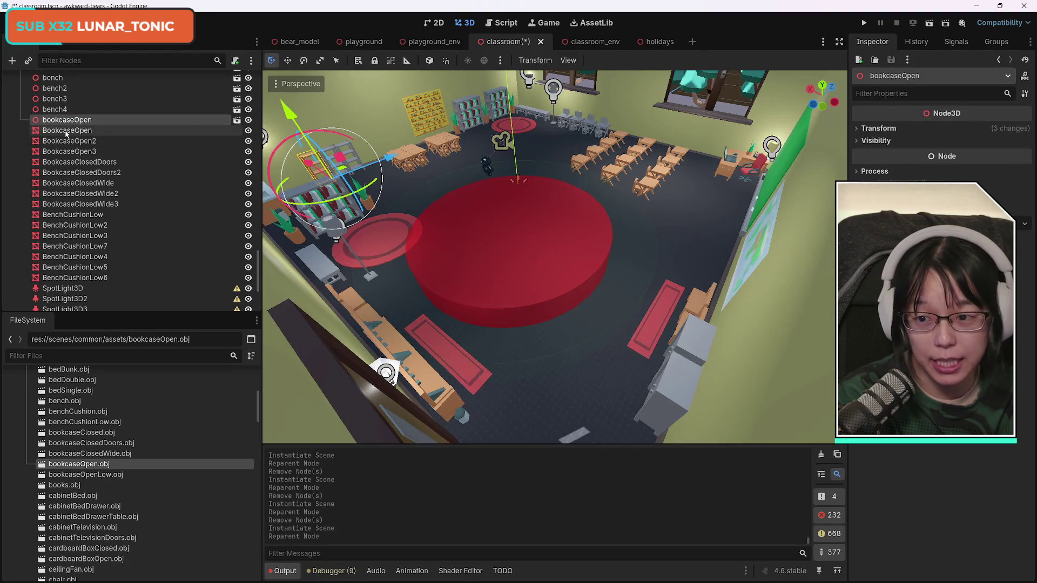
key(Delete)
key(Return)
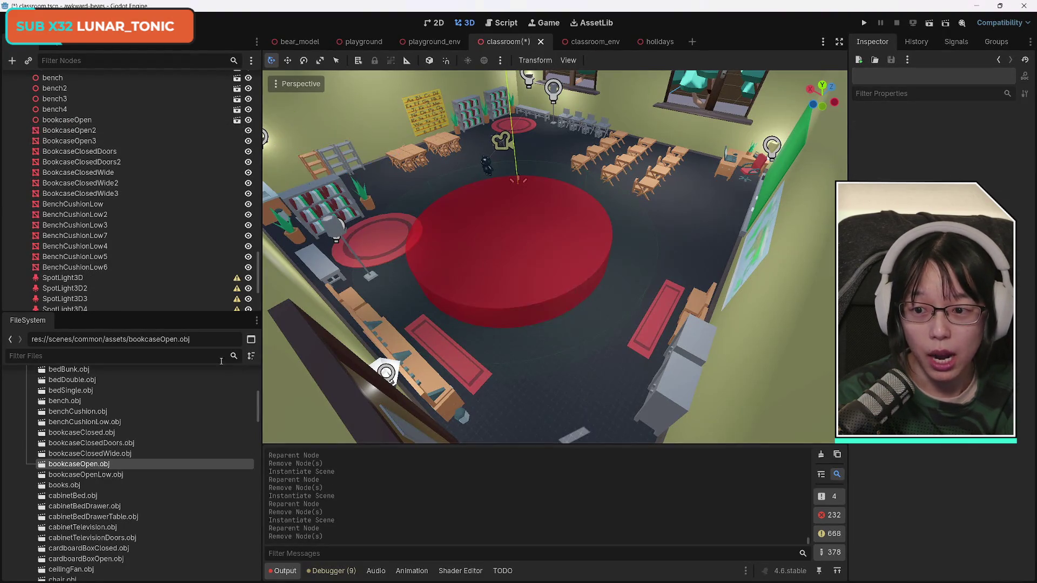
- Swap BookcaseOpen2 and BookcaseOpen3 for bookcaseOpen.obj, then instance bookcaseClosedDoors.obj under BookcaseClosedDoors
drag(89, 468, 82, 132)
click(65, 126)
key(Delete)
key(Return)
mouse_move(87, 479)
mouse_down()
mouse_move(127, 199)
mouse_move(84, 128)
mouse_up()
click(108, 142)
key(Delete)
key(Return)
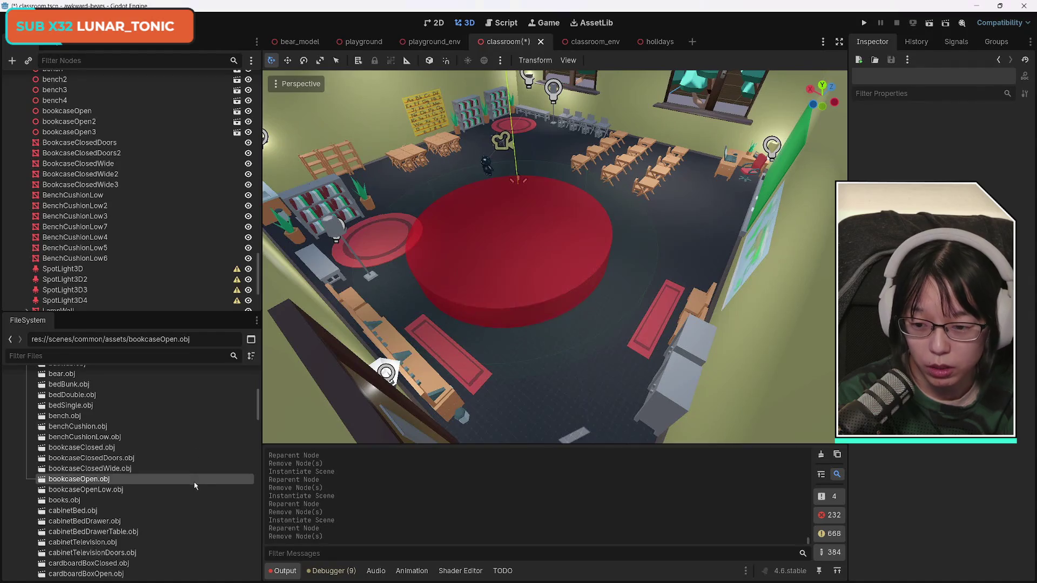
mouse_move(92, 458)
mouse_down()
mouse_move(158, 296)
mouse_move(85, 144)
mouse_move(85, 131)
mouse_move(100, 129)
mouse_up()
- Delete the old BookcaseClosedDoors and replace BookcaseClosedDoors2 with a bookcaseClosedDoors.obj instance
click(81, 141)
key(Delete)
key(Return)
mouse_move(92, 470)
mouse_down()
mouse_move(157, 451)
mouse_move(164, 432)
mouse_move(81, 131)
mouse_up()
click(81, 137)
key(Delete)
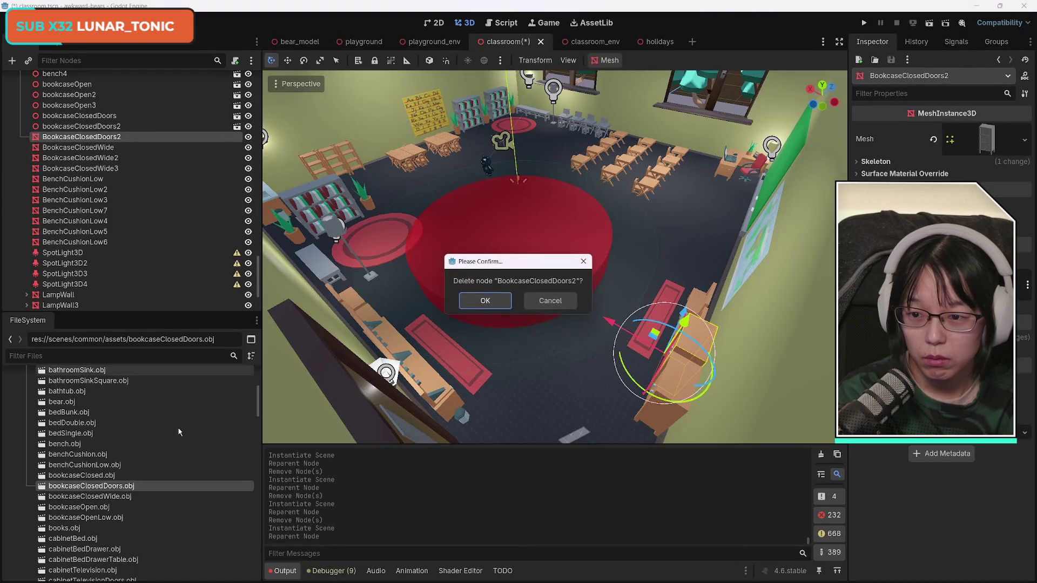
key(Return)
- Replace BookcaseClosedWide and BookcaseClosedWide2 with bookcaseClosedWide.obj instances
drag(108, 500, 87, 123)
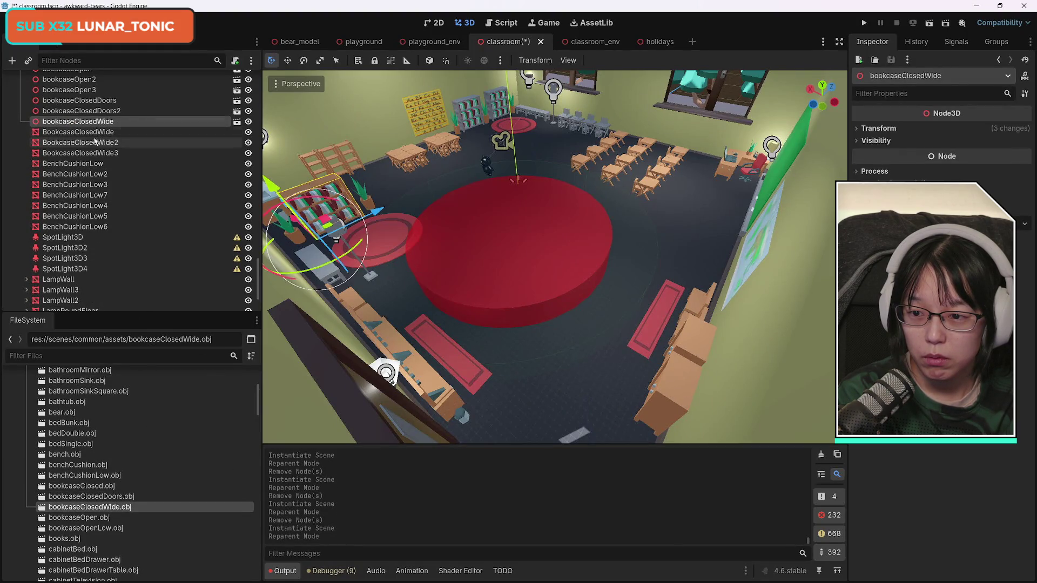
click(92, 133)
key(Delete)
key(Return)
mouse_move(117, 512)
mouse_down()
mouse_move(204, 209)
mouse_move(104, 108)
mouse_move(88, 133)
mouse_move(85, 117)
mouse_up()
click(81, 128)
key(Delete)
key(Return)
- Replace BookcaseClosedWide3 with bookcaseClosedWide.obj and instance benchCushionLow.obj under BenchCushionLow
mouse_move(90, 515)
mouse_down()
mouse_move(151, 234)
mouse_move(89, 115)
mouse_up()
click(125, 135)
key(Delete)
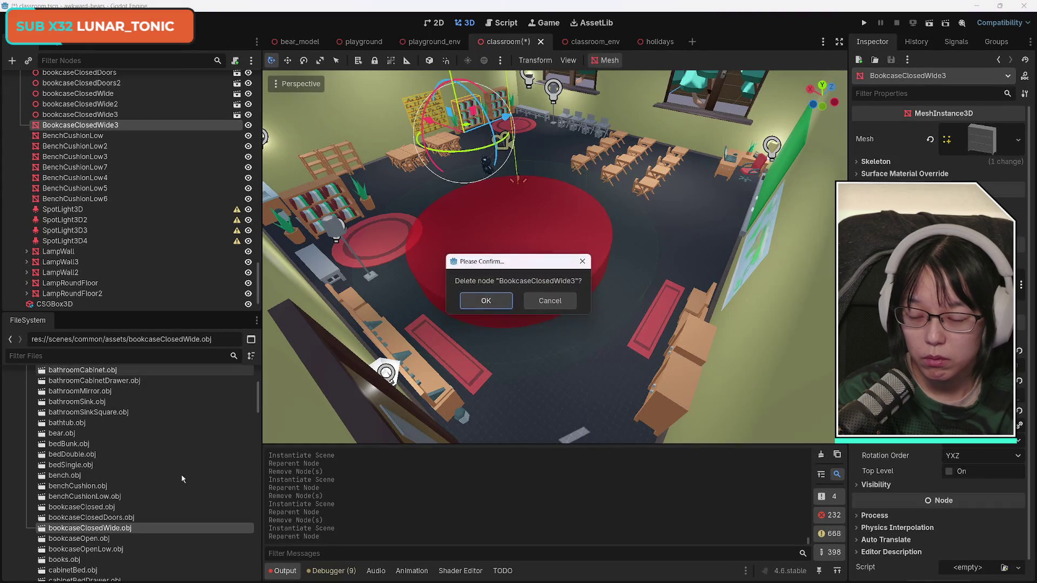
key(Return)
mouse_move(111, 495)
mouse_down()
mouse_move(157, 252)
mouse_move(74, 115)
mouse_up()
- Delete the old BenchCushionLow and replace BenchCushionLow2 with a benchCushionLow.obj instance
click(75, 126)
key(Delete)
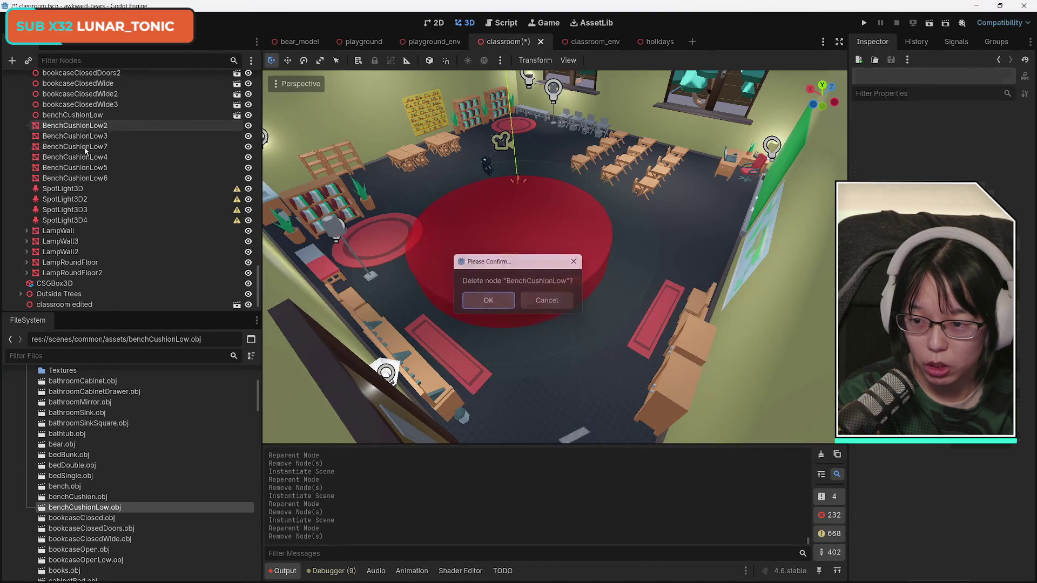
key(Return)
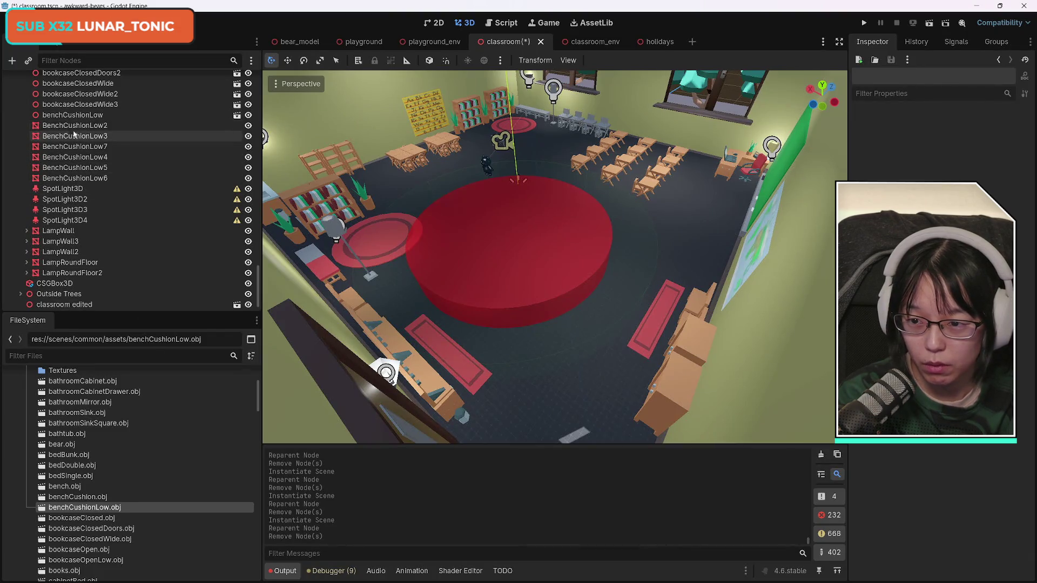
click(75, 125)
mouse_move(84, 507)
mouse_down()
mouse_move(91, 130)
mouse_move(77, 122)
mouse_up()
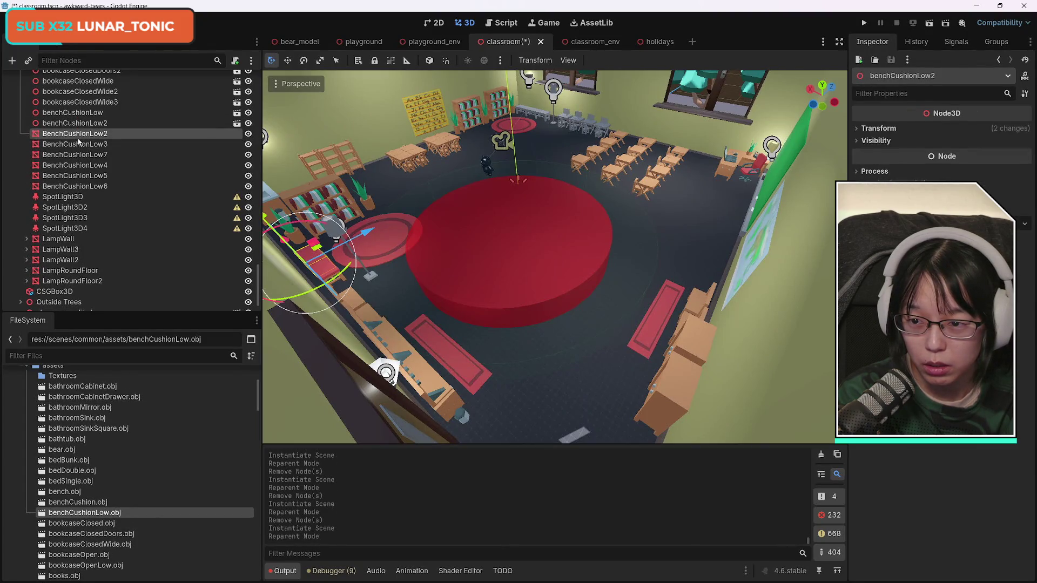
click(74, 134)
key(Delete)
key(Return)
- Replace BenchCushionLow3 and BenchCushionLow7 with benchCushionLow.obj instances
mouse_move(85, 513)
mouse_down()
mouse_move(112, 205)
mouse_move(76, 122)
mouse_up()
click(76, 136)
key(Delete)
key(Return)
drag(84, 520, 66, 124)
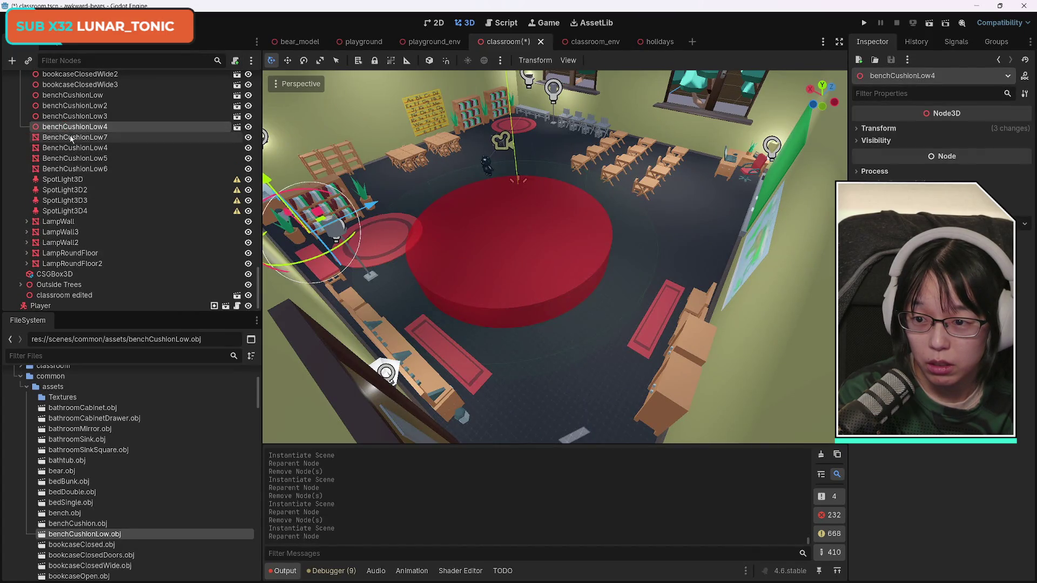
click(77, 138)
key(Delete)
key(Return)
- Replace BenchCushionLow4 with a benchCushionLow.obj instance placed beside the others
mouse_move(85, 535)
mouse_down()
mouse_move(156, 365)
mouse_move(72, 136)
mouse_up()
drag(73, 142, 70, 132)
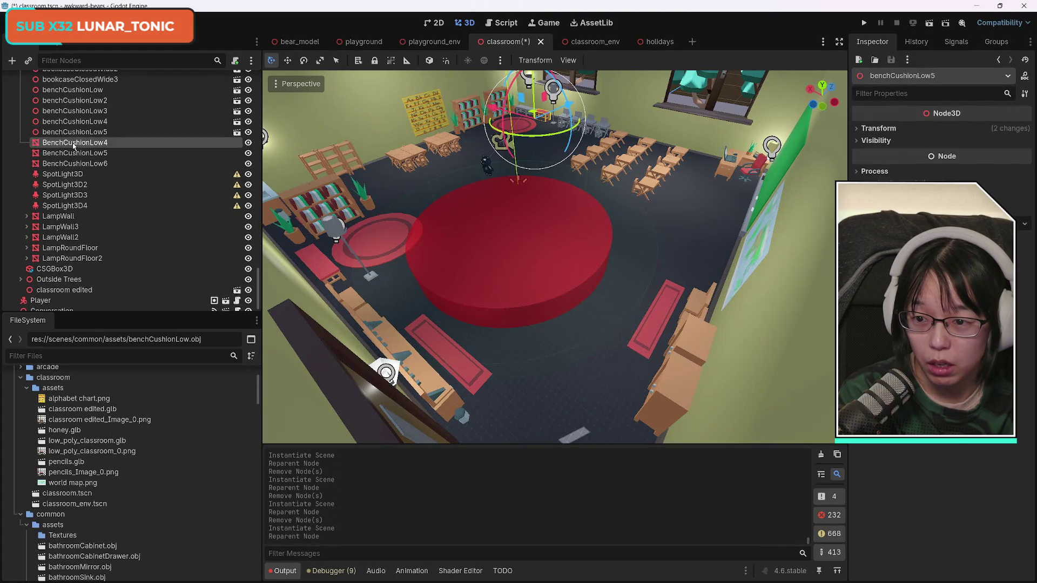
click(75, 142)
key(Delete)
key(Return)
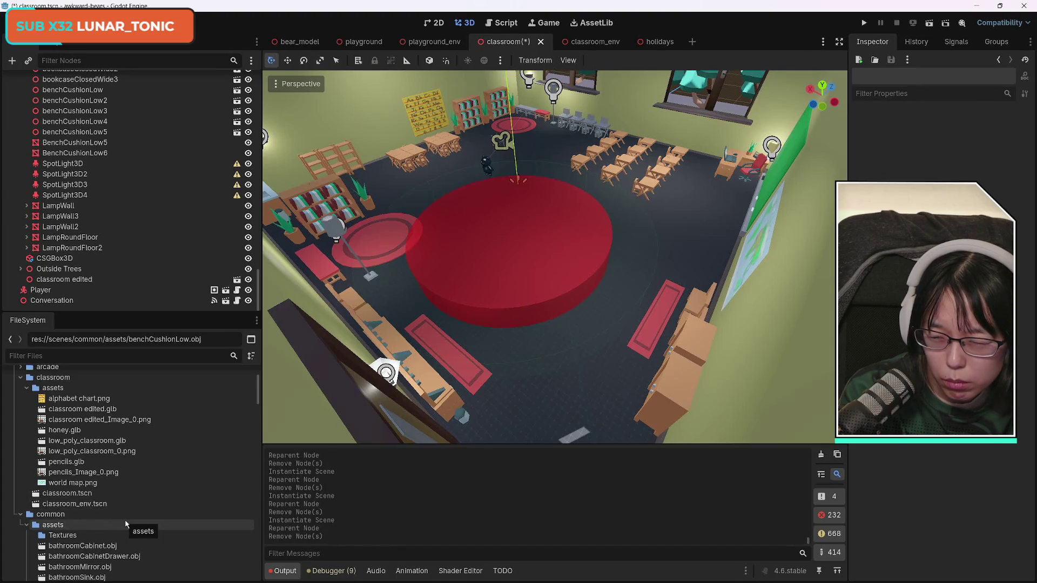
- Replace BenchCushionLow5 and BenchCushionLow6 with benchCushionLow.obj instances, removing the old meshes
scroll(141, 517, down, 8)
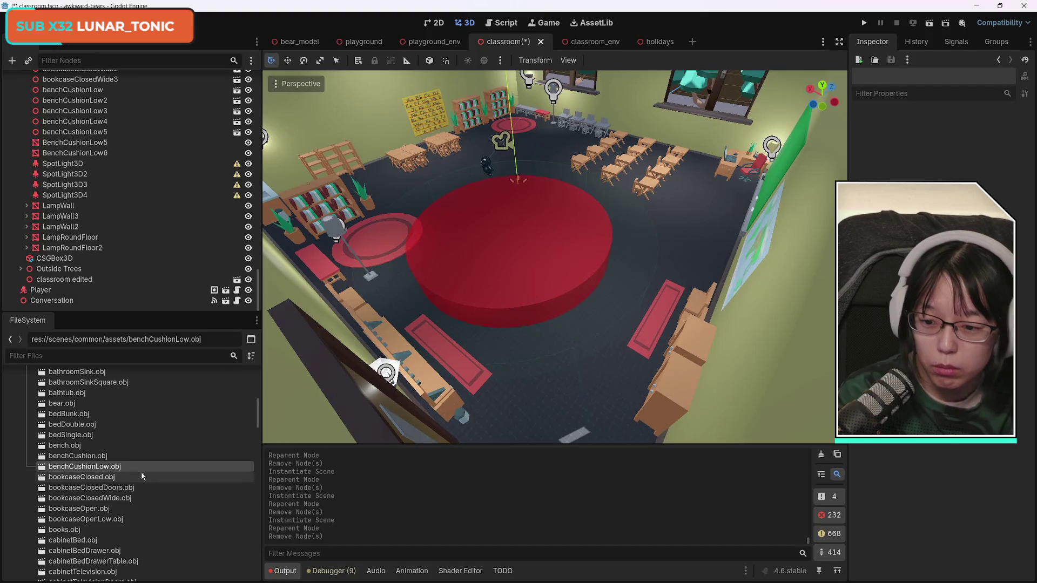
mouse_move(118, 468)
mouse_down()
mouse_move(57, 260)
mouse_move(56, 144)
mouse_up()
click(84, 154)
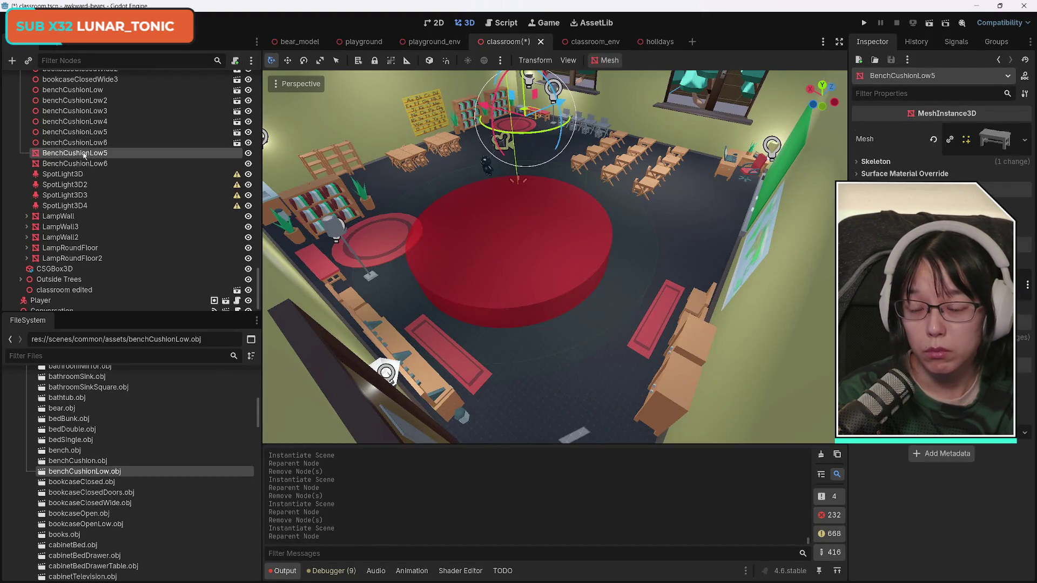
key(Delete)
key(Return)
mouse_move(84, 473)
mouse_down()
mouse_move(94, 196)
mouse_move(74, 151)
mouse_up()
click(74, 164)
key(Delete)
key(Return)
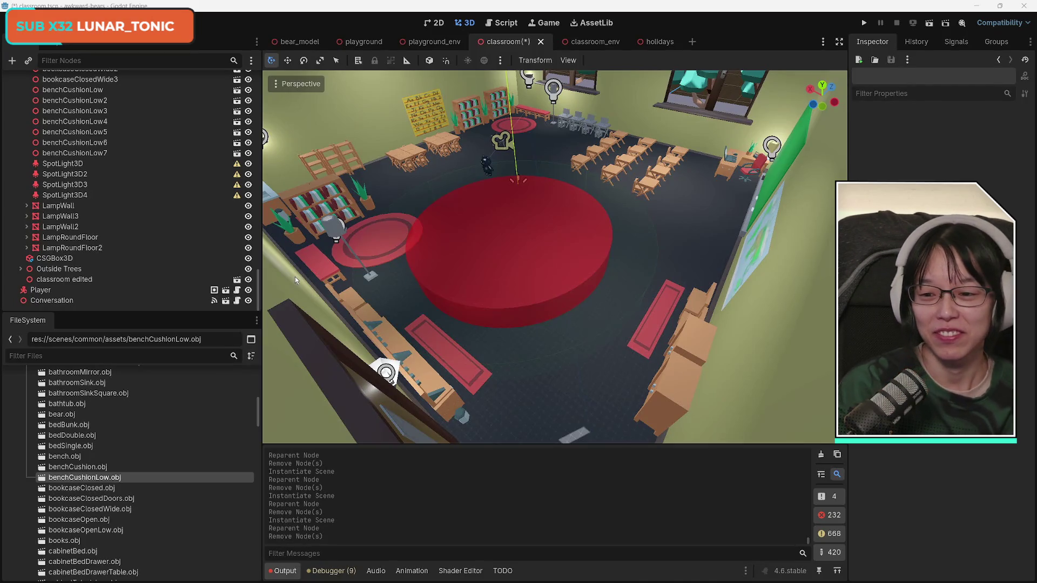
click(178, 206)
- Replace the first LampWall mesh with a lampWall.obj instance and delete the old mesh
scroll(147, 512, down, 10)
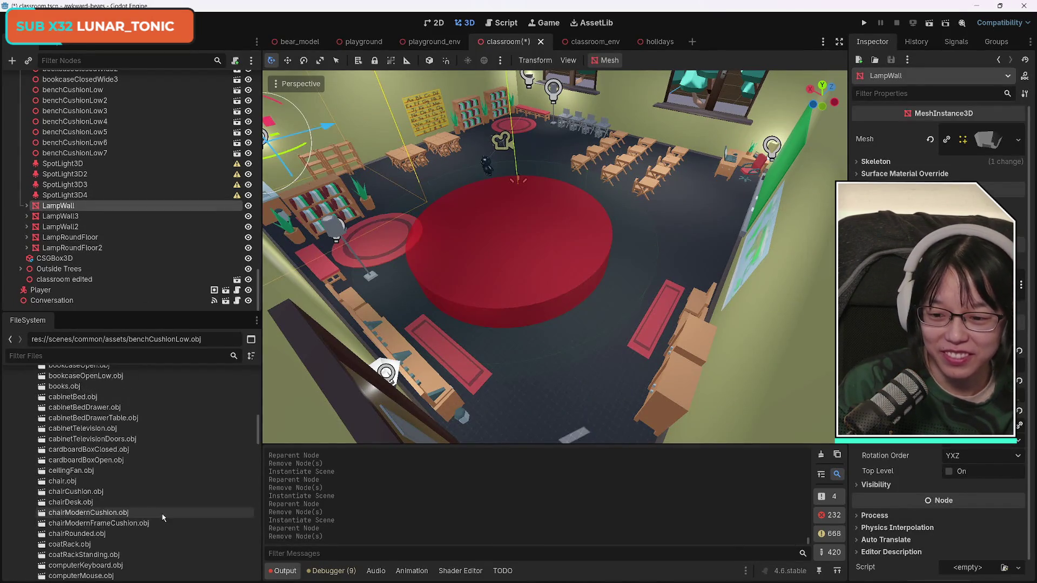
scroll(162, 513, down, 8)
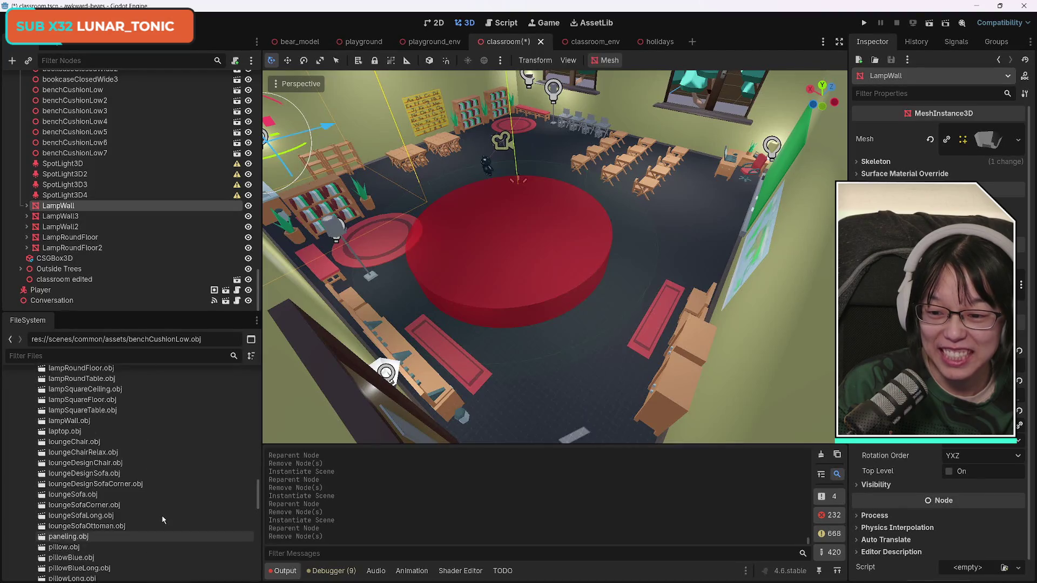
scroll(162, 520, up, 1)
click(76, 447)
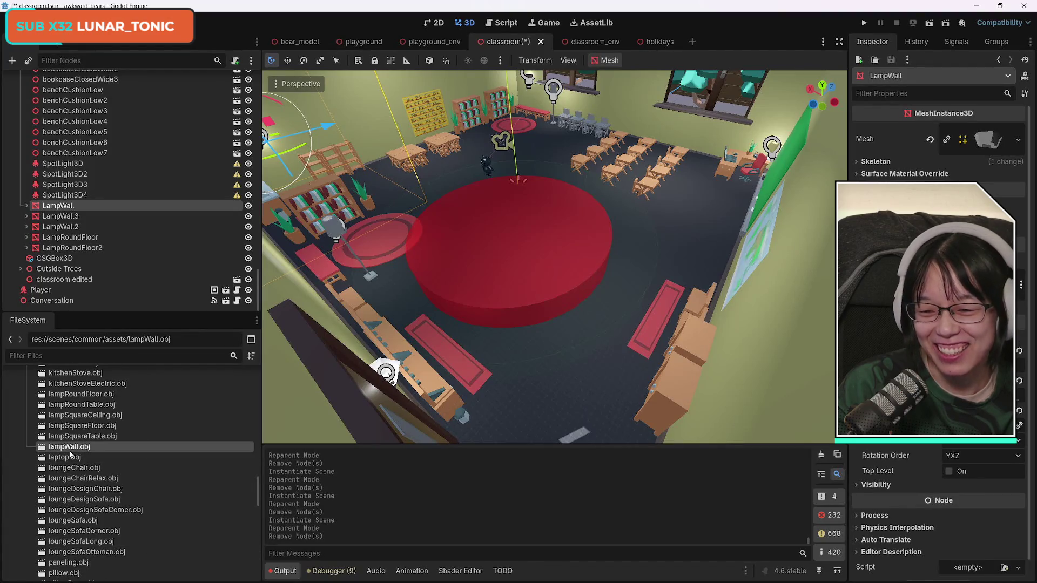
drag(77, 448, 63, 208)
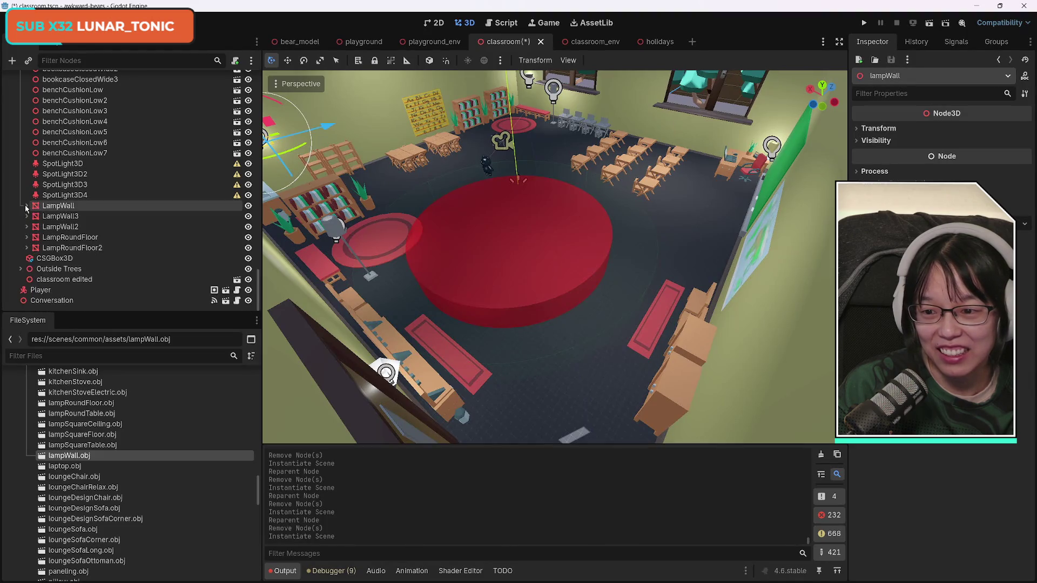
drag(73, 227, 70, 207)
click(68, 227)
key(Delete)
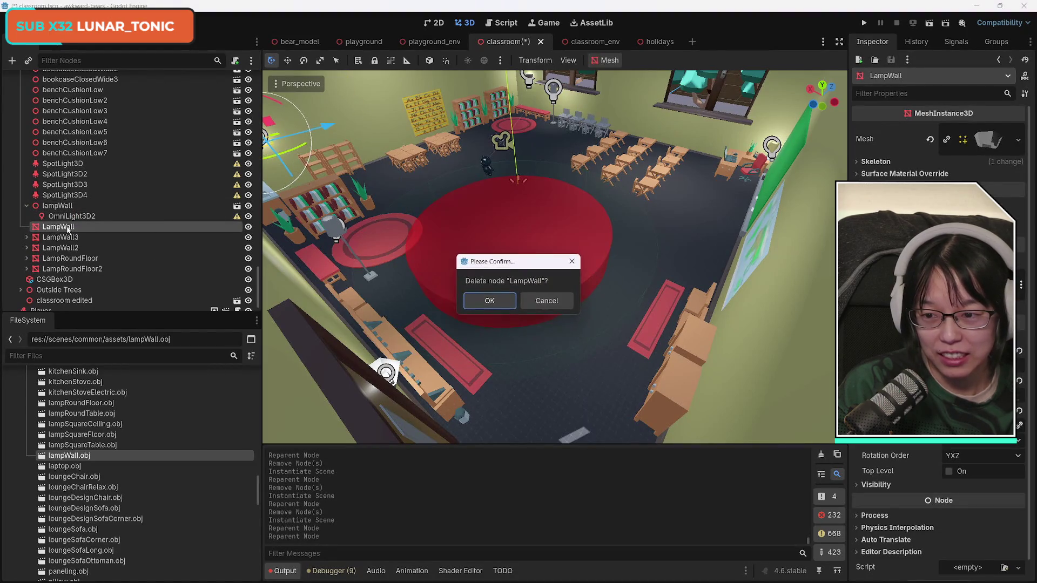
key(Return)
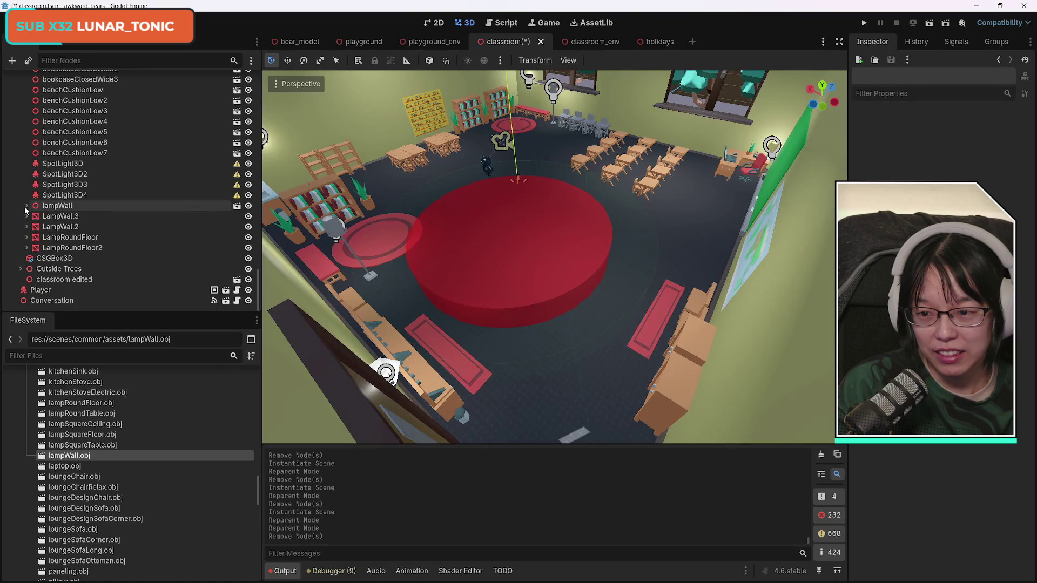
click(26, 206)
- Replace LampWall3 with a lampWall.obj instance, keeping its light, and delete the old mesh
click(60, 216)
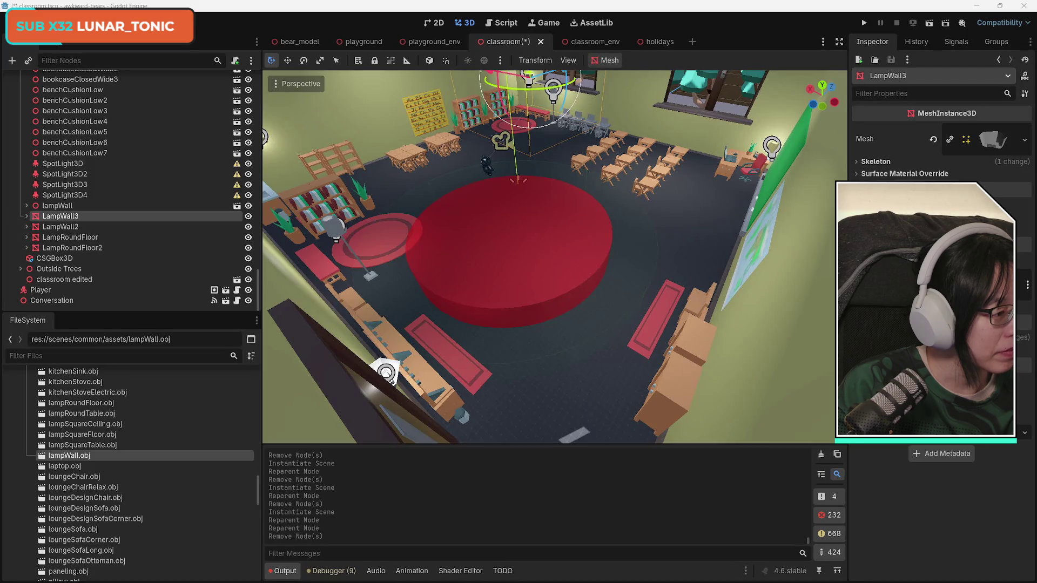
drag(69, 455, 63, 218)
click(64, 239)
key(Delete)
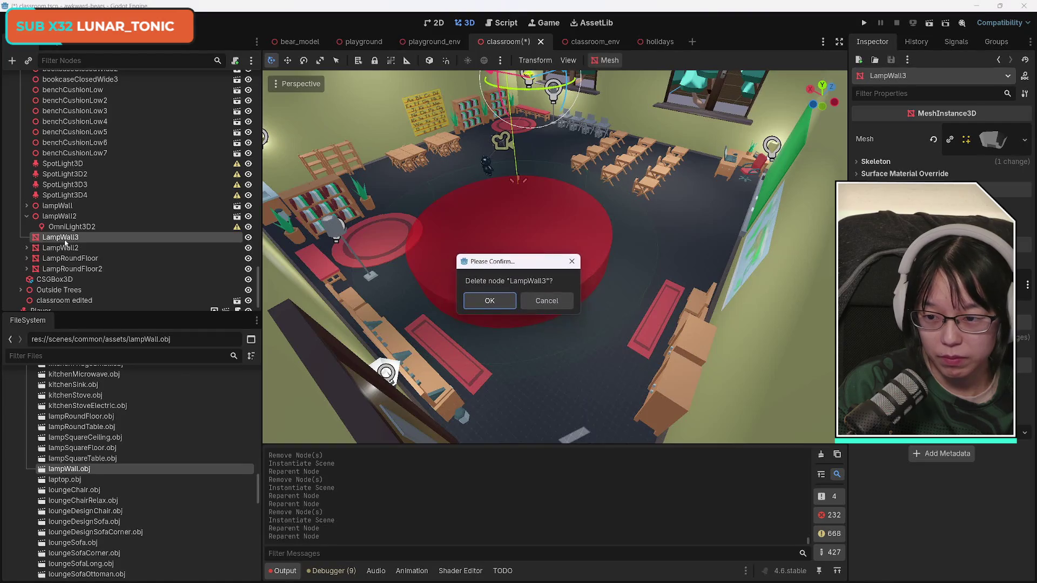
key(Return)
- Replace LampWall2 with a lampWall.obj instance carrying the wall light, and delete the old mesh
click(65, 239)
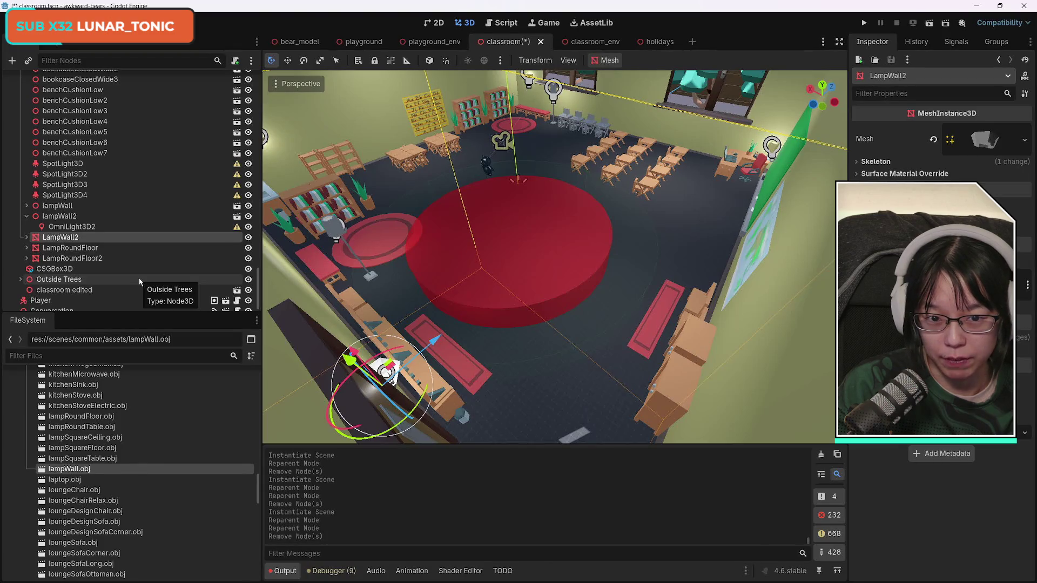
click(26, 216)
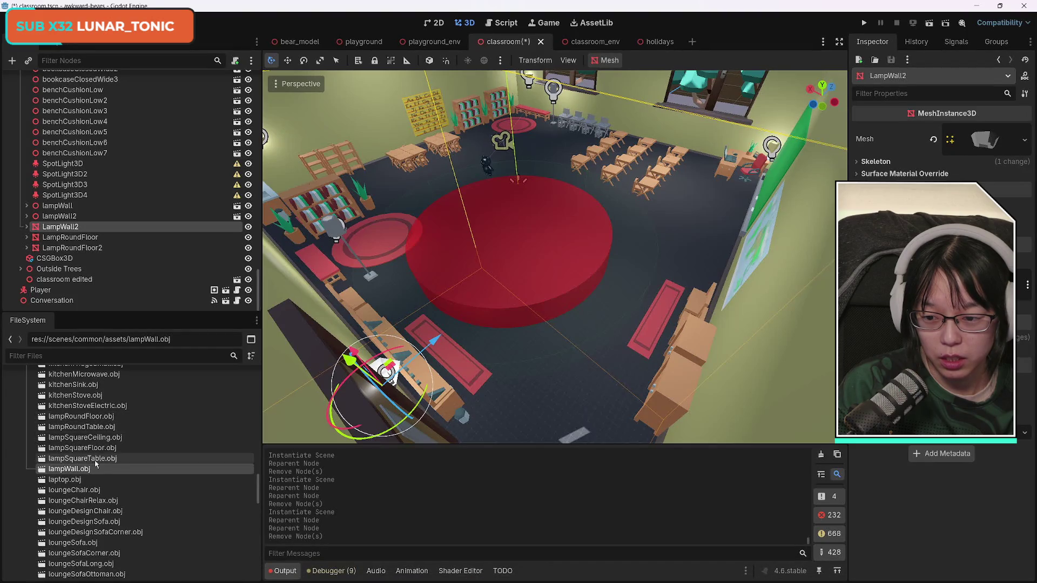
mouse_move(93, 463)
mouse_down()
mouse_move(76, 262)
mouse_move(59, 229)
mouse_up()
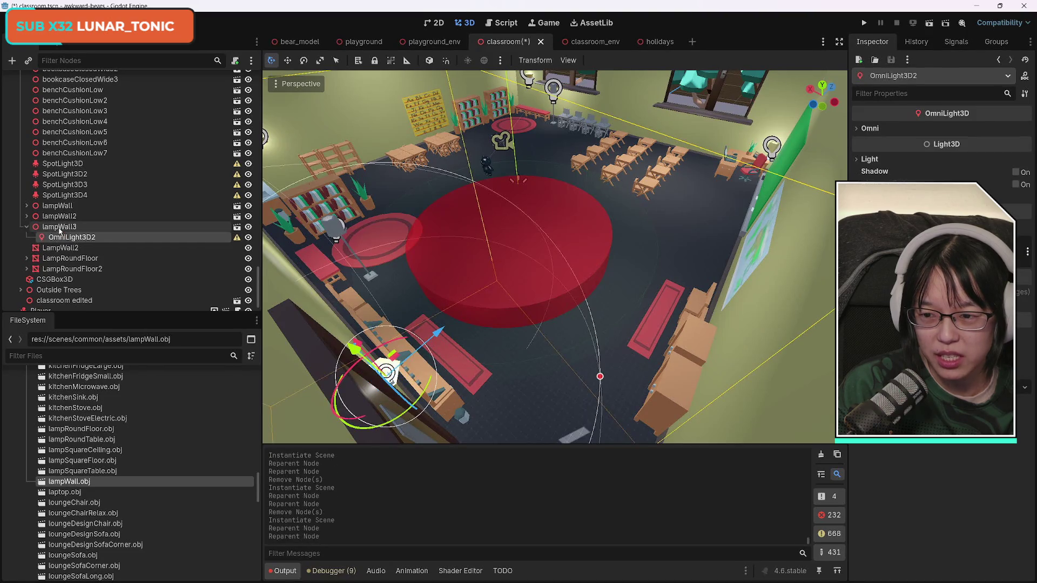
click(26, 229)
click(69, 240)
key(Delete)
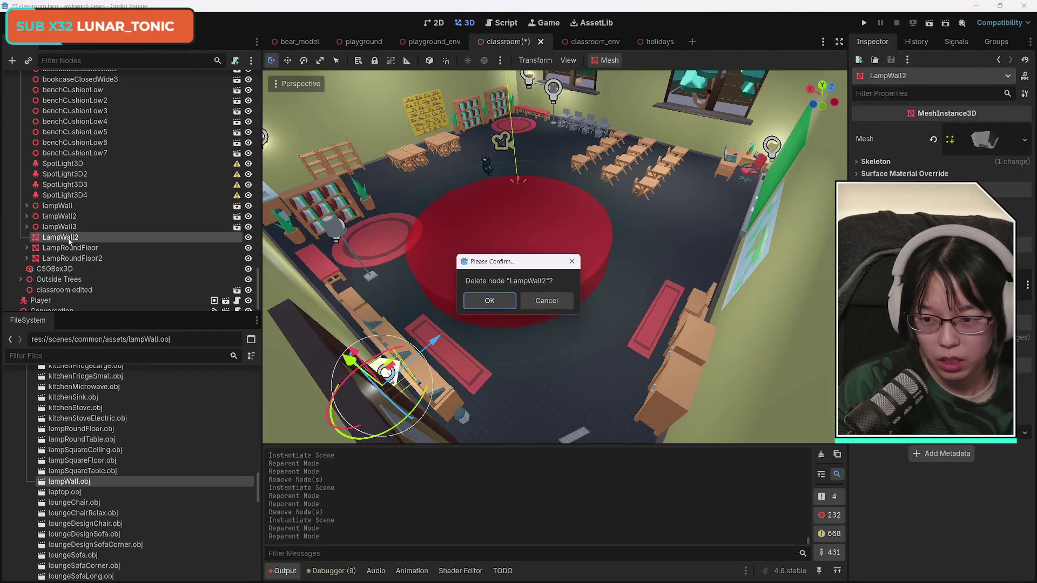
key(Return)
click(69, 240)
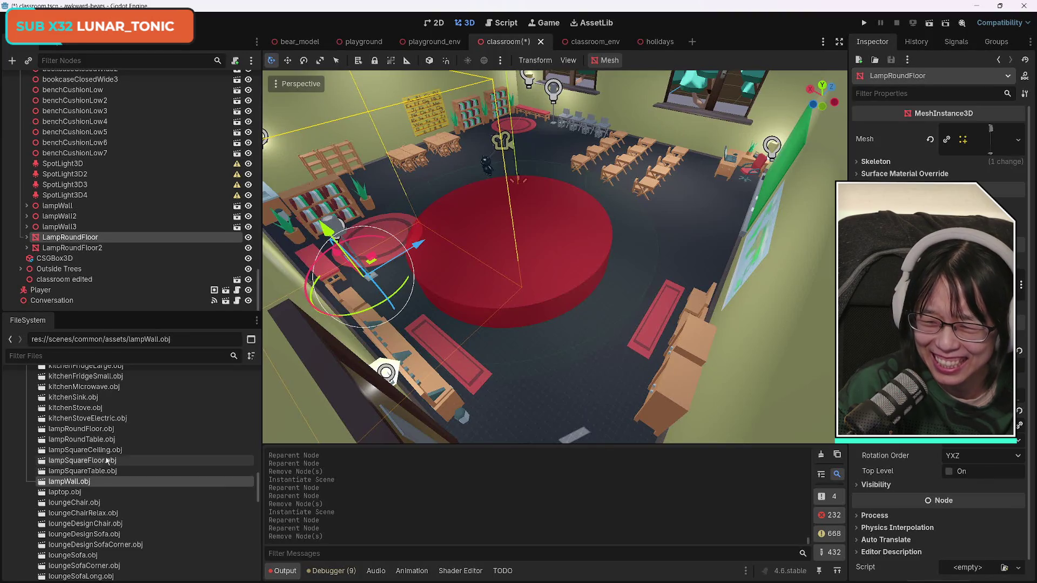
- Replace the first LampRoundFloor mesh with a lampRoundFloor.obj instance and delete the old mesh
click(89, 440)
click(92, 430)
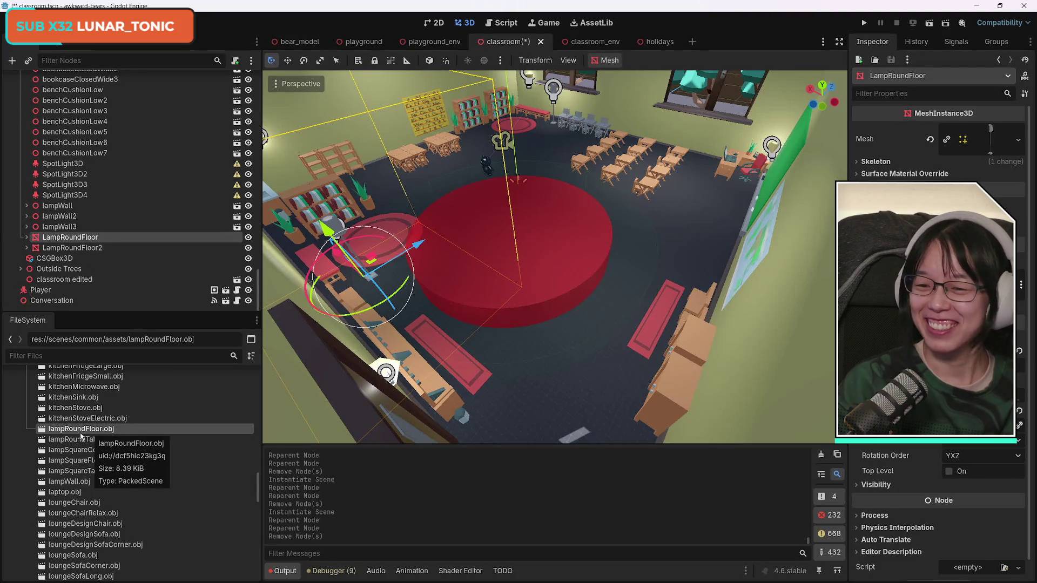
mouse_move(92, 430)
mouse_down()
mouse_move(122, 428)
mouse_move(46, 234)
mouse_move(70, 237)
mouse_up()
click(26, 237)
click(67, 247)
key(Delete)
key(Return)
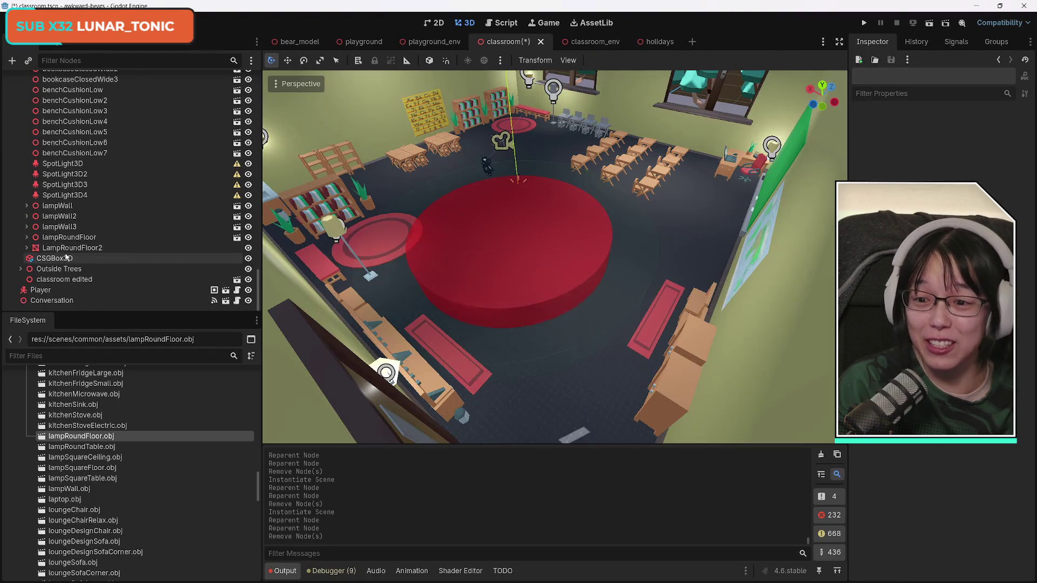
- Replace LampRoundFloor2 with a correctly placed lampRoundFloor.obj instance and delete the old mesh
click(68, 247)
drag(88, 441, 75, 246)
key(ctrl+z)
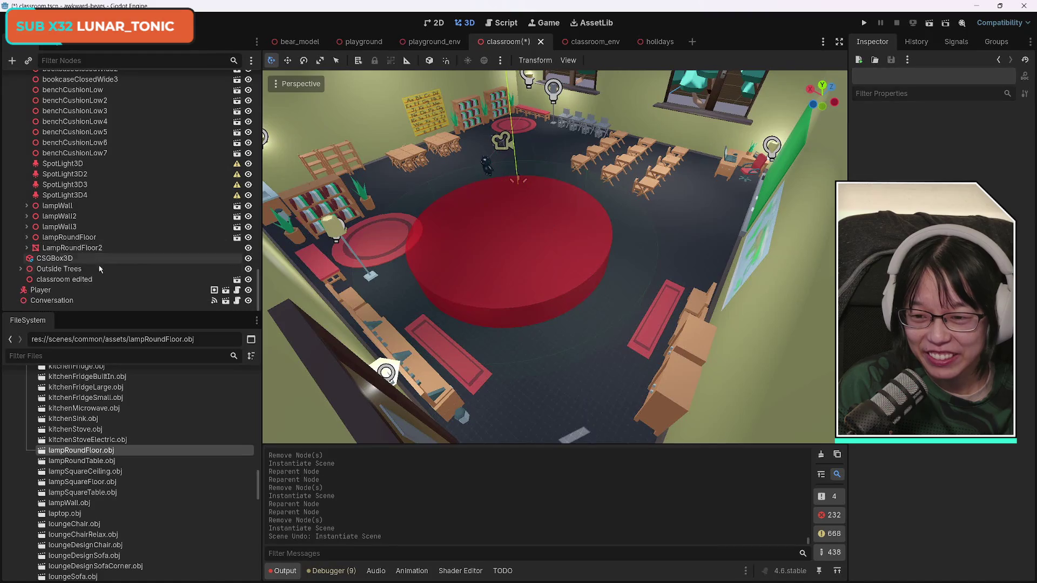
mouse_move(81, 450)
mouse_down()
mouse_move(108, 291)
mouse_move(78, 249)
mouse_up()
click(71, 270)
key(Delete)
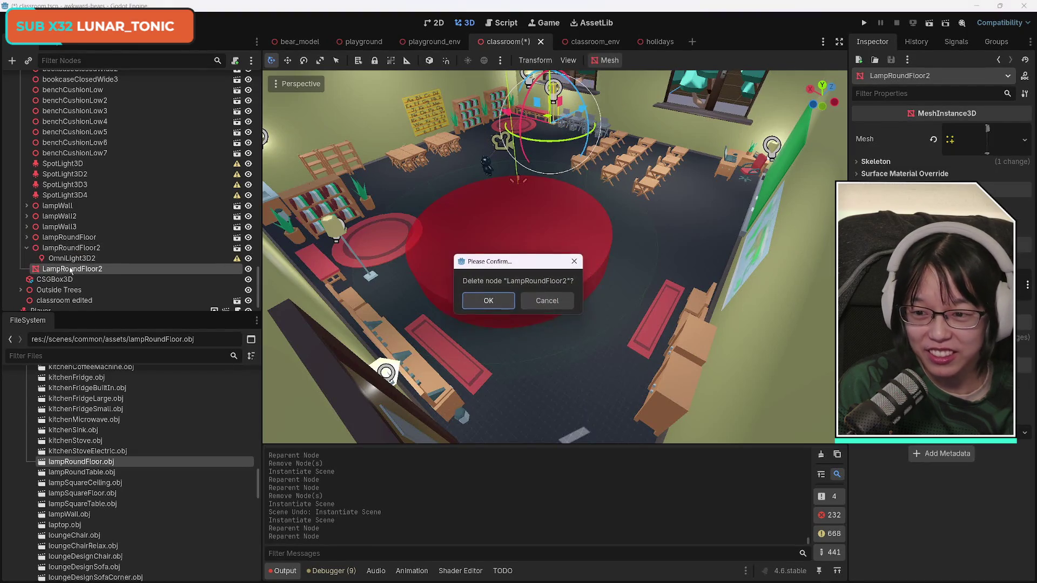
key(Return)
click(26, 249)
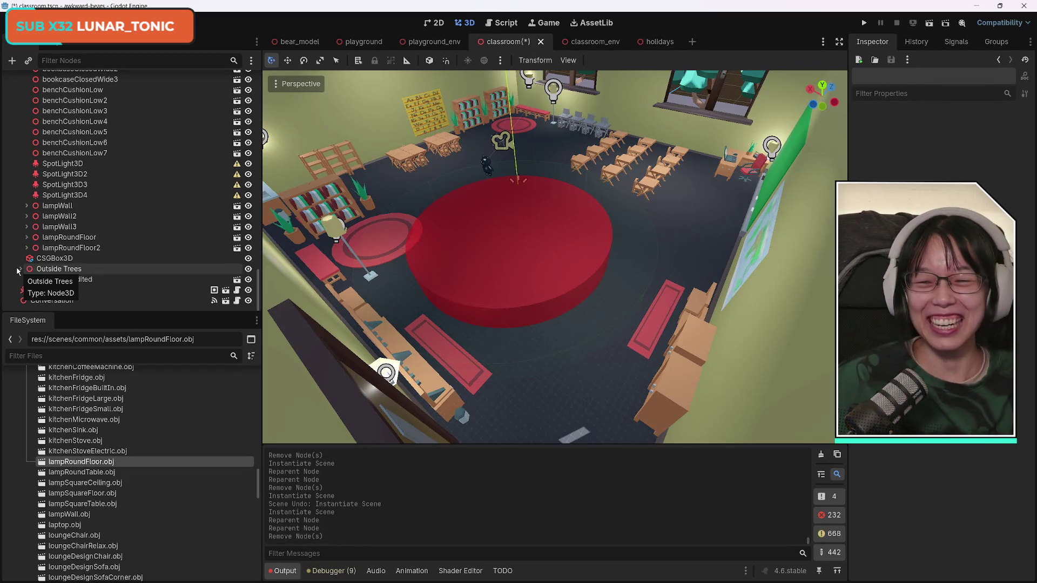
- Expand the Computer Lab group, enlarge the Scene dock and select ComputerScreen2
scroll(132, 264, up, 10)
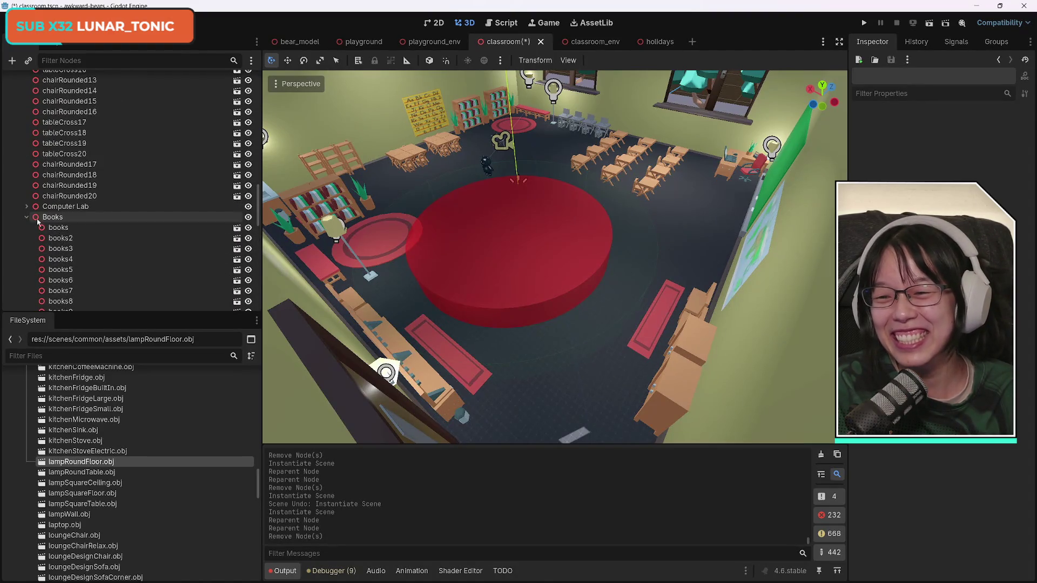
click(27, 207)
click(146, 216)
scroll(163, 248, down, 5)
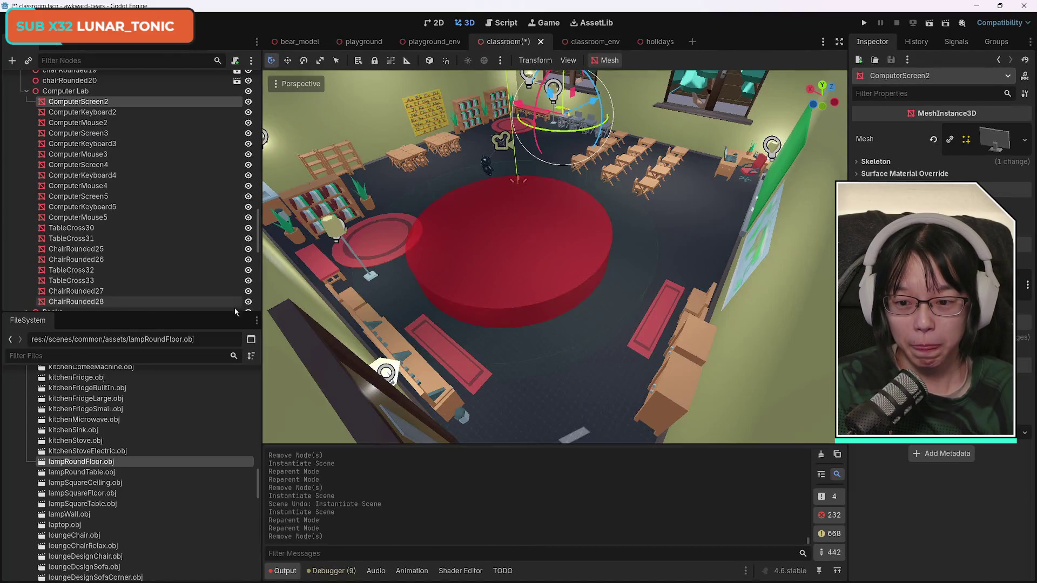
drag(202, 312, 202, 330)
click(74, 92)
click(74, 103)
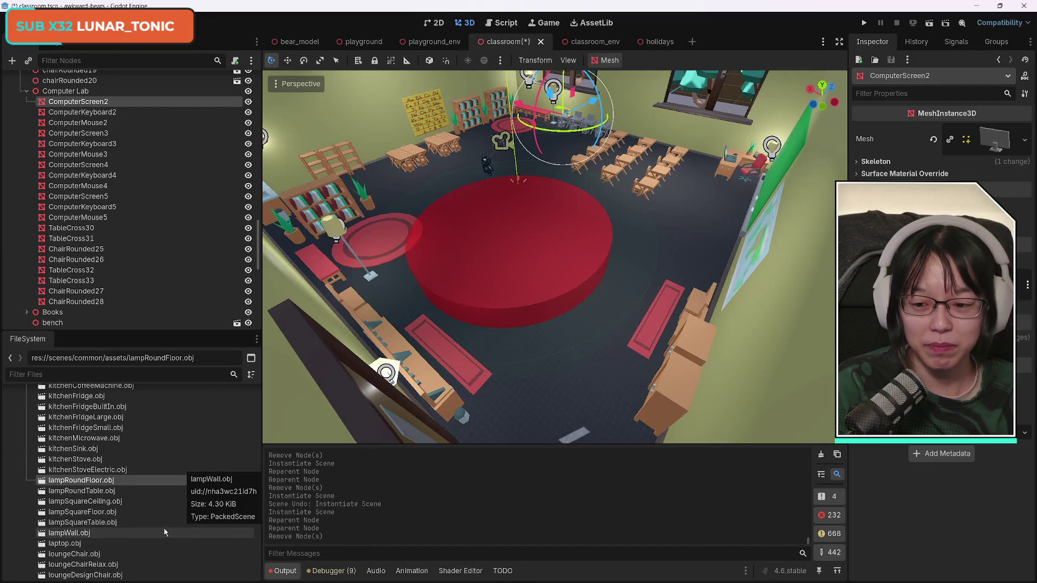
scroll(172, 533, up, 10)
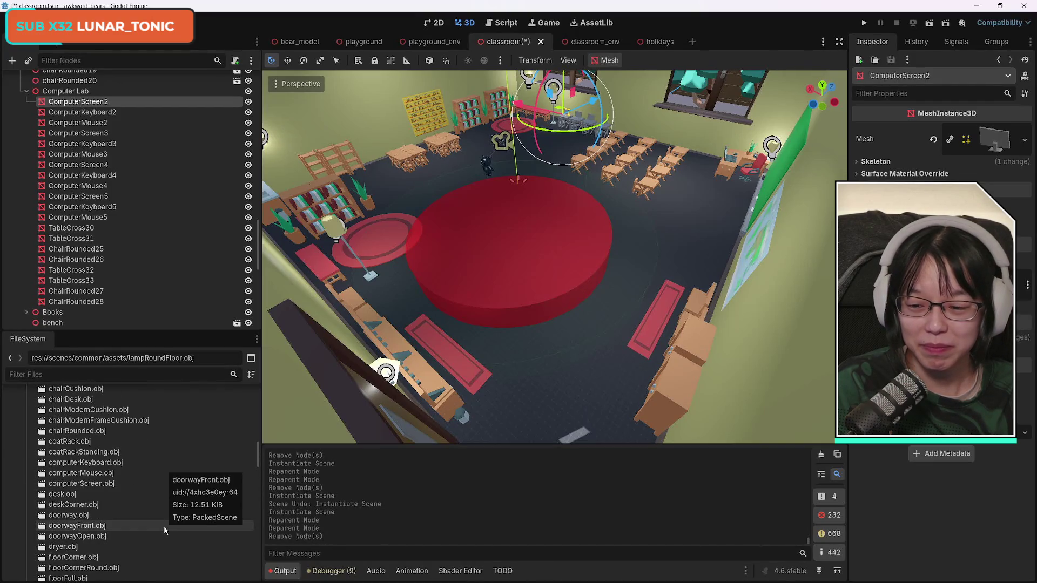
scroll(164, 531, up, 3)
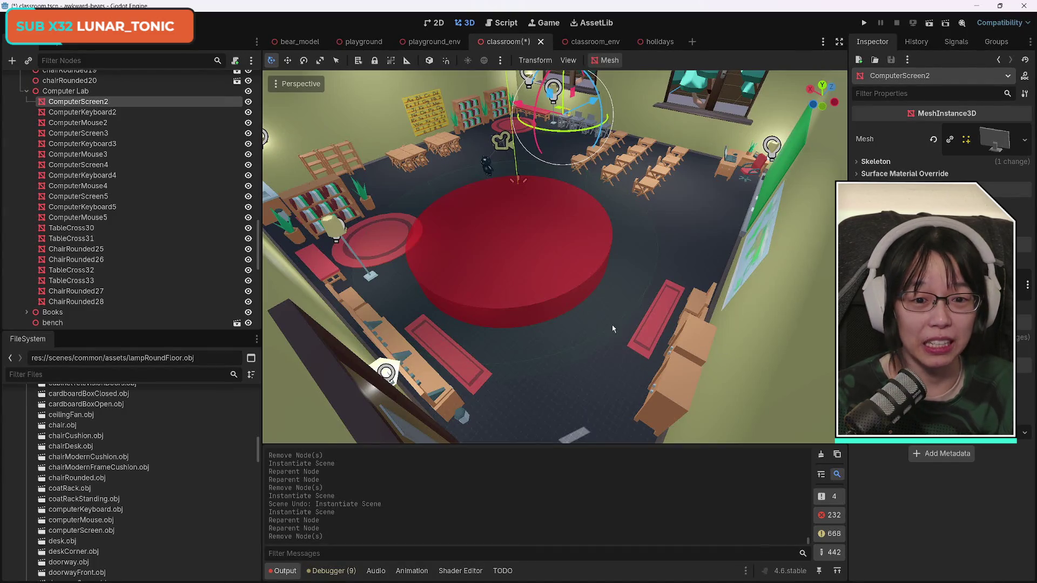
- Add a computerScreen.obj instance under ComputerScreen2 in the Computer Lab group
mouse_move(643, 292)
mouse_down()
mouse_move(622, 157)
mouse_move(605, 200)
mouse_move(589, 162)
mouse_move(578, 173)
mouse_move(546, 152)
mouse_move(540, 184)
mouse_up()
drag(594, 243, 644, 281)
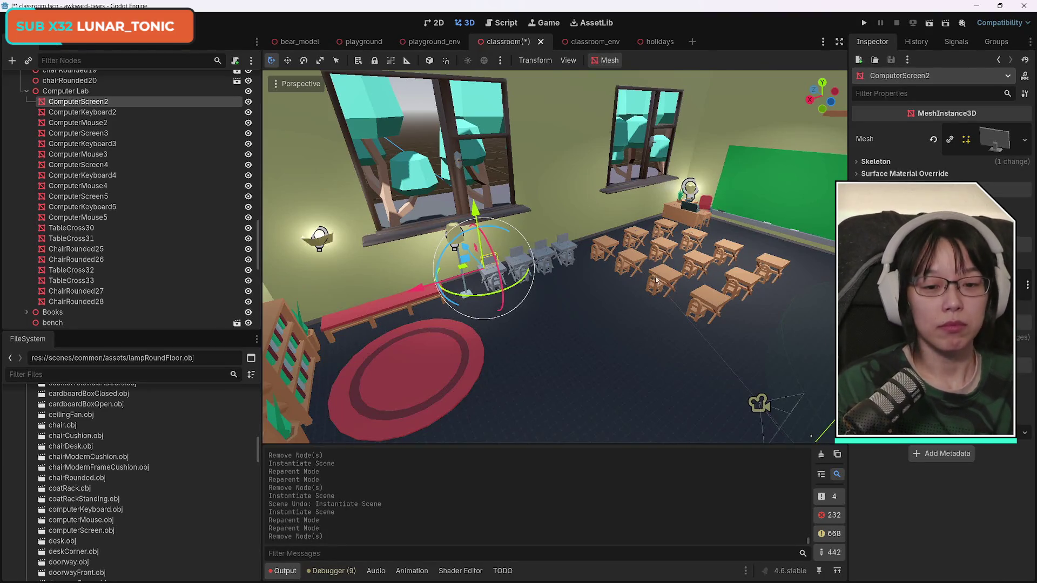
drag(600, 299, 581, 282)
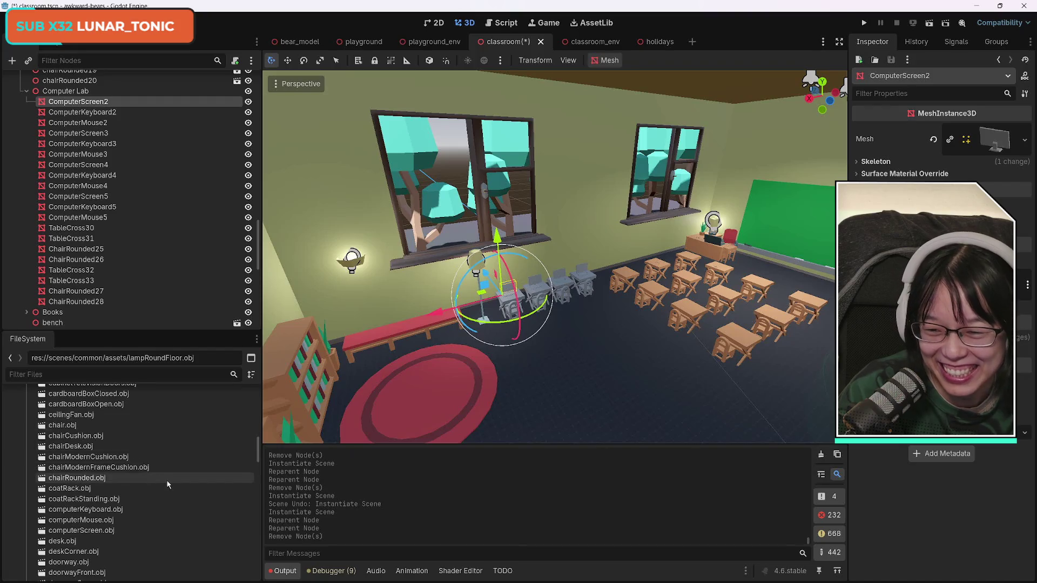
scroll(170, 483, down, 5)
scroll(171, 483, up, 5)
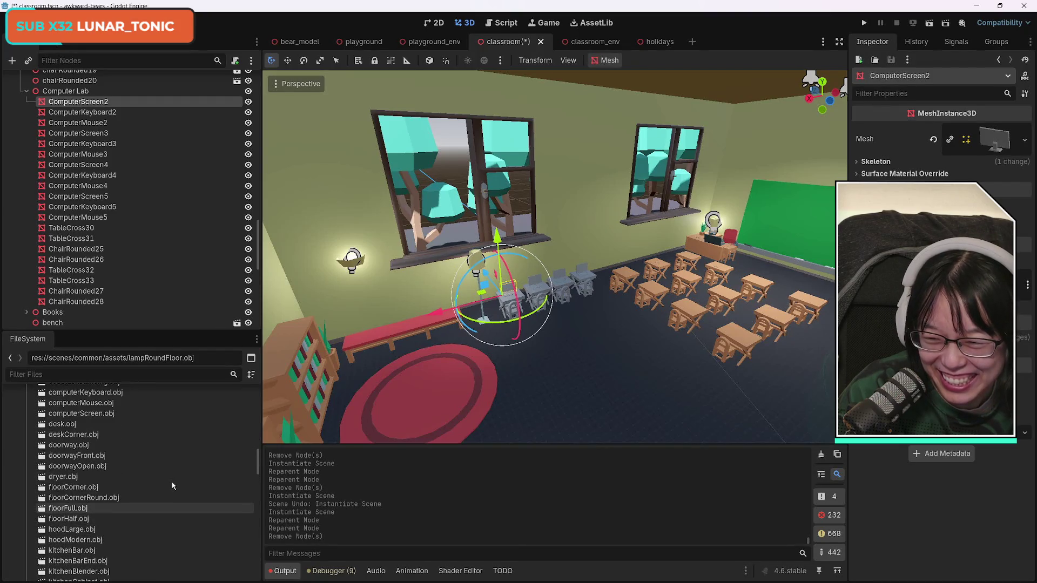
mouse_move(92, 460)
mouse_down()
mouse_move(107, 380)
mouse_move(100, 103)
mouse_move(81, 108)
mouse_move(81, 93)
mouse_up()
- Delete the old ComputerScreen2 mesh, keeping the computerScreen instance, then select ComputerKeyboard2
click(82, 108)
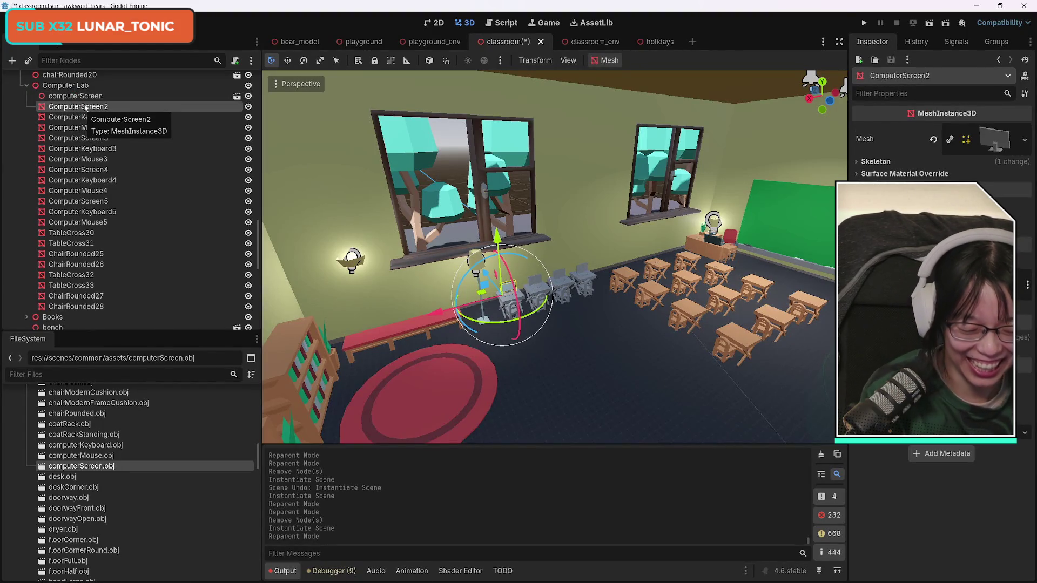
key(Delete)
key(Return)
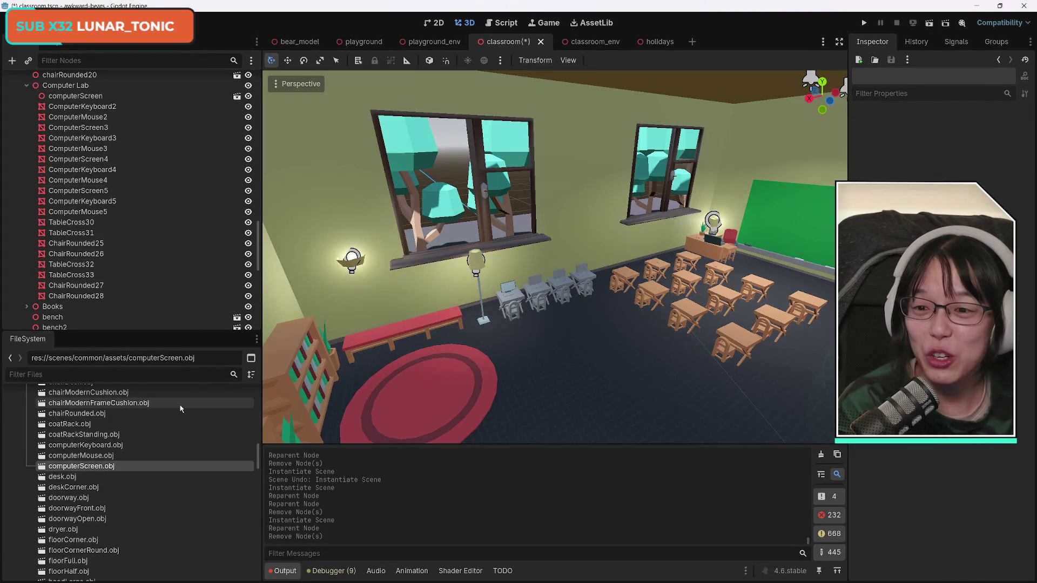
click(100, 97)
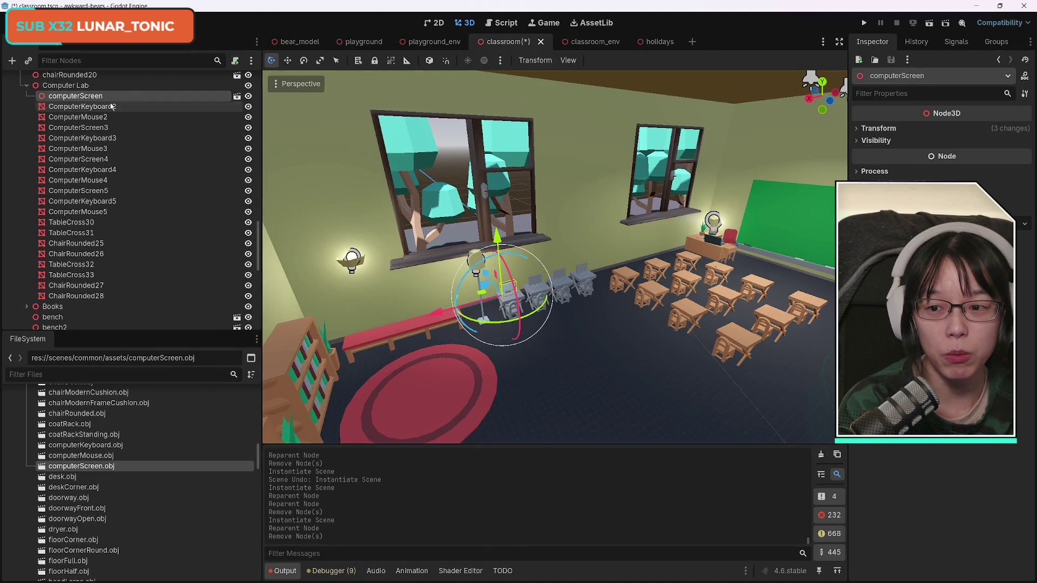
click(97, 107)
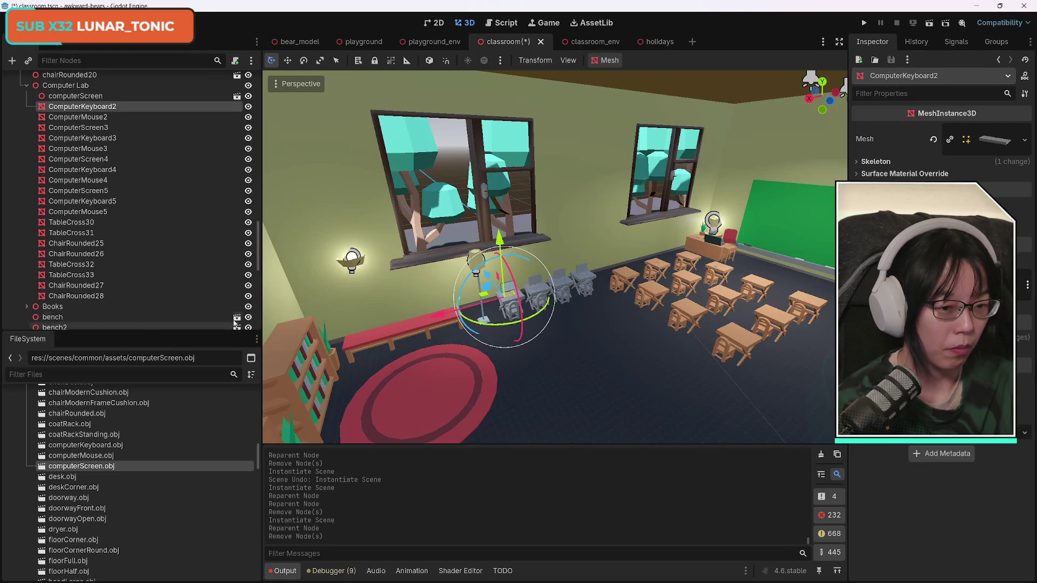
double_click(92, 107)
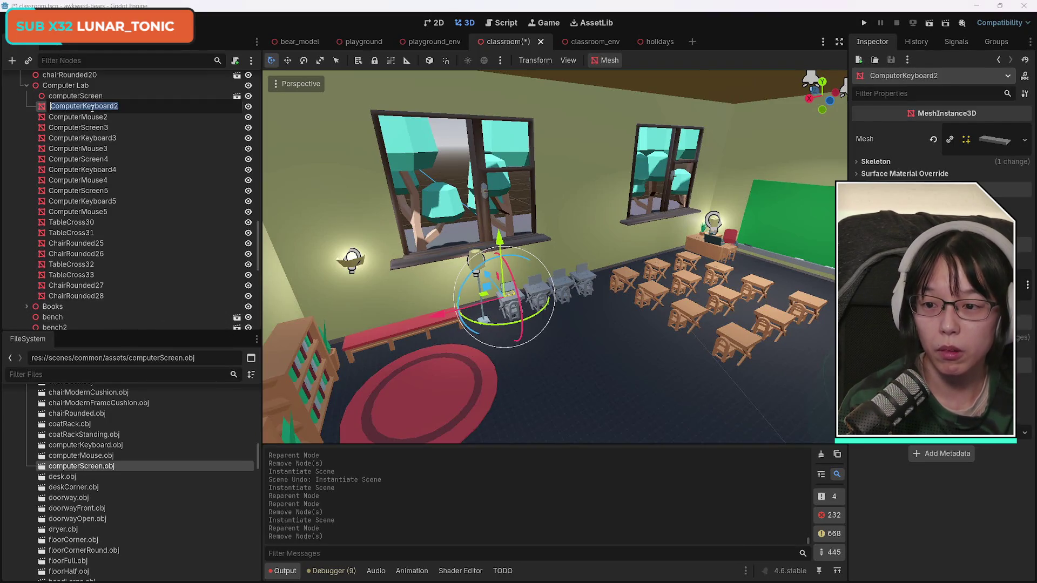
- Replace ComputerKeyboard2 with a computerKeyboard instance and add a computerMouse instance under ComputerMouse2
click(43, 108)
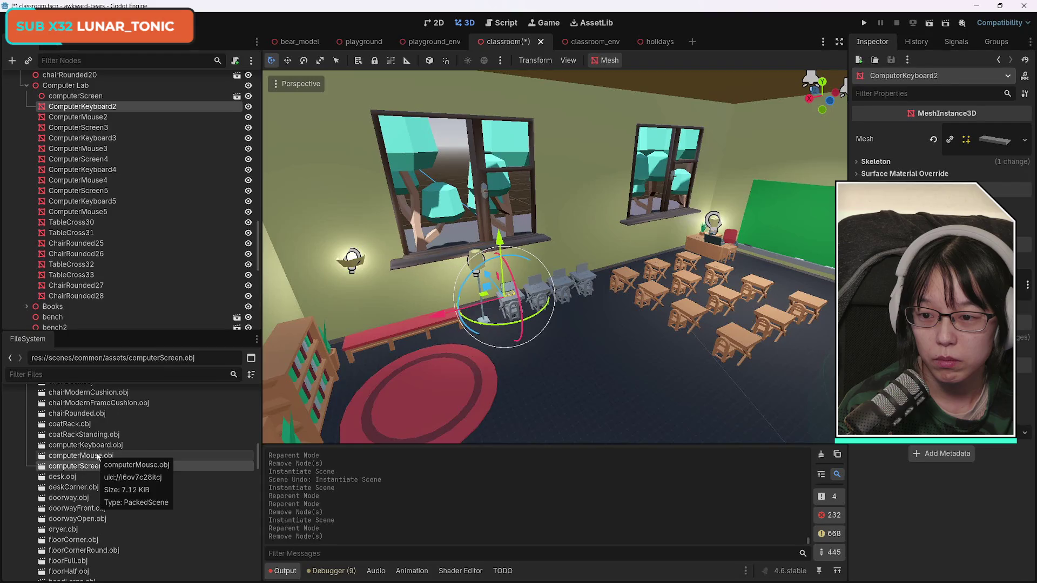
mouse_move(86, 445)
mouse_down()
mouse_move(106, 126)
mouse_move(103, 107)
mouse_move(83, 103)
mouse_up()
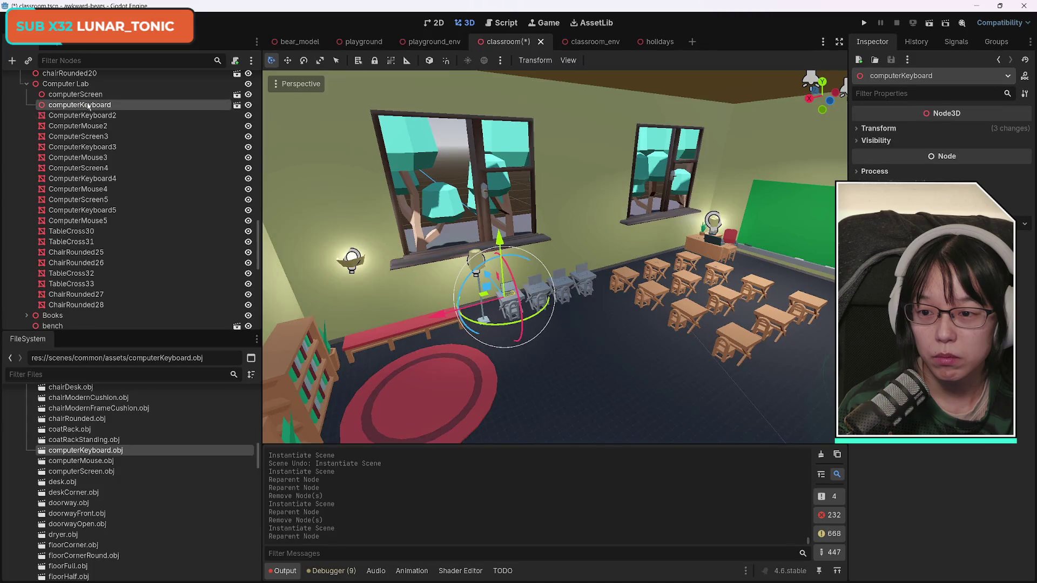
click(86, 115)
key(Delete)
key(Return)
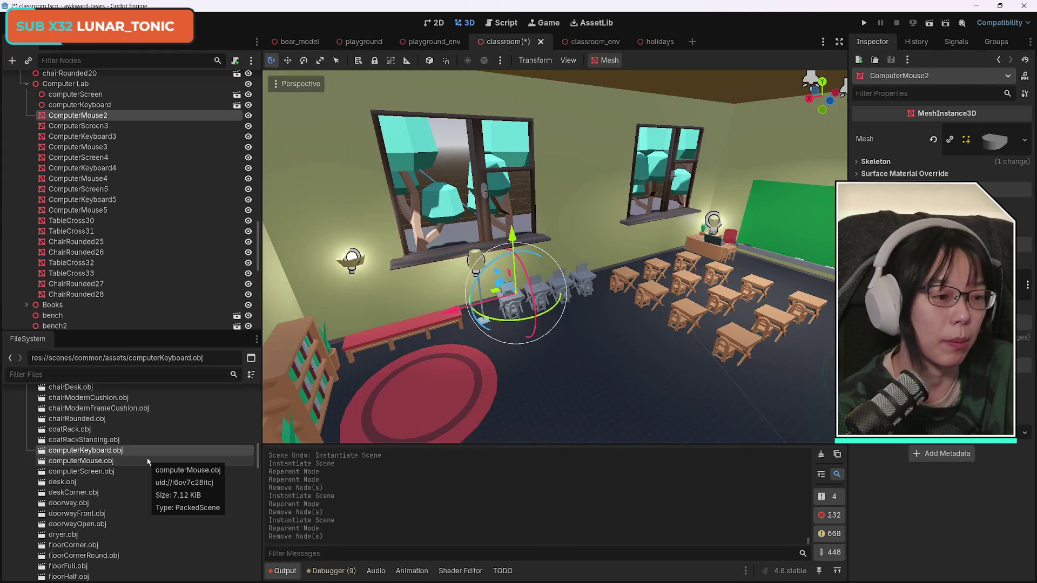
mouse_move(102, 461)
mouse_down()
mouse_move(82, 108)
mouse_move(117, 114)
mouse_move(81, 105)
mouse_up()
- Delete the old ComputerMouse2 and replace ComputerScreen3 with a computerScreen instance
click(108, 120)
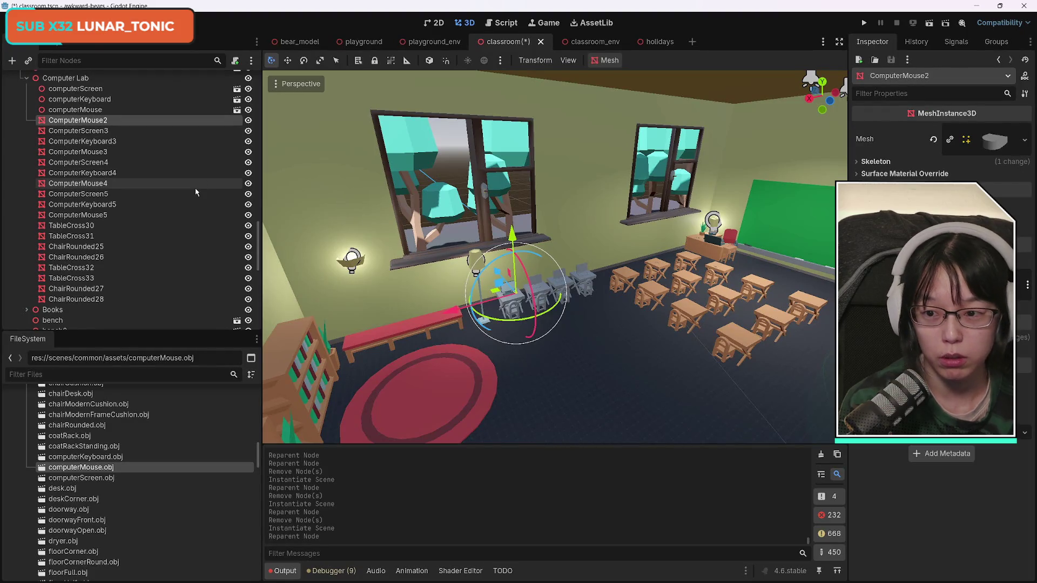
key(Delete)
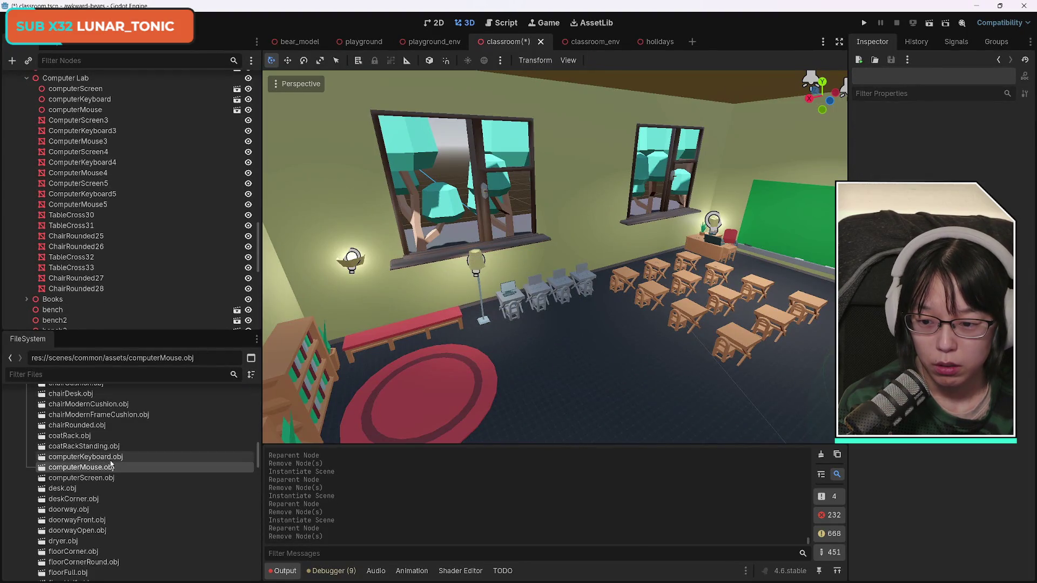
mouse_move(111, 478)
mouse_down()
mouse_move(124, 423)
mouse_move(136, 158)
mouse_move(113, 154)
mouse_move(81, 112)
mouse_up()
click(78, 122)
key(Delete)
key(Return)
- Replace ComputerKeyboard3 with a computerKeyboard instance and delete the old mesh
mouse_move(86, 468)
mouse_down()
mouse_move(108, 472)
mouse_move(135, 165)
mouse_move(89, 108)
mouse_up()
click(130, 121)
key(Delete)
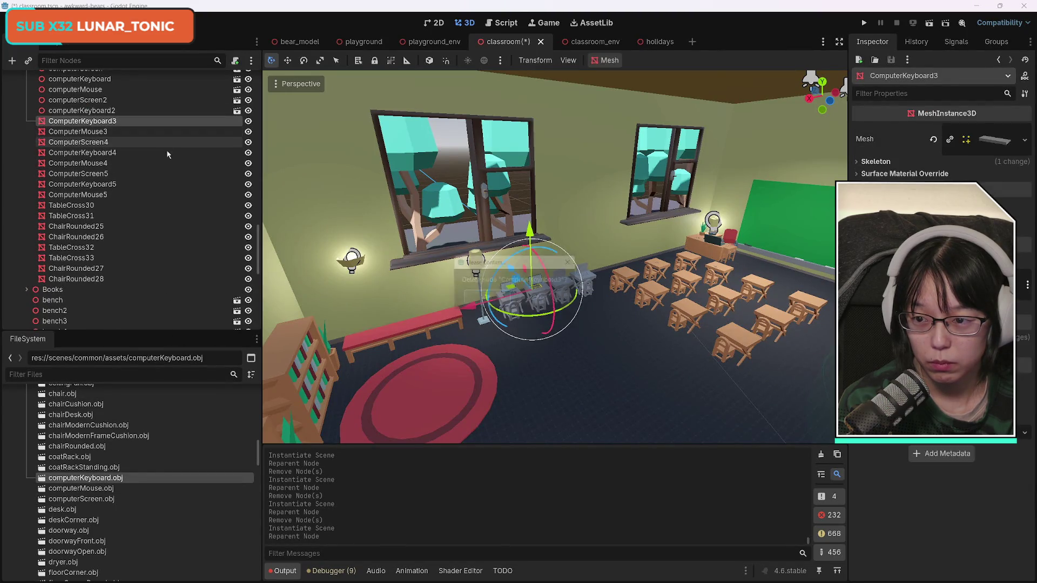
key(Return)
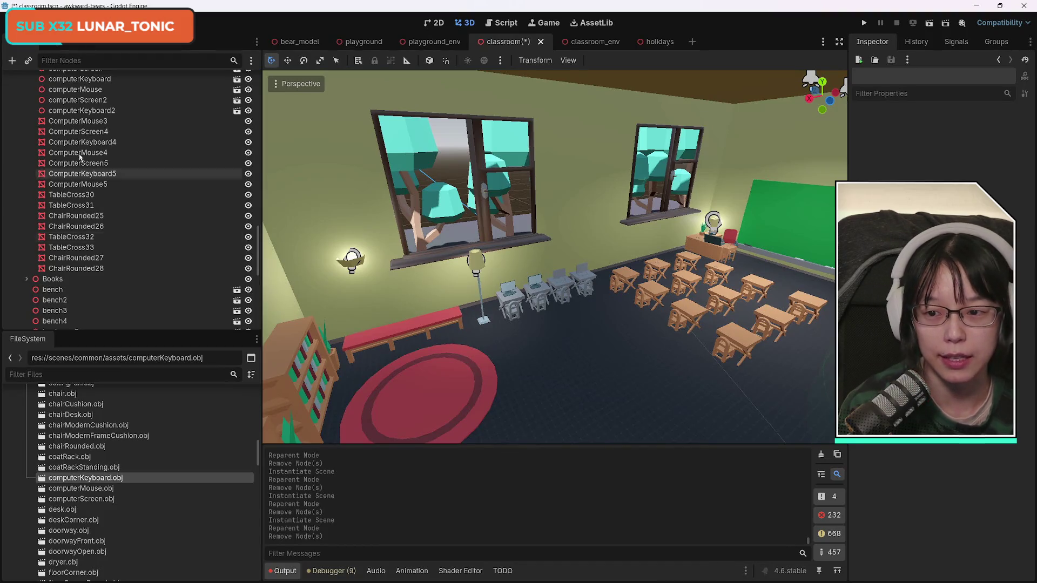
- Replace ComputerMouse3, ComputerScreen4 and ComputerKeyboard4 with matching .obj asset instances
click(81, 121)
drag(81, 489, 79, 118)
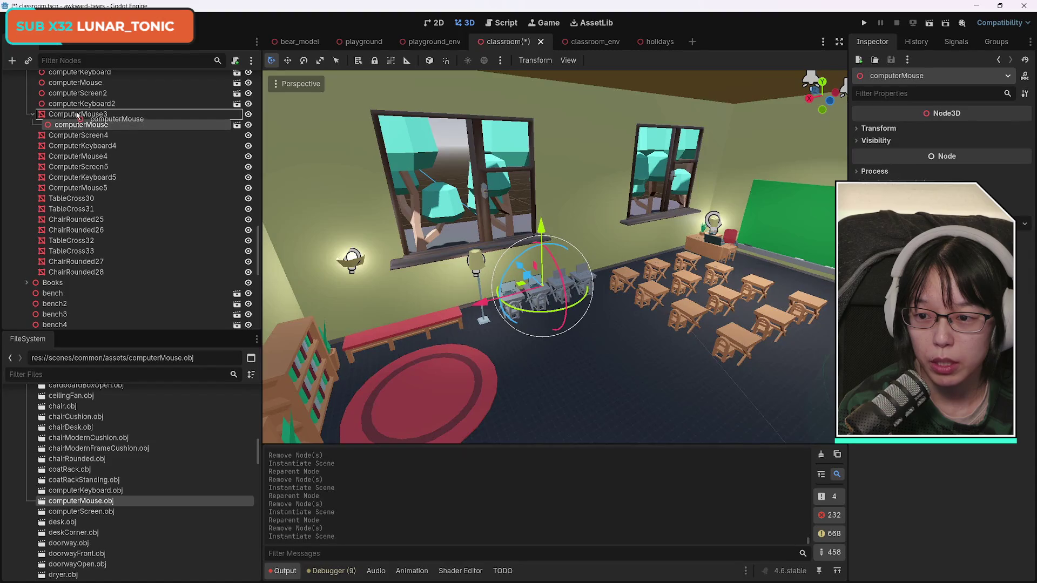
key(Delete)
key(Return)
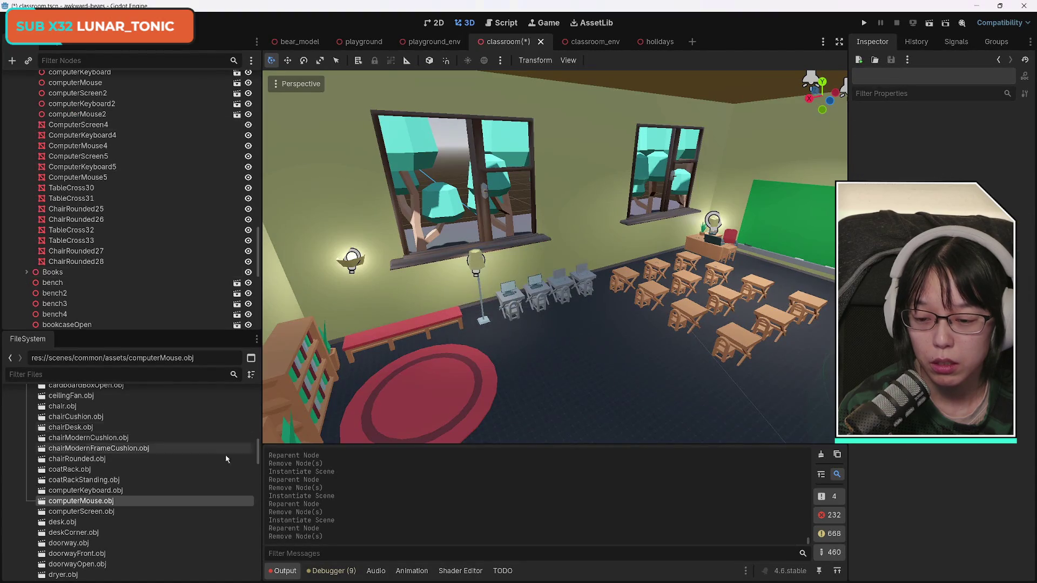
mouse_move(87, 513)
mouse_down()
mouse_move(198, 367)
mouse_move(79, 118)
mouse_up()
click(79, 131)
key(Delete)
key(Return)
mouse_move(86, 499)
mouse_down()
mouse_move(135, 202)
mouse_move(74, 131)
mouse_move(78, 121)
mouse_up()
click(78, 137)
key(Delete)
key(Return)
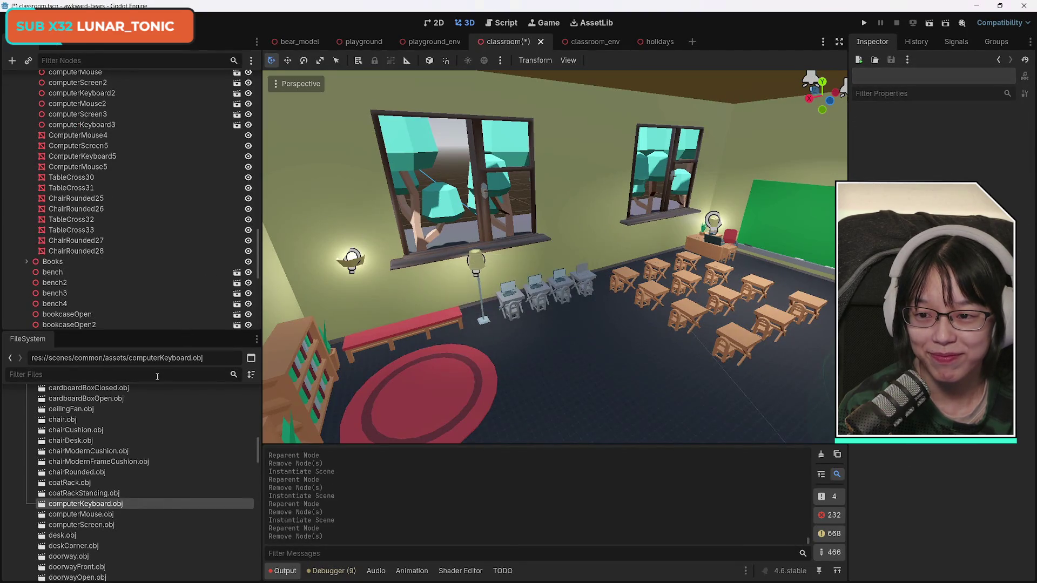
- Replace ComputerMouse4 and ComputerScreen5 with computerMouse and computerScreen instances
click(89, 515)
mouse_move(88, 515)
mouse_down()
mouse_move(88, 144)
mouse_move(64, 123)
mouse_up()
click(77, 138)
key(Delete)
key(Return)
mouse_move(81, 536)
mouse_down()
mouse_move(157, 233)
mouse_move(58, 130)
mouse_move(66, 126)
mouse_up()
click(78, 138)
key(Delete)
key(Return)
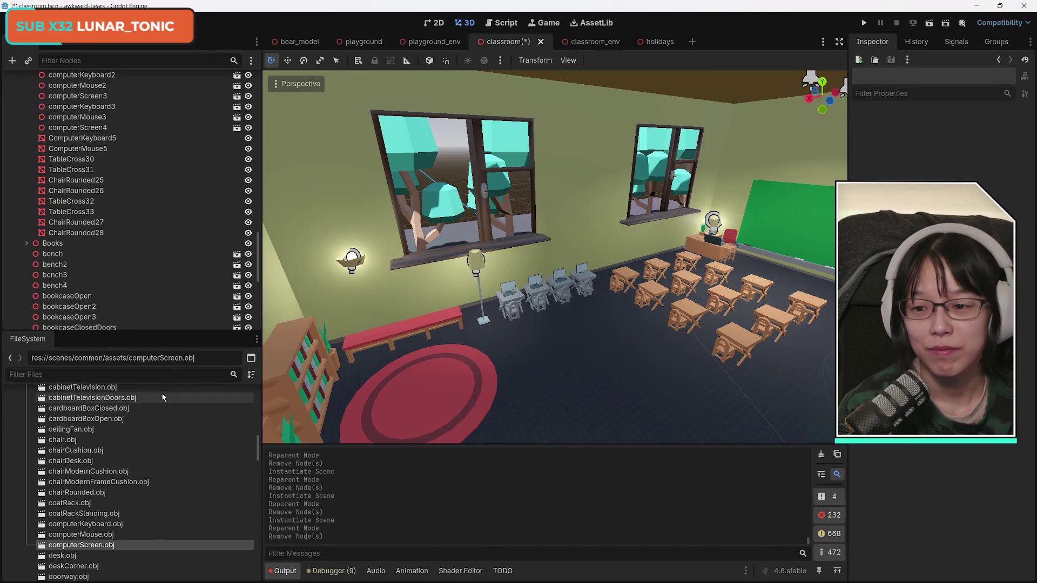
- Replace ComputerKeyboard5 and ComputerMouse5 with computerKeyboard and computerMouse instances
mouse_move(87, 524)
mouse_down()
mouse_move(104, 157)
mouse_move(67, 132)
mouse_up()
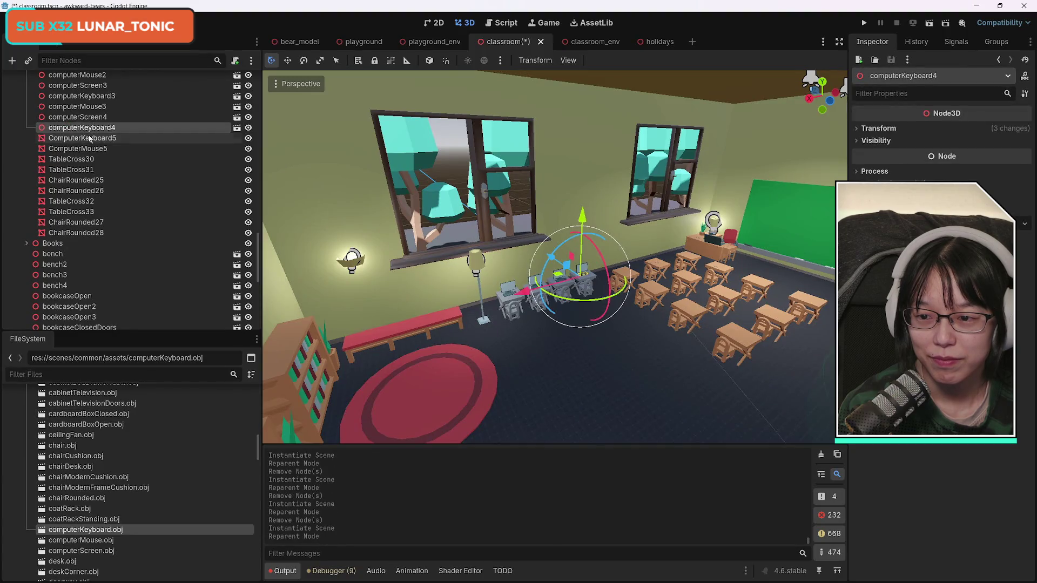
click(79, 138)
key(Delete)
key(Return)
mouse_move(81, 541)
mouse_down()
mouse_move(161, 249)
mouse_move(71, 132)
mouse_up()
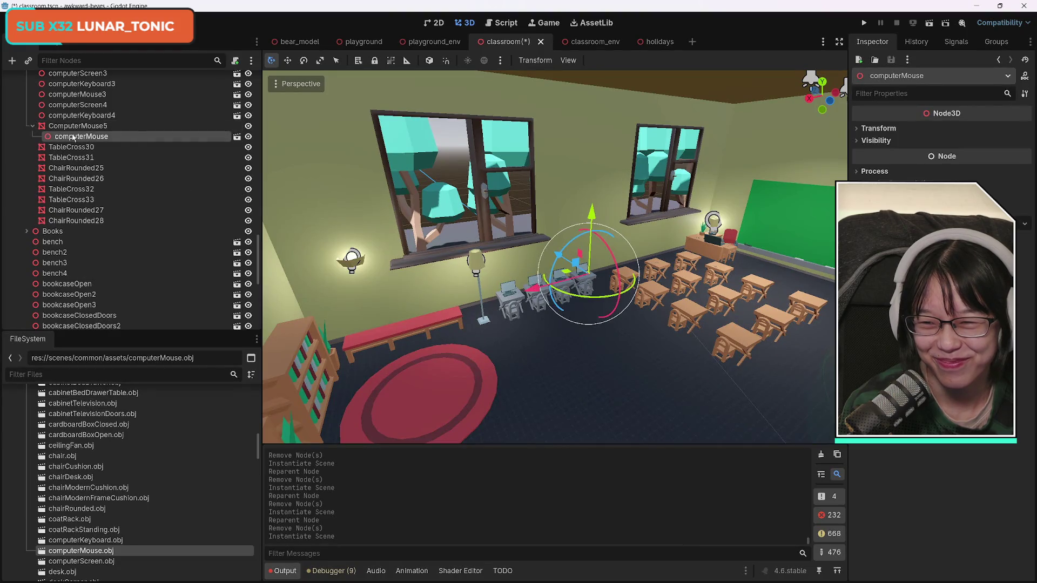
click(76, 137)
key(Delete)
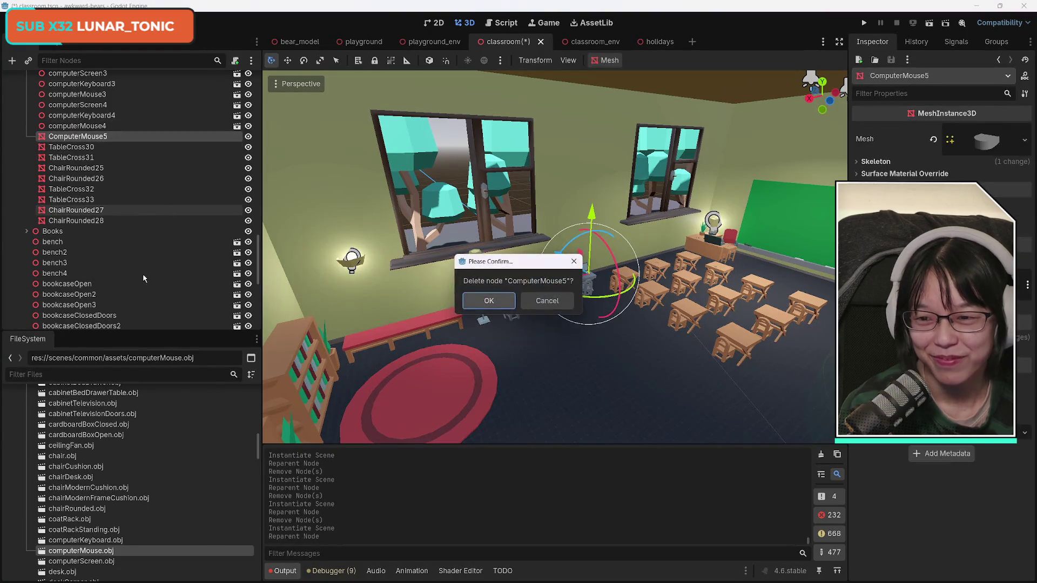
key(Return)
scroll(153, 282, up, 3)
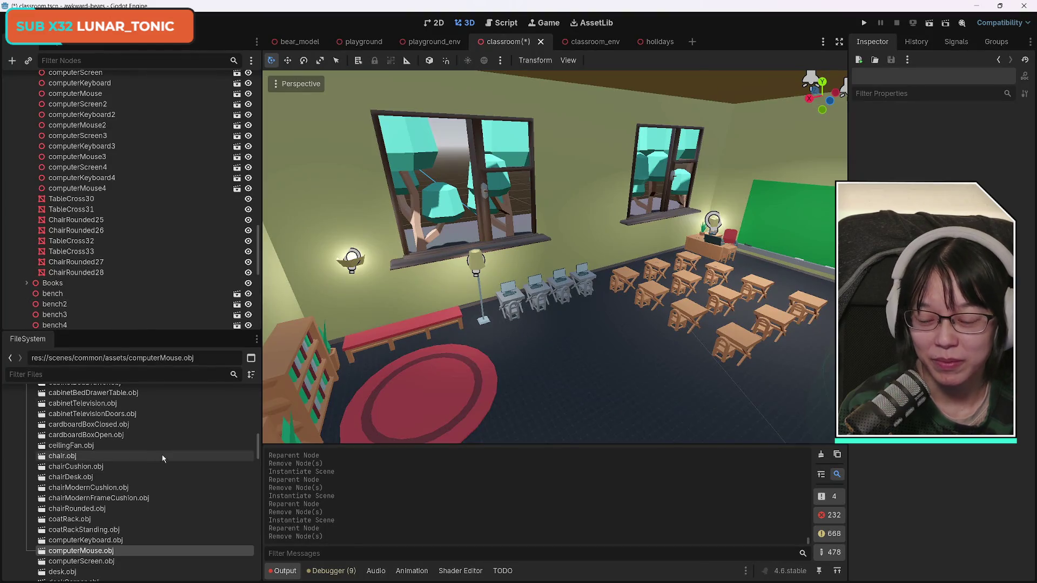
- Scroll the FileSystem dock down to the tableCross.obj asset
scroll(183, 521, down, 3)
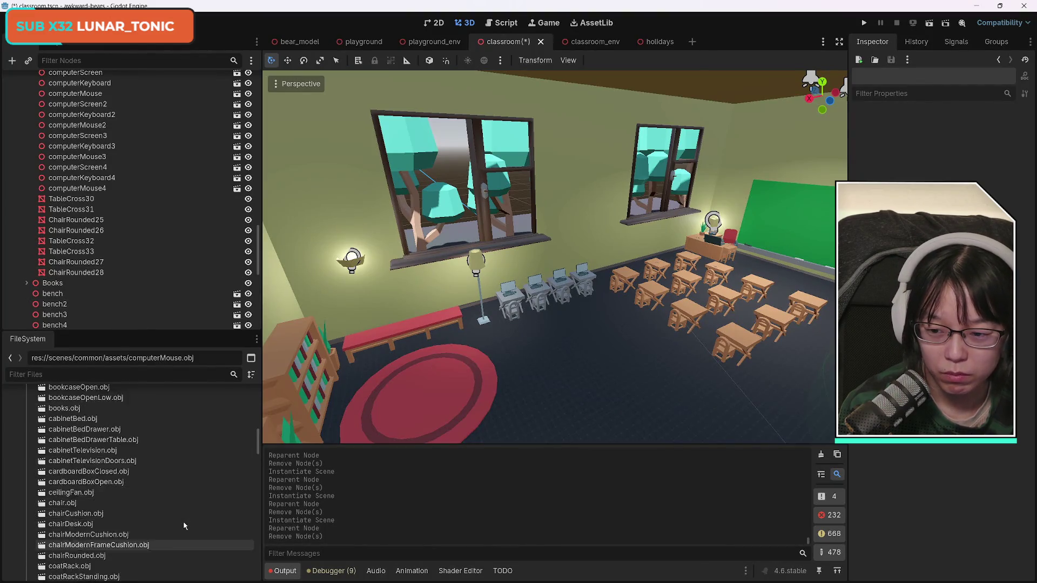
scroll(183, 523, down, 1)
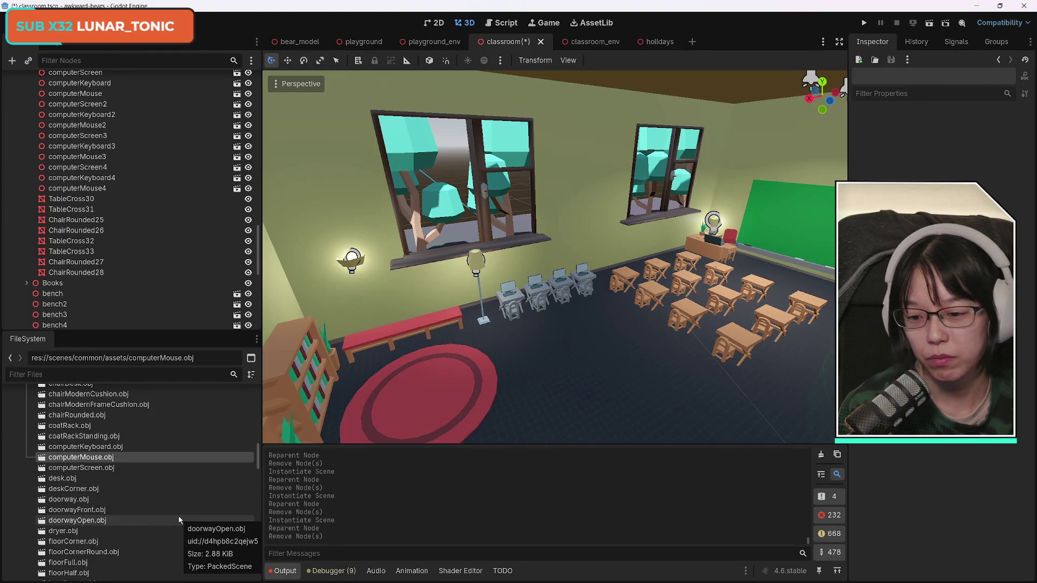
scroll(163, 501, down, 6)
scroll(173, 500, down, 15)
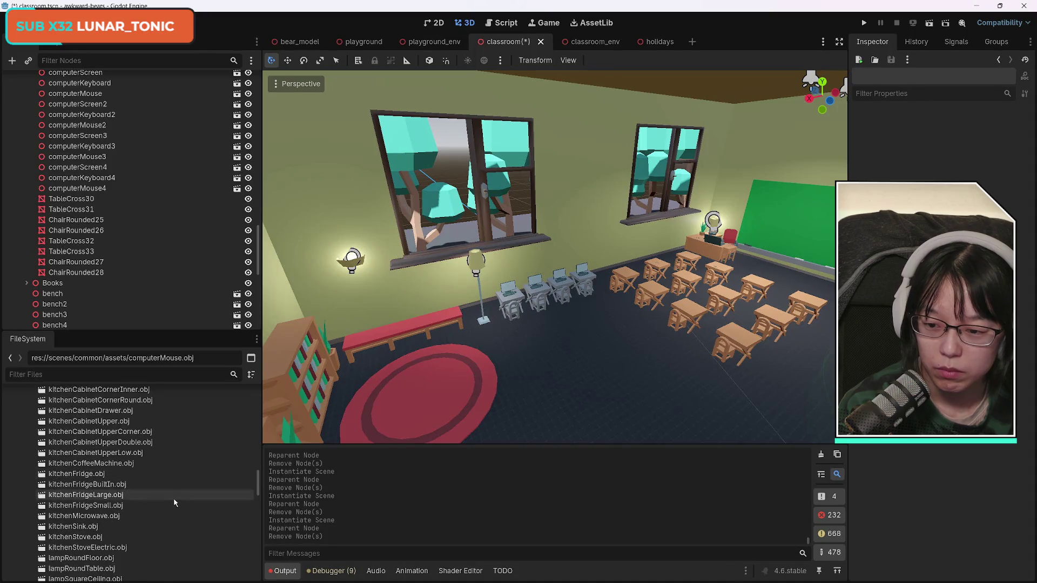
scroll(178, 503, down, 3)
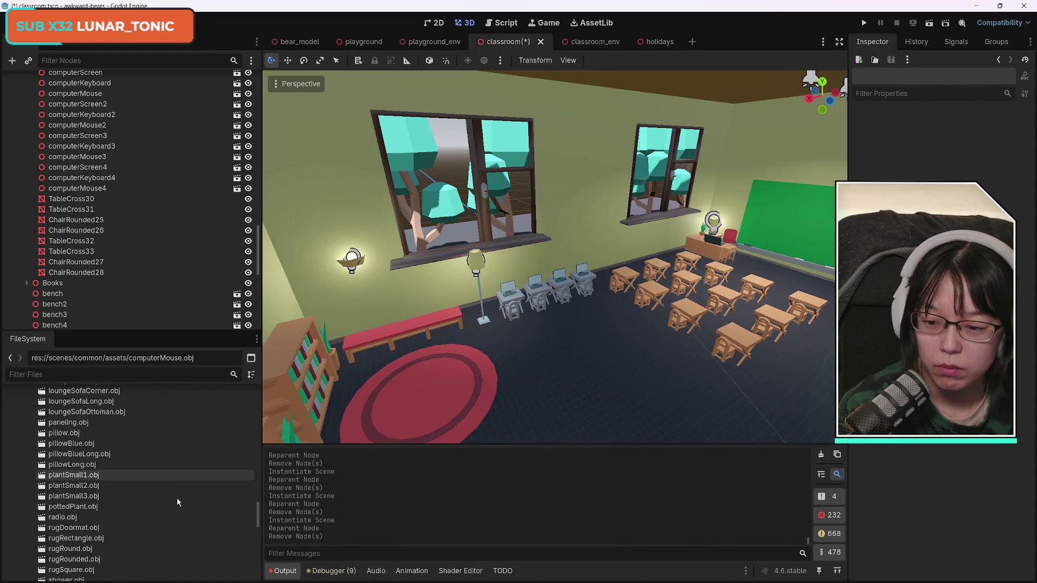
scroll(177, 502, down, 5)
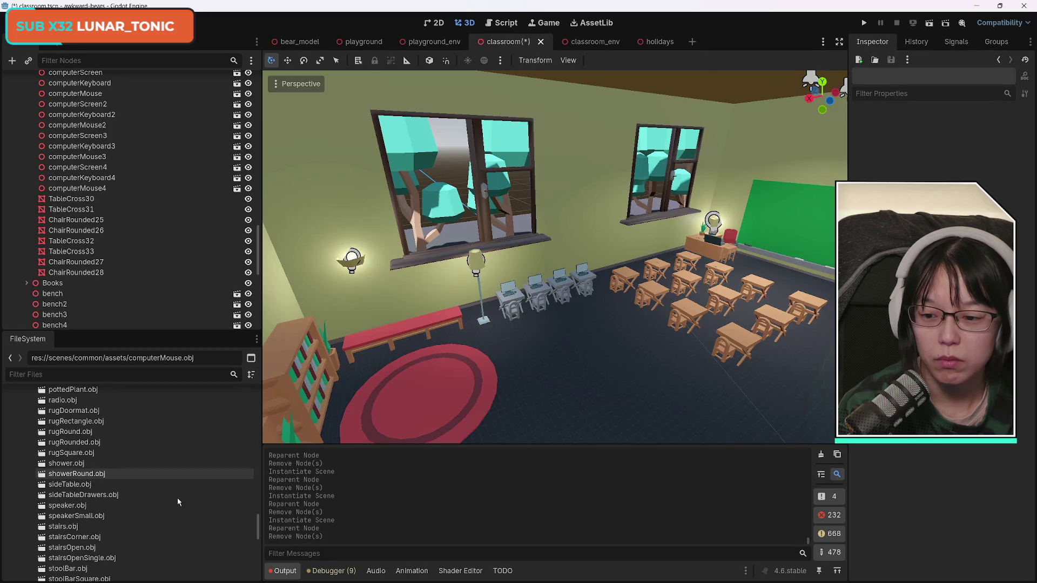
scroll(180, 503, down, 6)
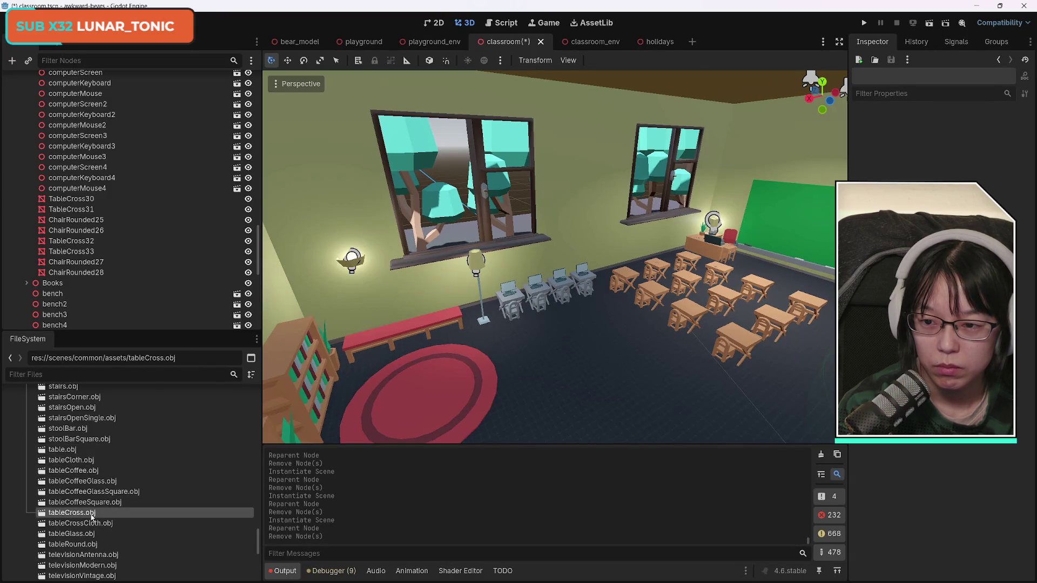
mouse_move(93, 516)
mouse_down()
mouse_move(150, 355)
mouse_move(74, 193)
mouse_up()
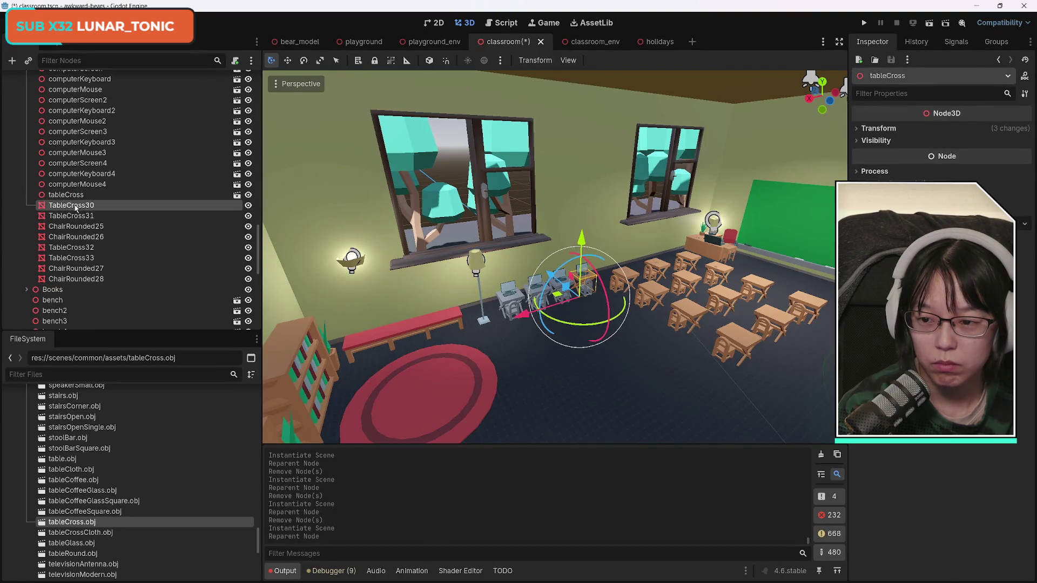
key(Delete)
key(Return)
mouse_move(71, 522)
mouse_down()
mouse_move(116, 231)
mouse_move(74, 192)
mouse_move(73, 209)
mouse_move(73, 195)
mouse_up()
click(71, 208)
key(Delete)
key(Return)
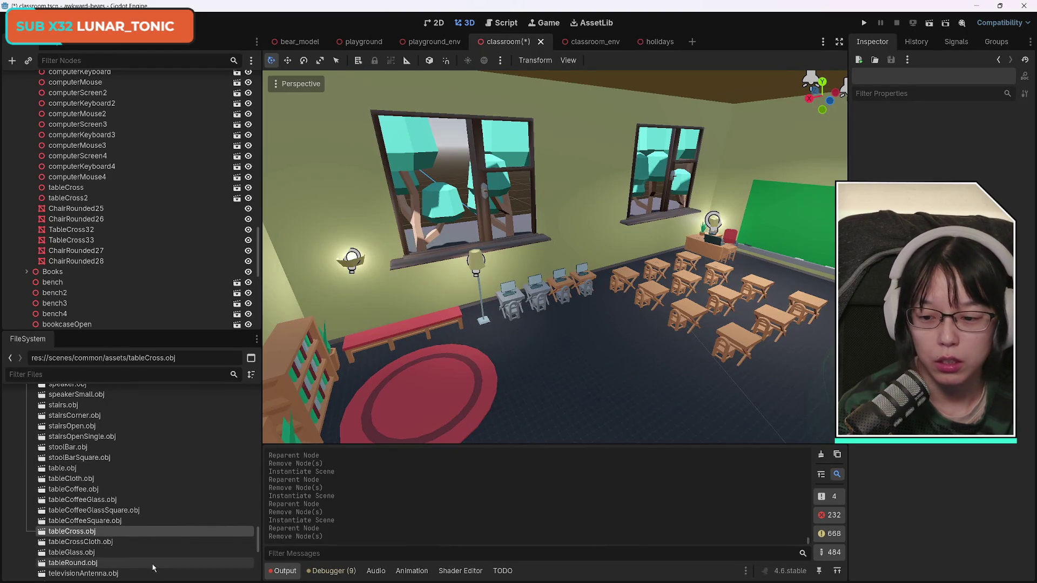
scroll(146, 551, up, 6)
scroll(142, 546, up, 10)
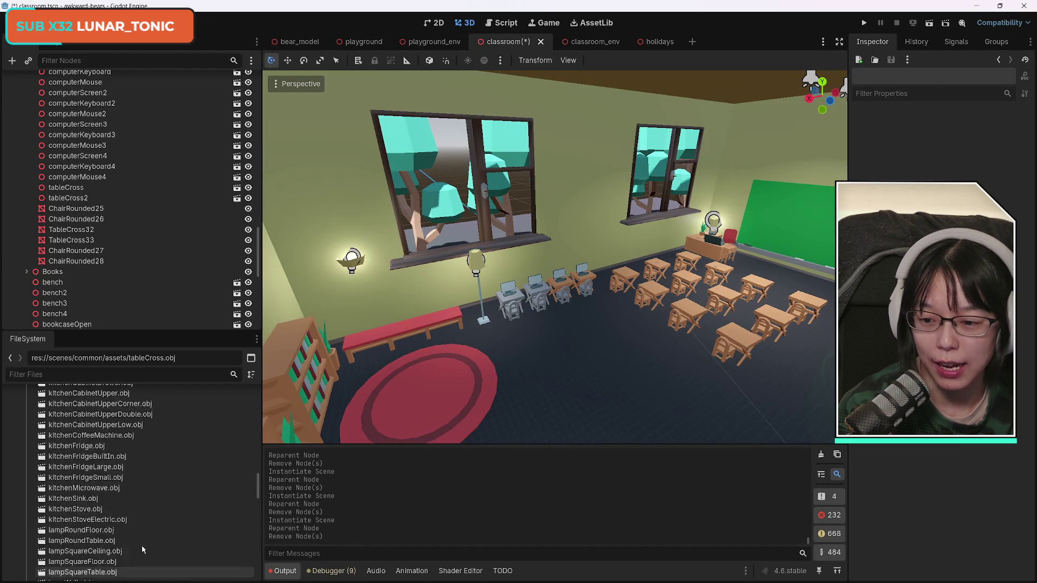
scroll(127, 518, up, 3)
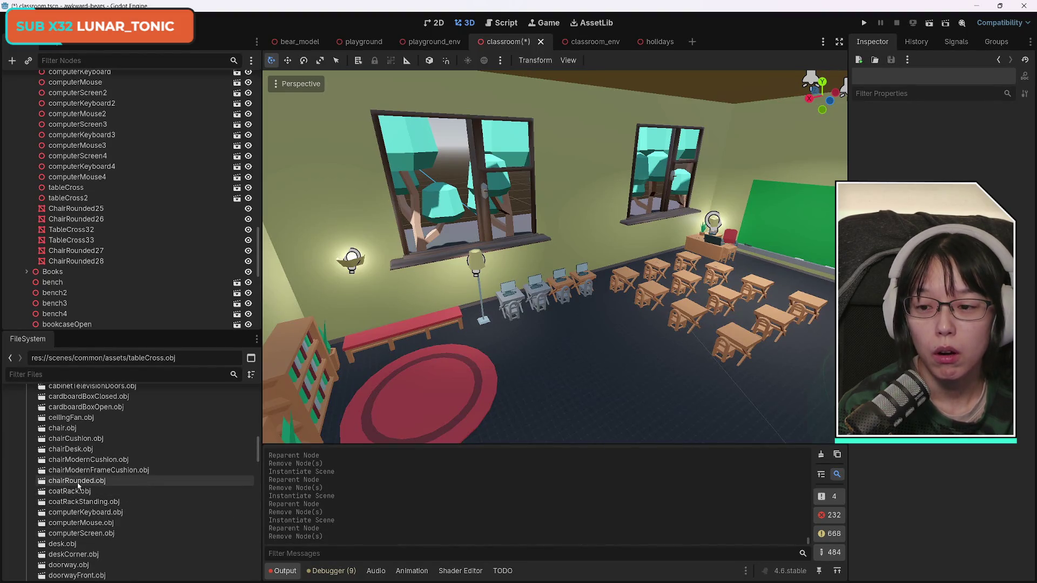
- Replace ChairRounded25 with a chairRounded.obj instance and add another under ChairRounded26
mouse_move(79, 485)
mouse_down()
mouse_move(103, 391)
mouse_move(88, 201)
mouse_up()
click(81, 211)
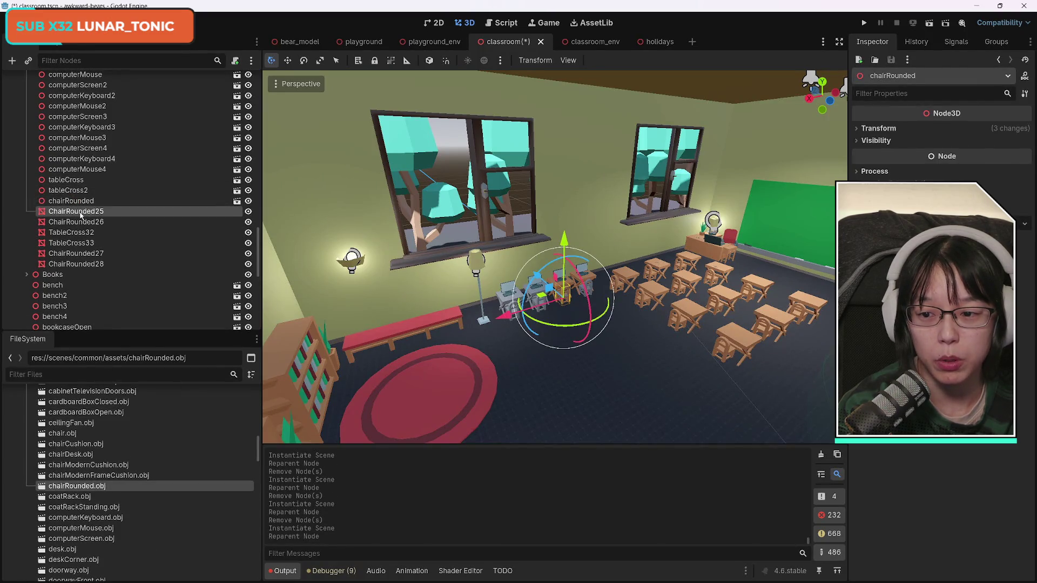
key(Delete)
key(Return)
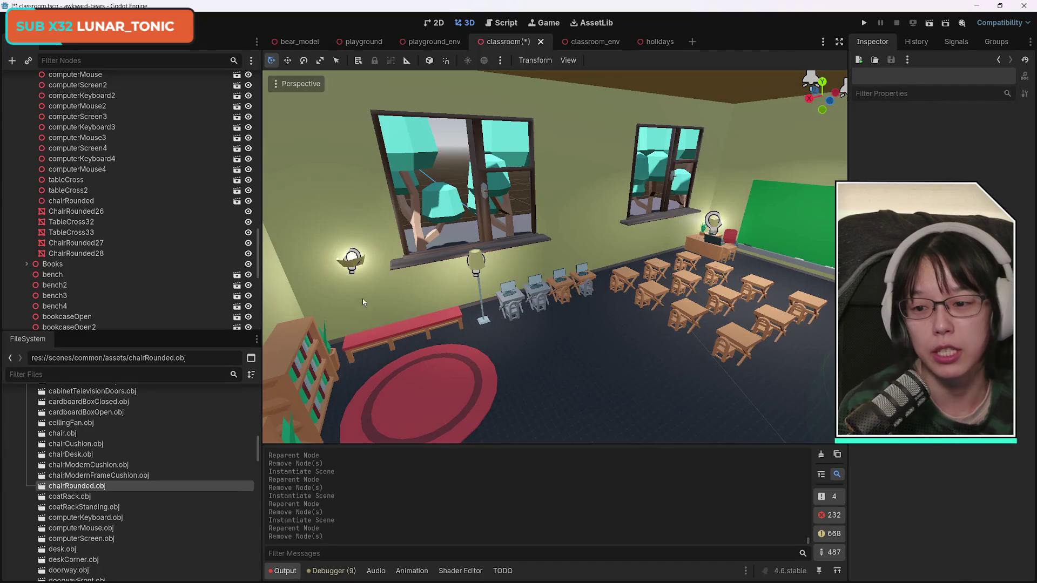
click(76, 211)
drag(78, 486, 70, 196)
- Delete the old ChairRounded26 chair node
click(100, 209)
key(Delete)
key(Return)
- Replace TableCross32 with a new tableCross.obj instance
click(75, 208)
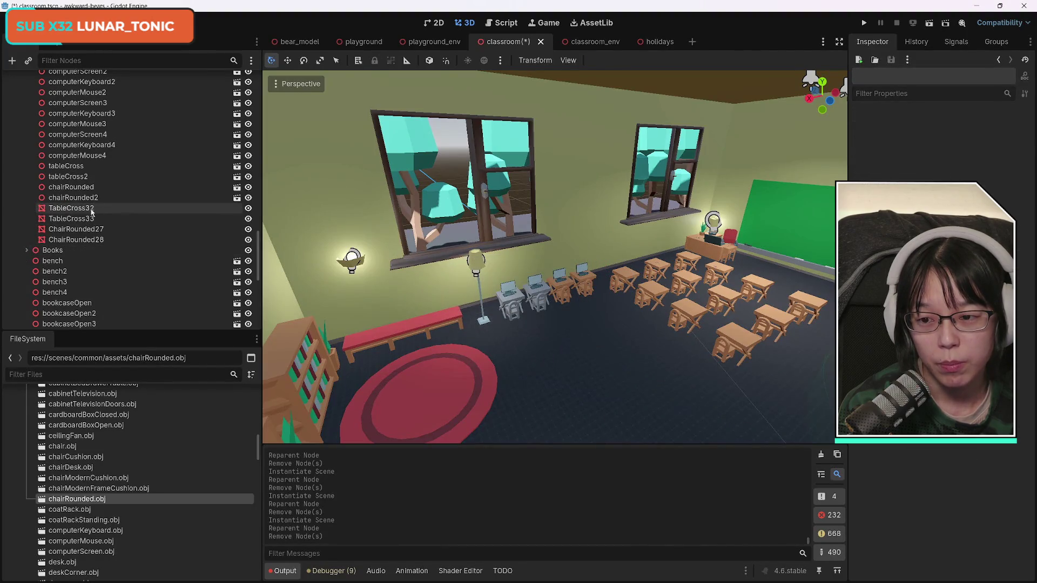
scroll(147, 497, down, 10)
scroll(170, 511, down, 10)
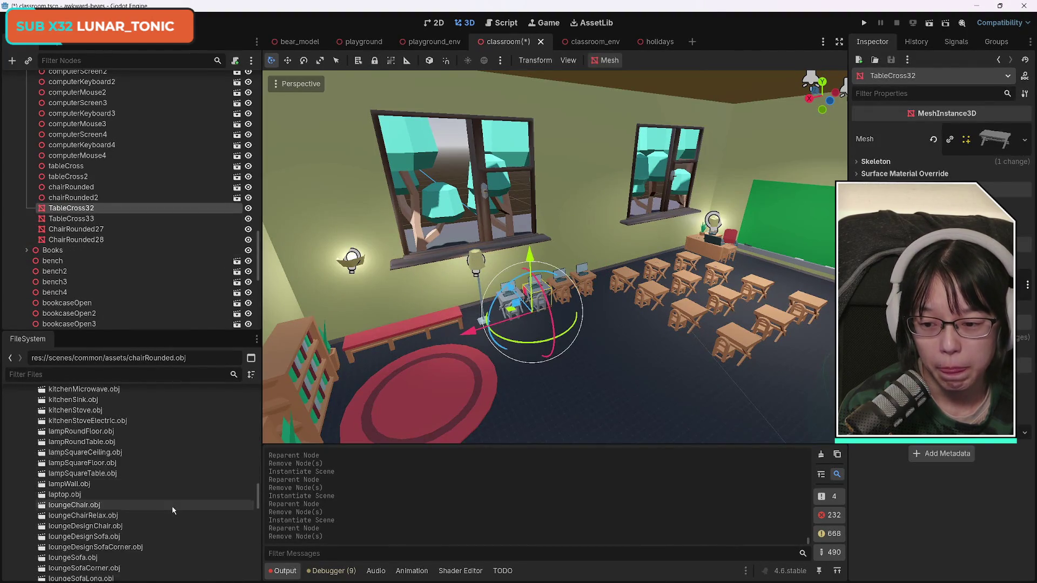
scroll(172, 511, down, 4)
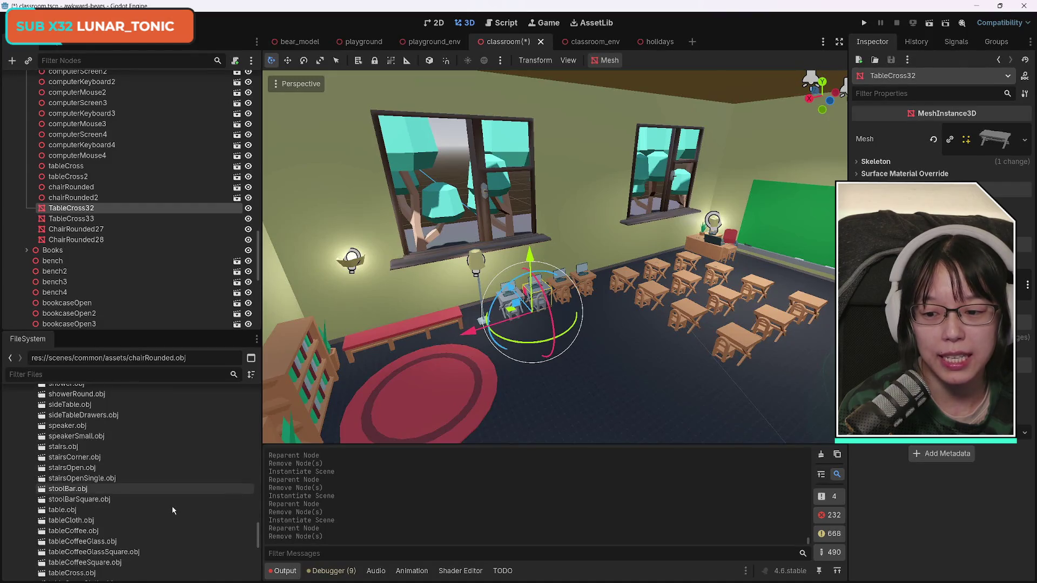
click(126, 511)
scroll(125, 514, down, 3)
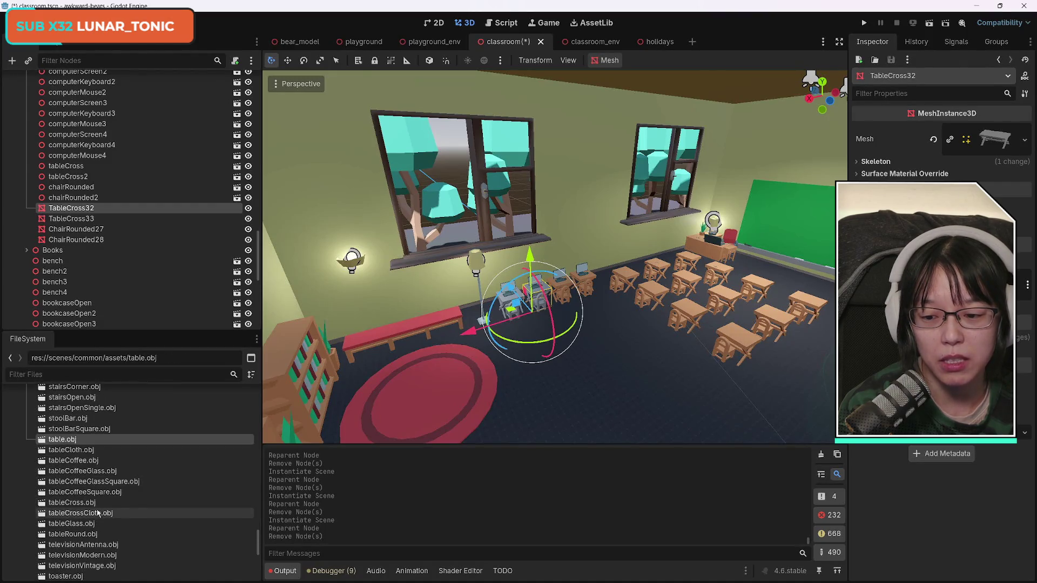
click(86, 503)
drag(76, 504, 71, 201)
click(70, 211)
key(Delete)
- Replace TableCross33 with another tableCross.obj instance
mouse_move(77, 518)
mouse_down()
mouse_move(131, 296)
mouse_move(65, 201)
mouse_up()
key(Delete)
key(Return)
scroll(150, 519, up, 6)
scroll(150, 520, up, 12)
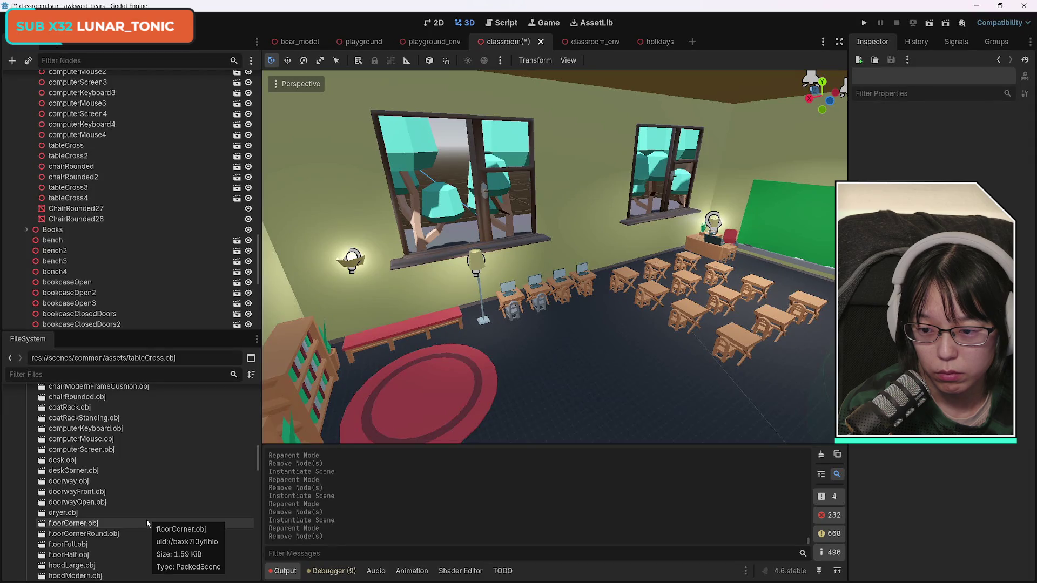
- Replace ChairRounded27 with a chairRounded.obj instance and add another one for ChairRounded28
mouse_move(76, 398)
mouse_down()
mouse_move(108, 268)
mouse_move(77, 194)
mouse_up()
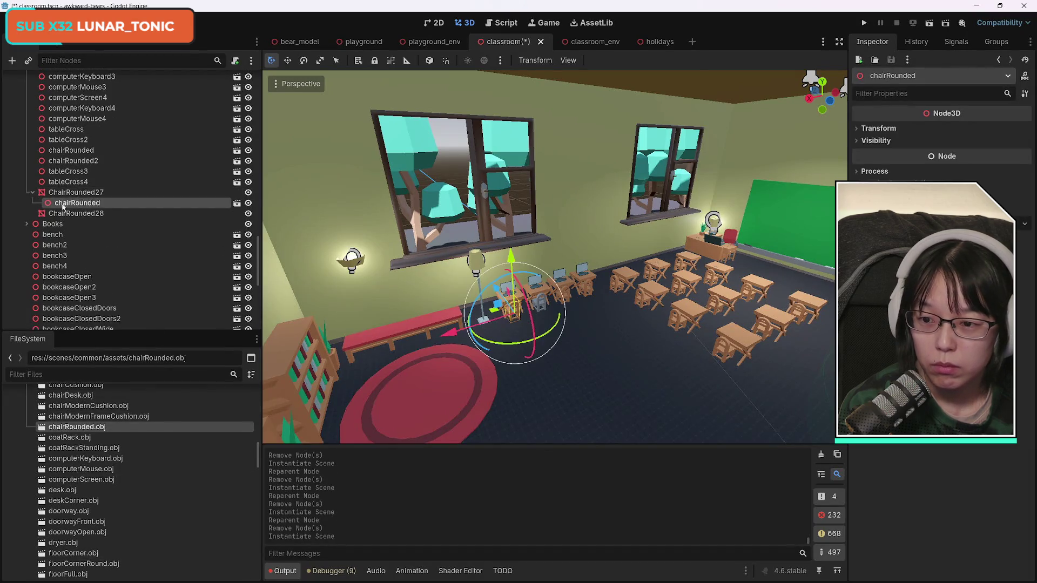
click(92, 204)
key(Delete)
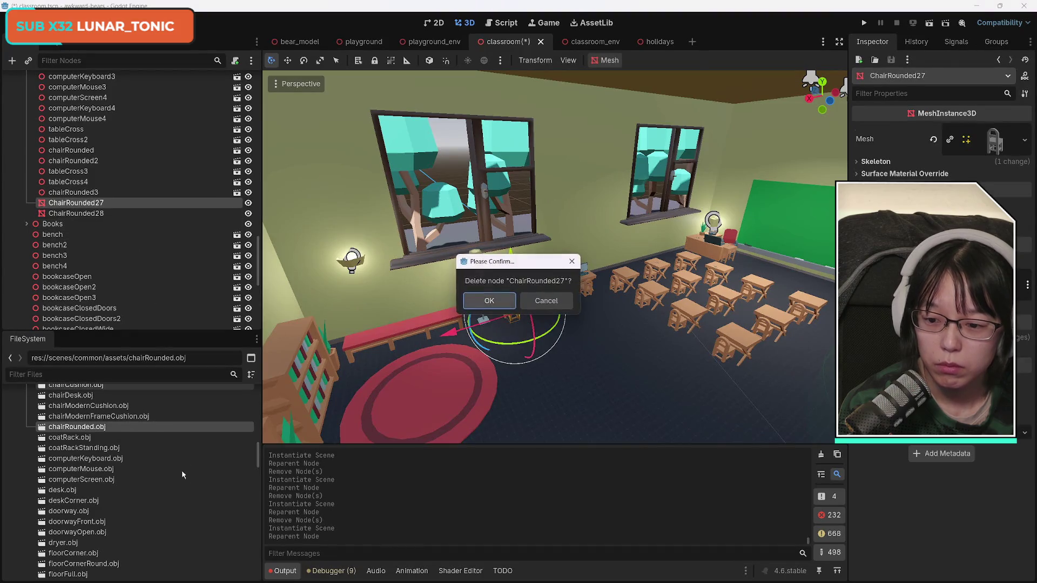
key(Return)
mouse_move(76, 427)
mouse_down()
mouse_move(120, 234)
mouse_move(79, 197)
mouse_up()
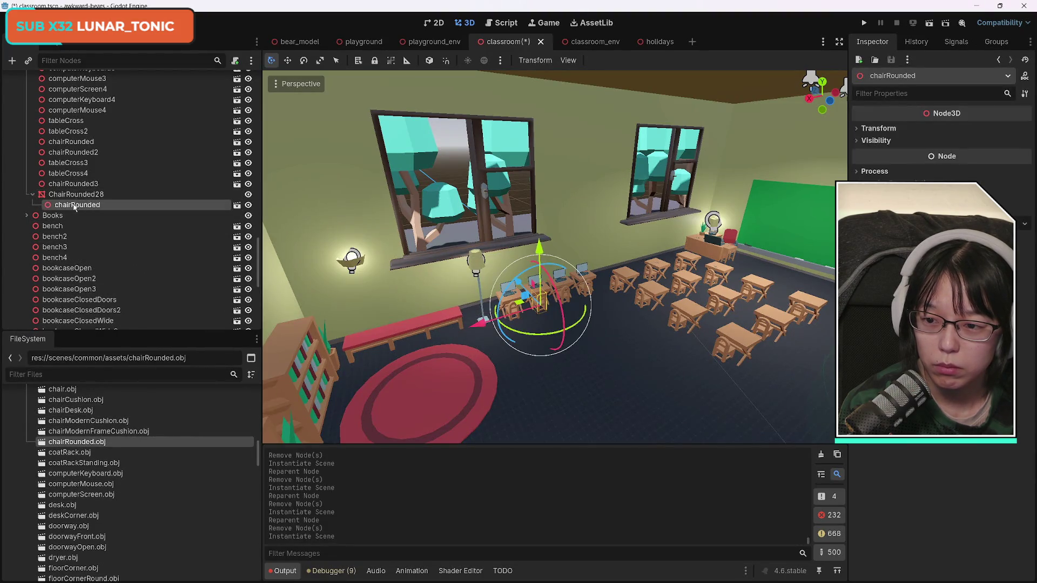
key(w)
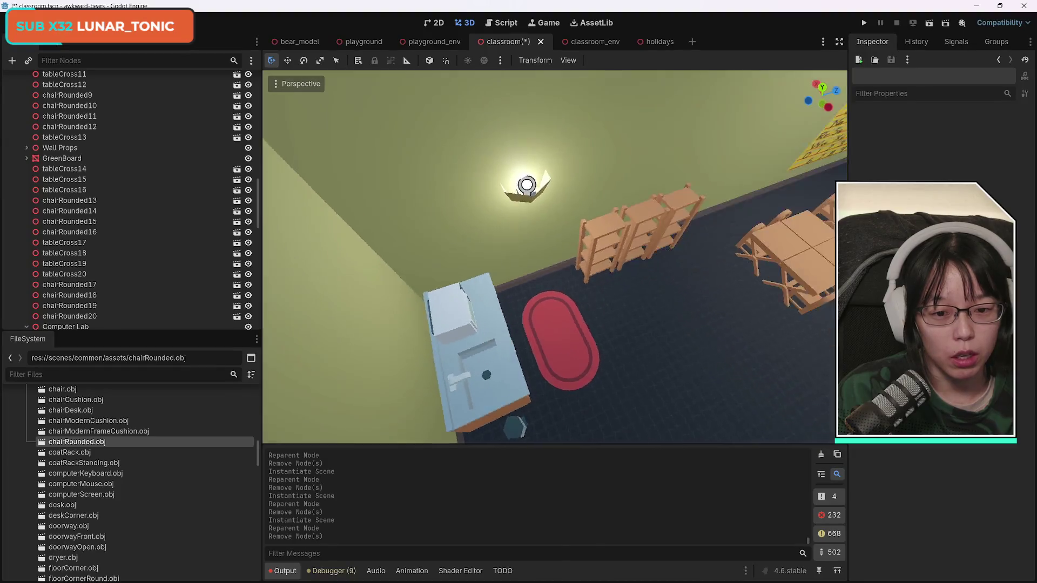
key(a)
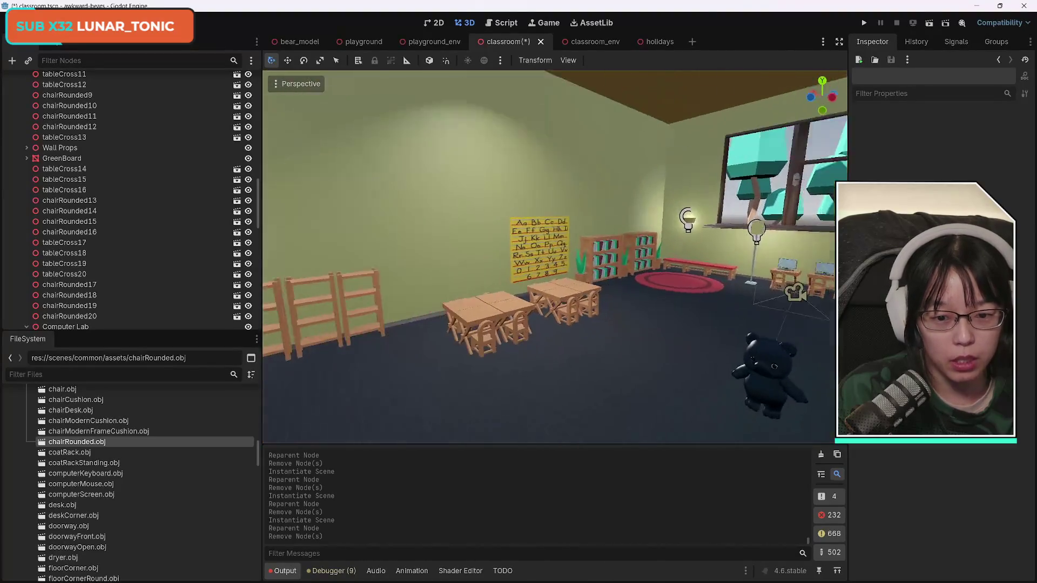
key(d)
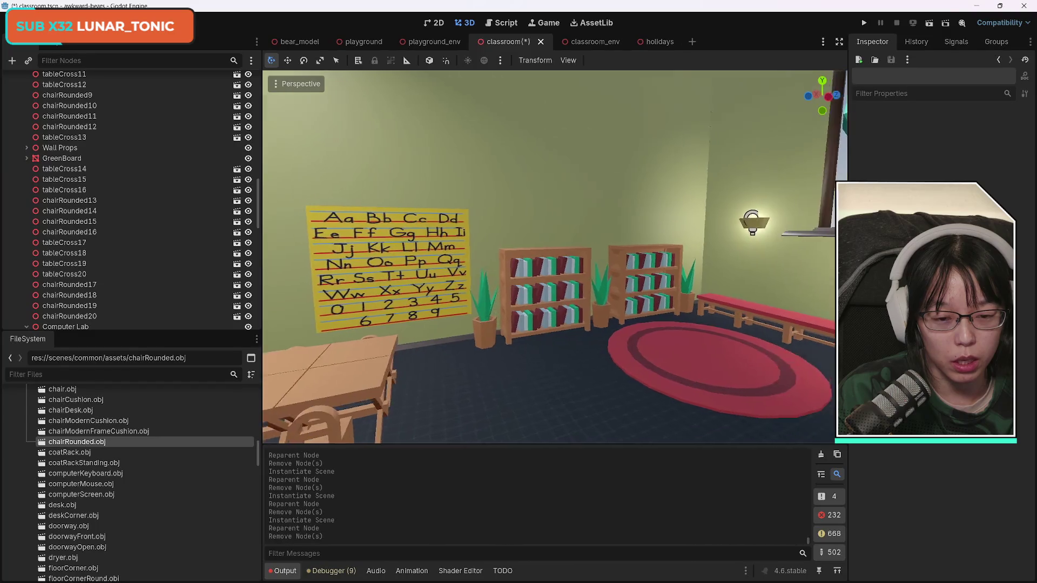
key(d)
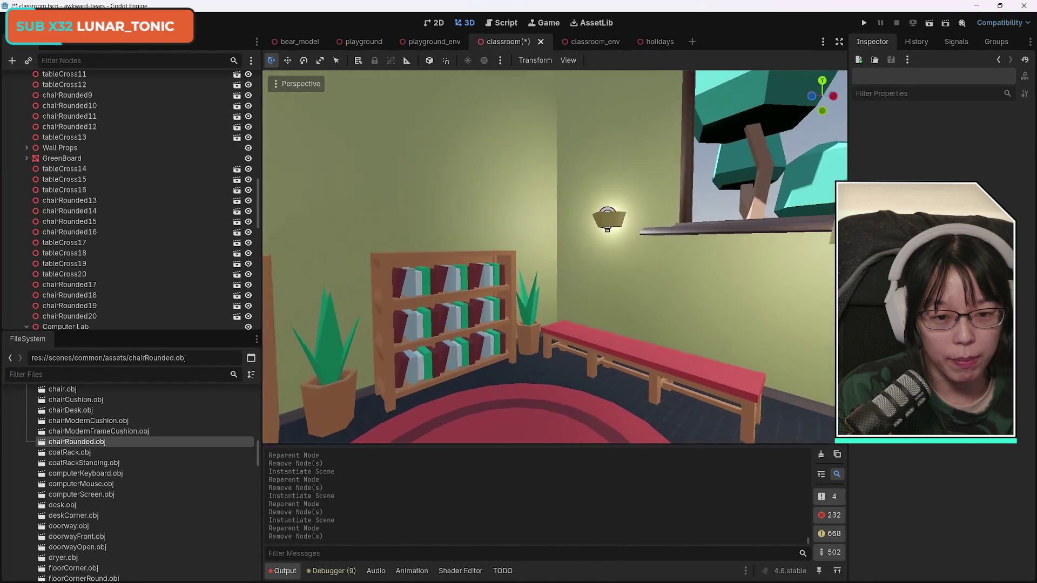
key(d)
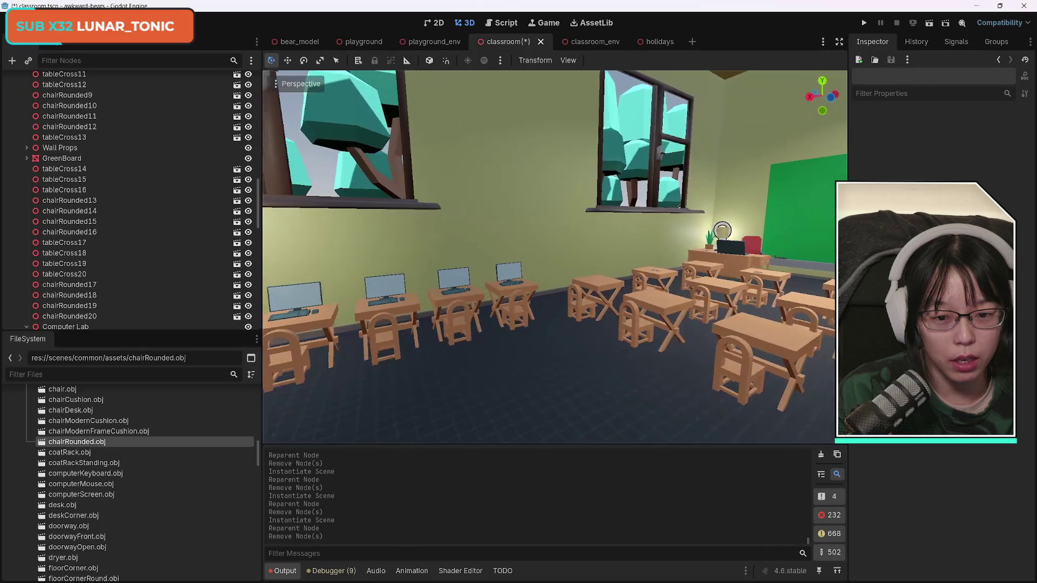
key(w)
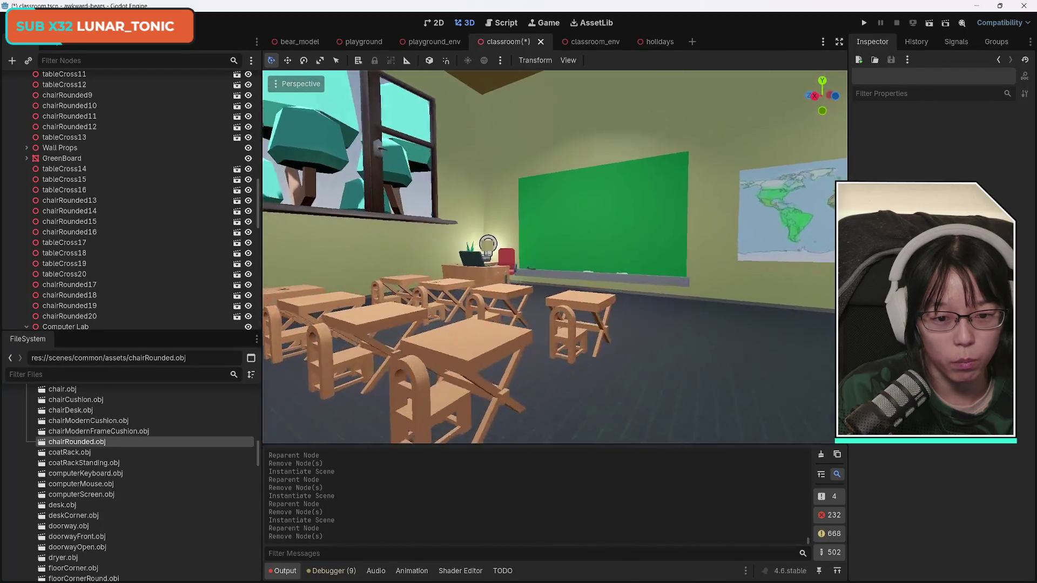
key(e)
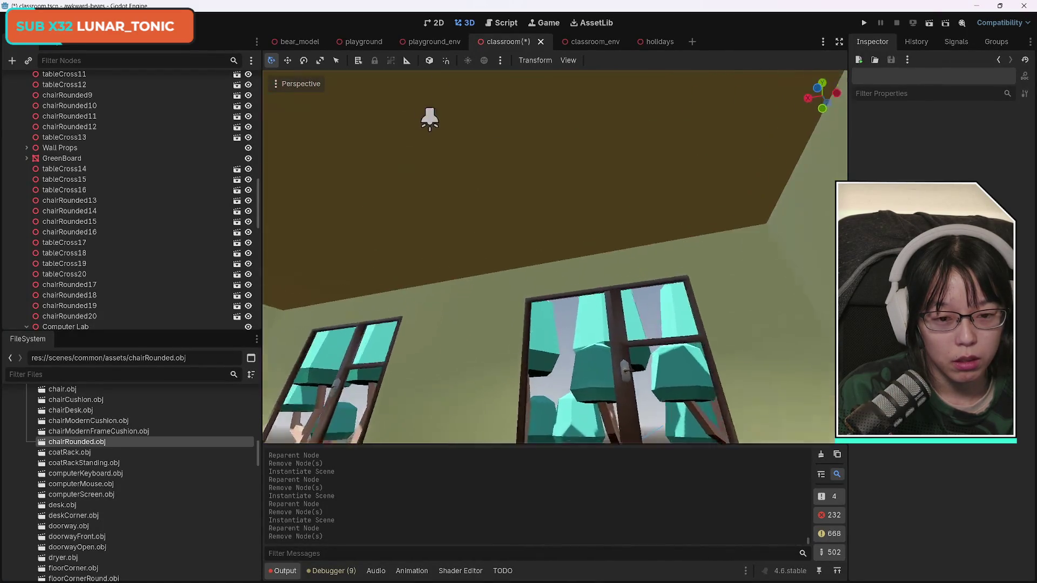
key(s)
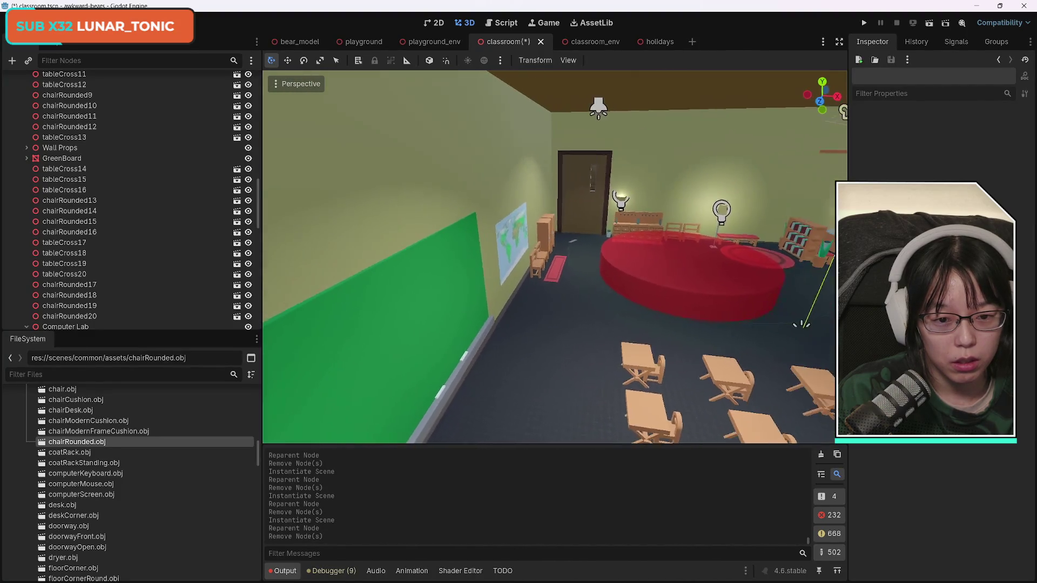
key(d)
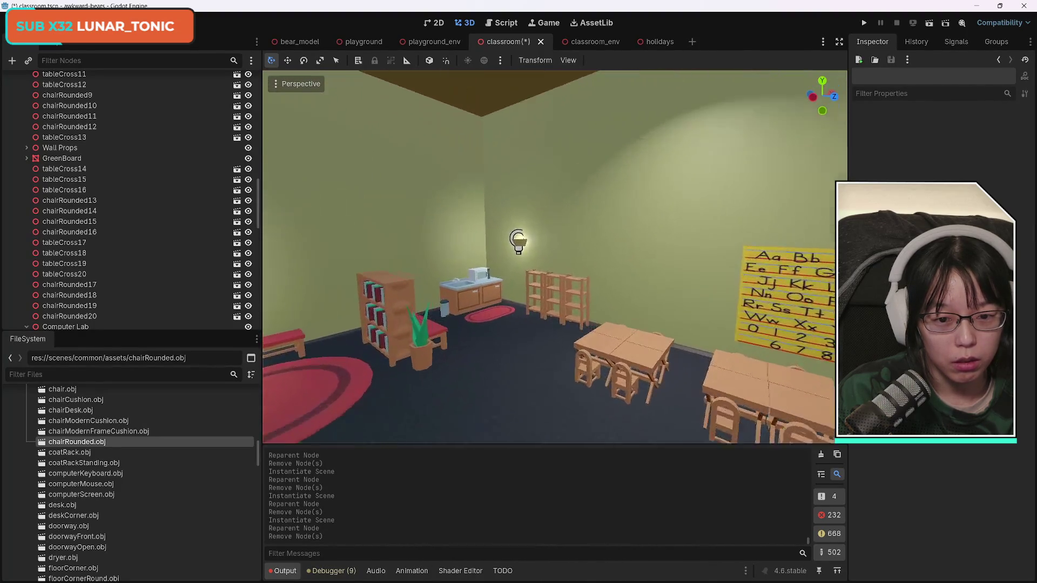
key(w)
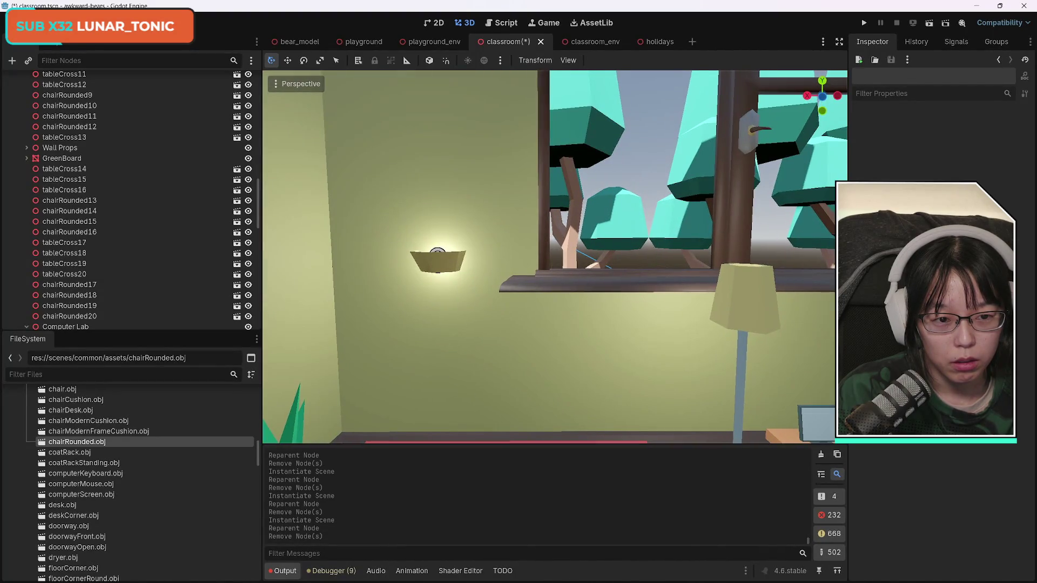
key(s)
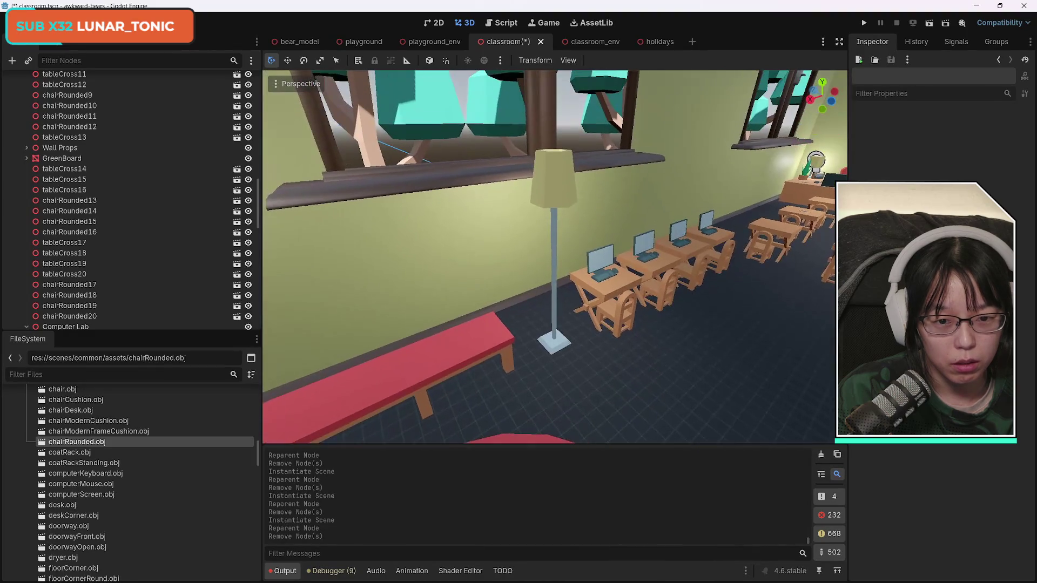
key(d)
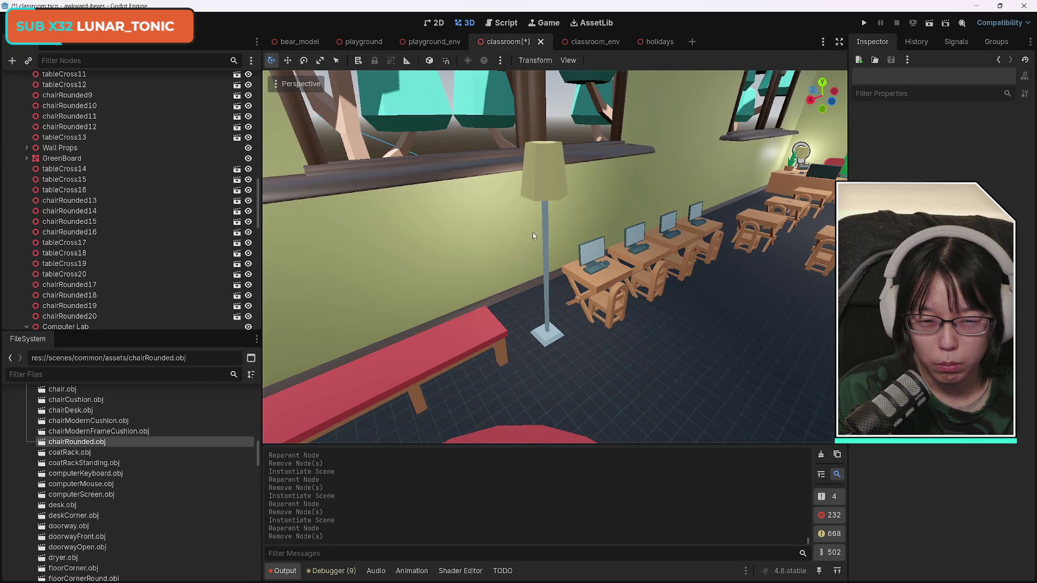
click(552, 186)
- Undo trial moves of the floor lamp and select lampRoundFloor2's OmniLight3D2 light
drag(541, 273, 576, 304)
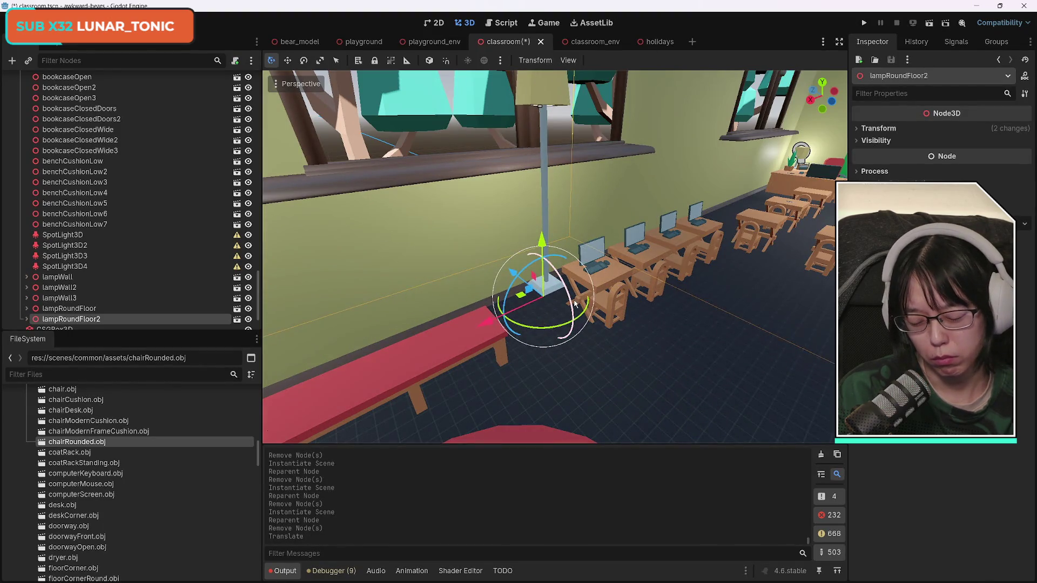
key(ctrl+z)
scroll(160, 270, down, 2)
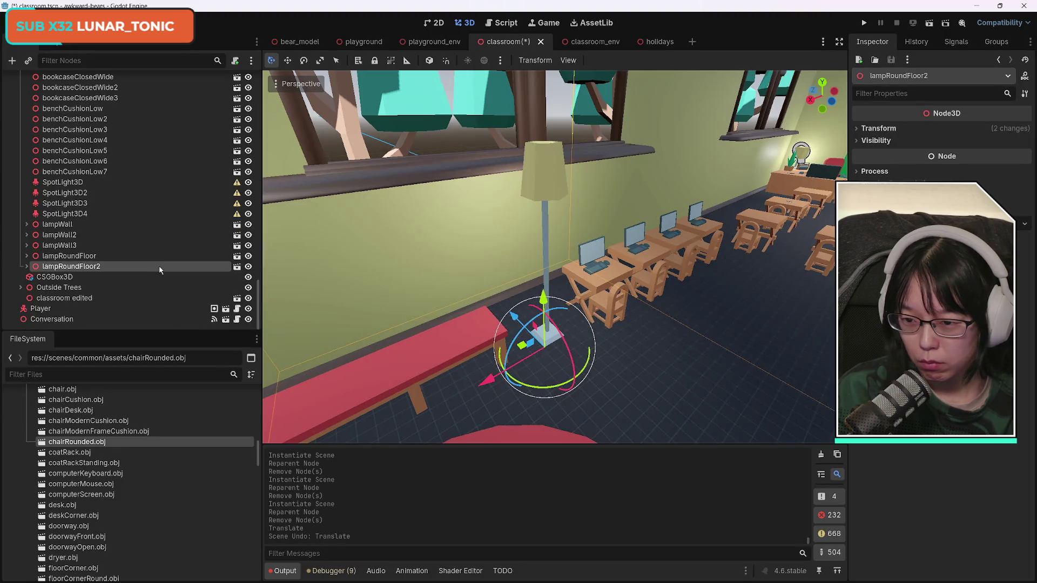
click(26, 266)
click(72, 277)
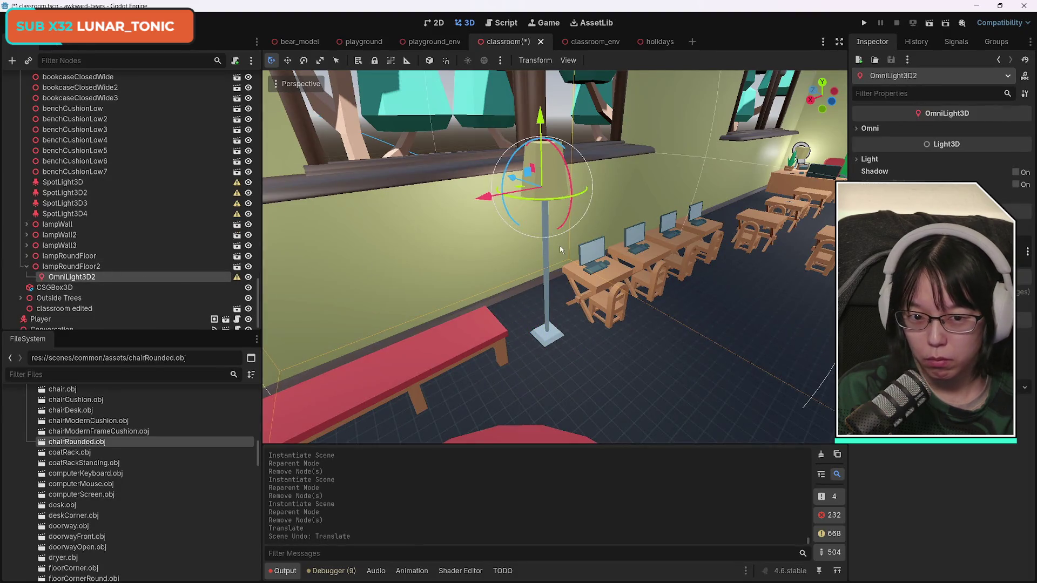
drag(547, 127, 553, 100)
key(ctrl+z)
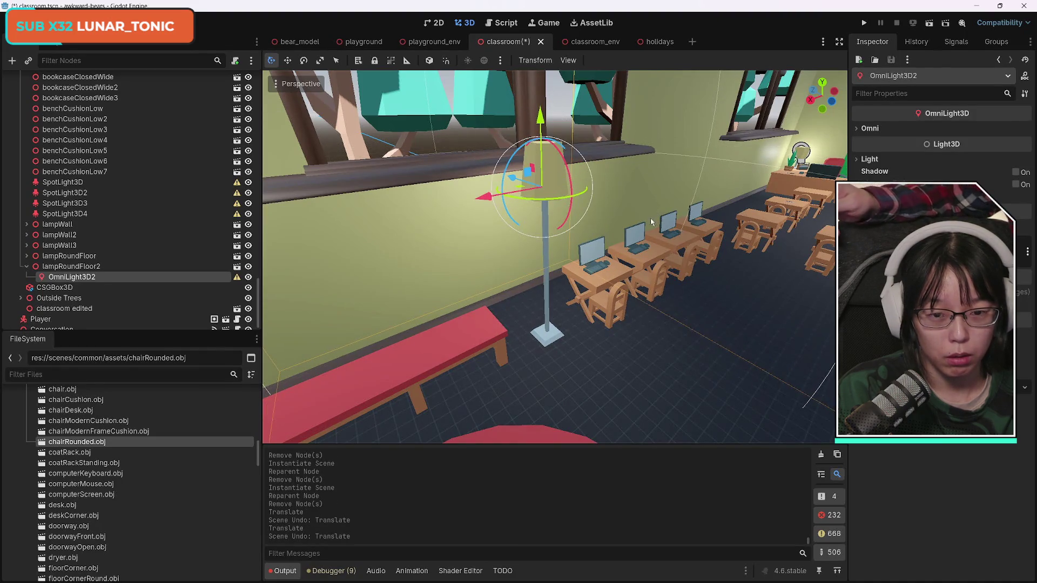
- Reposition OmniLight3D2 up inside the lampshade
drag(593, 294, 593, 294)
mouse_move(555, 219)
mouse_down()
mouse_move(502, 227)
mouse_move(572, 221)
mouse_up()
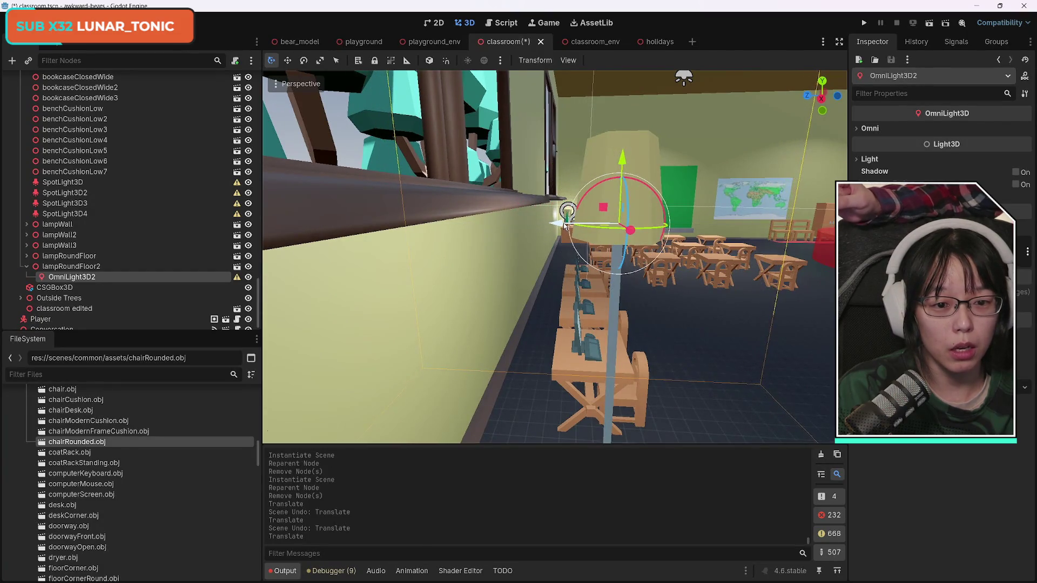
drag(622, 165, 627, 152)
- Display OmniLight3D2's configuration warning about light scale
drag(649, 322, 649, 322)
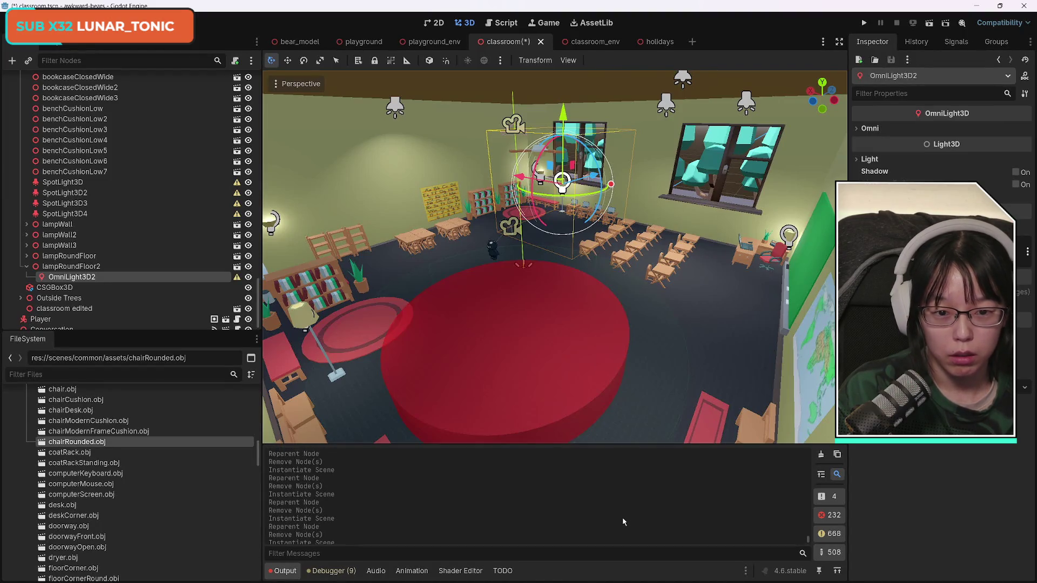
drag(511, 274, 465, 270)
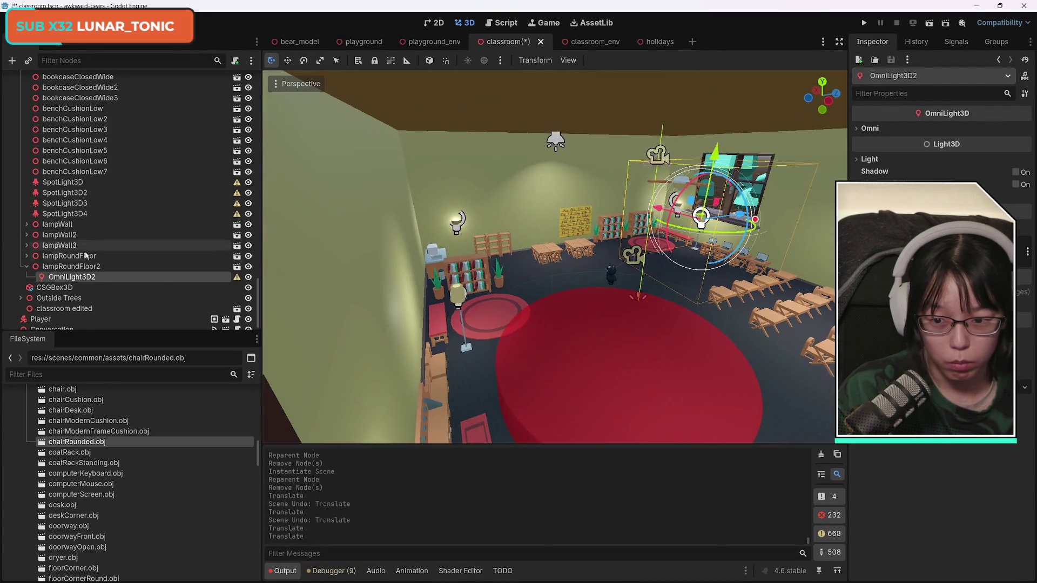
click(237, 278)
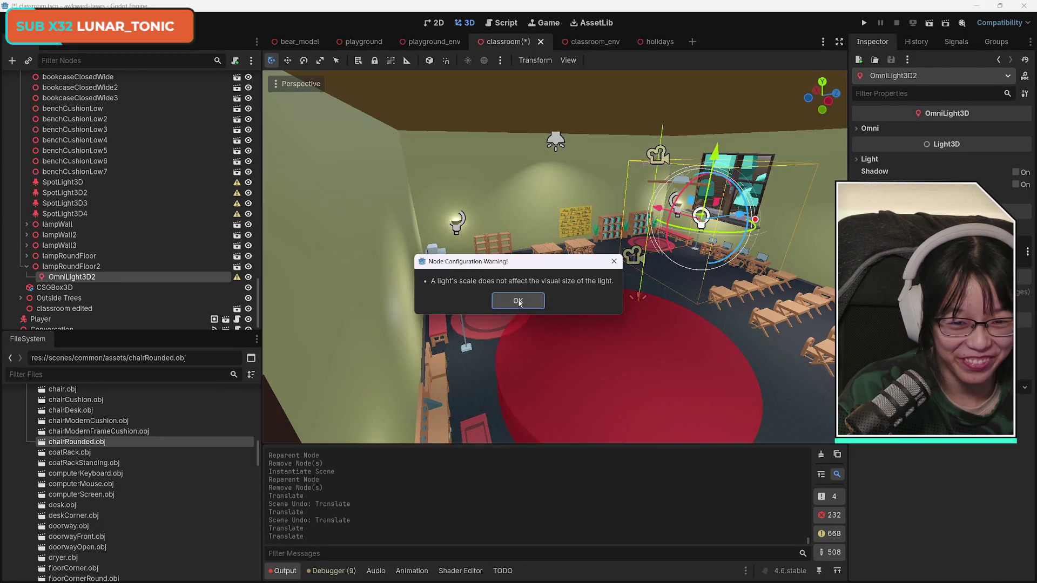
- Revert the Scale of OmniLight3D2 and SpotLight3D4 to default
click(518, 301)
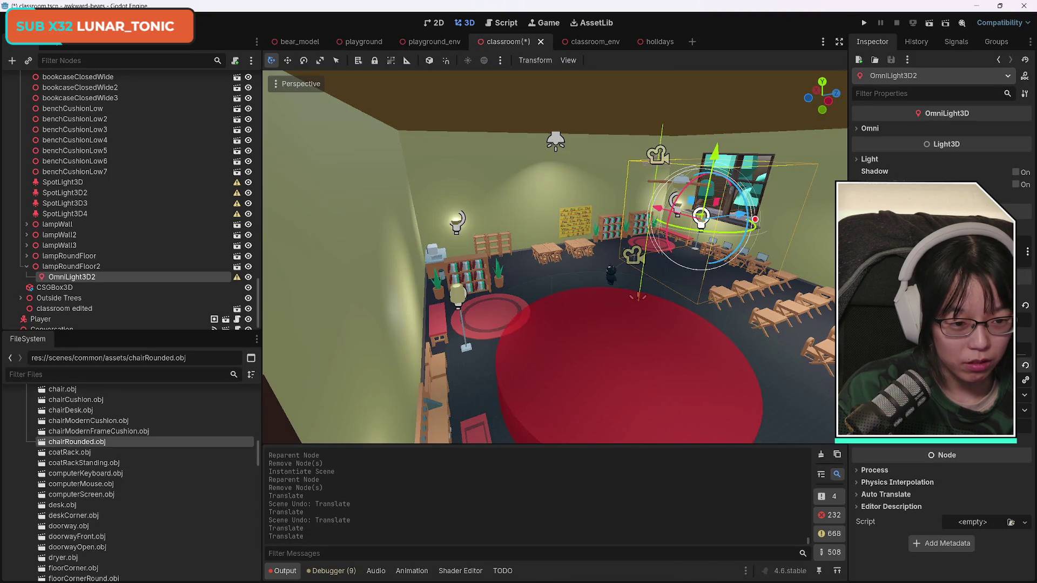
click(1025, 367)
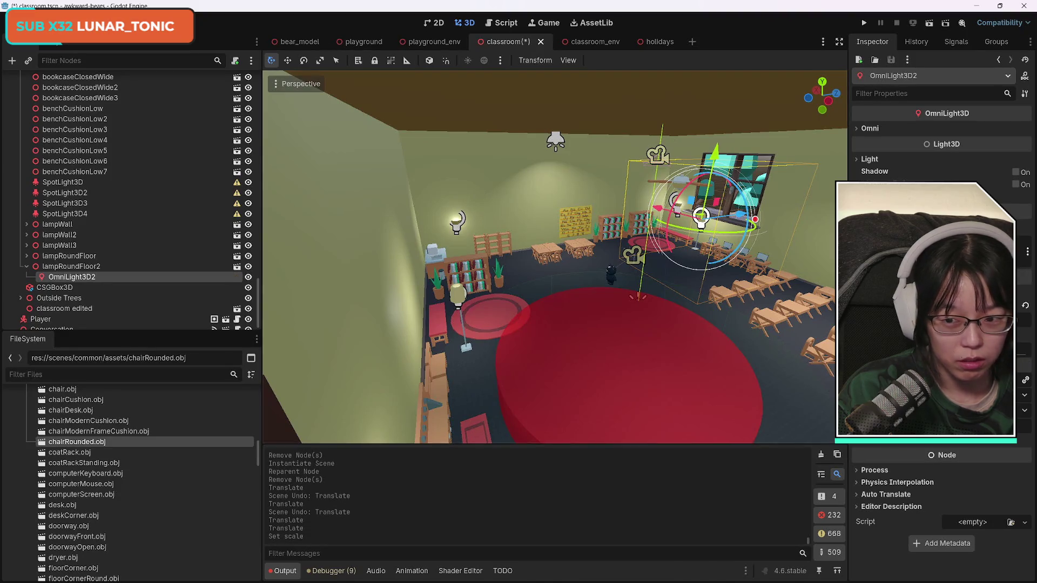
click(64, 214)
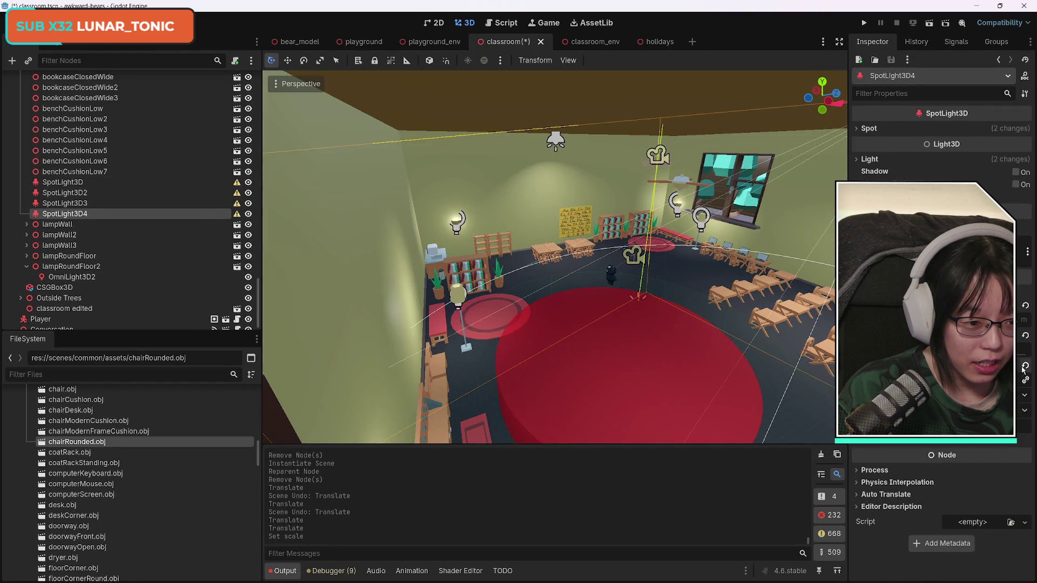
click(1025, 367)
- Check SpotLight3D3's warning, revert its scale, then undo that revert
click(226, 203)
click(237, 203)
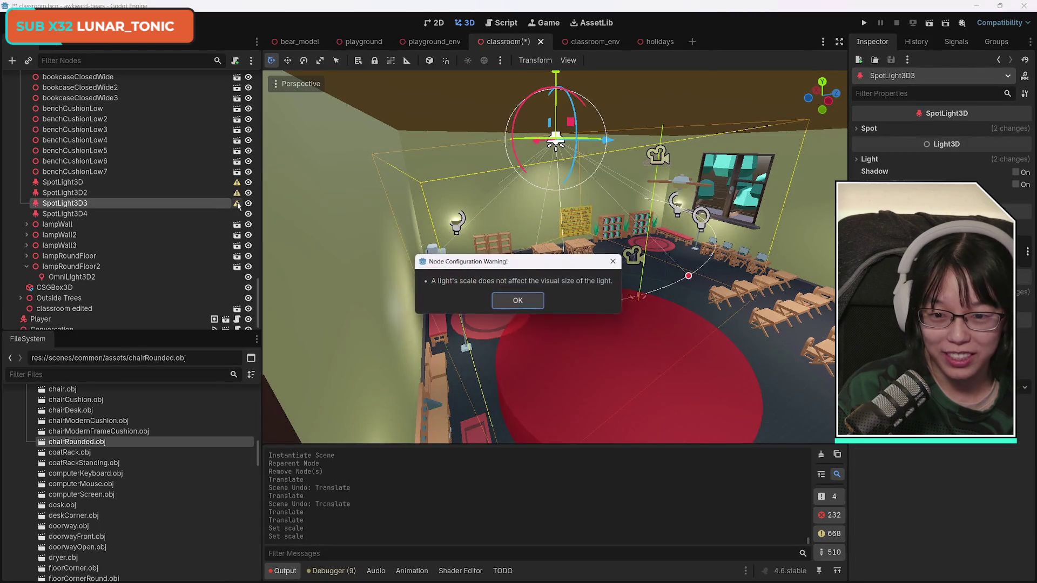
key(Return)
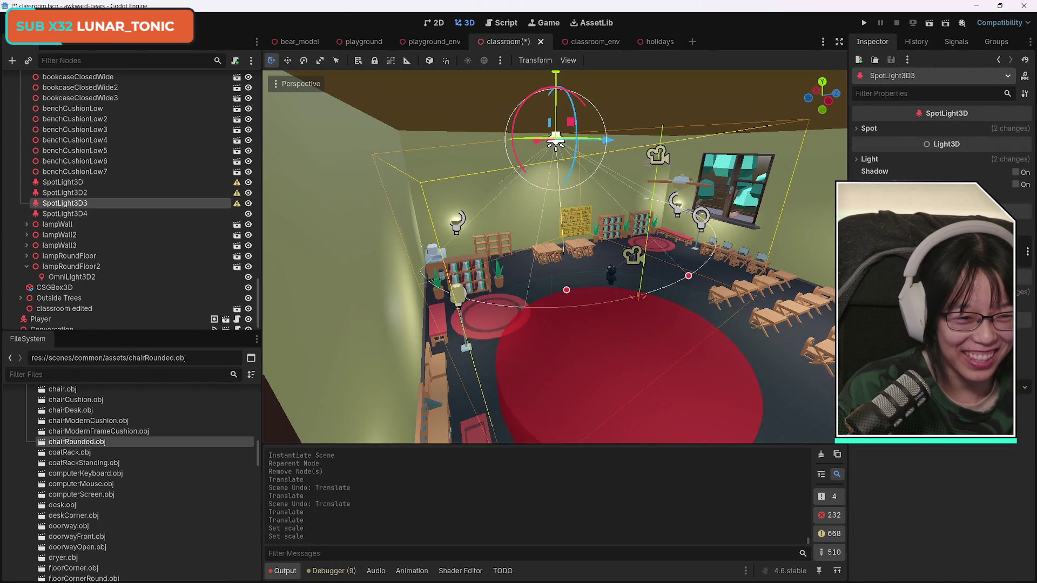
click(1025, 365)
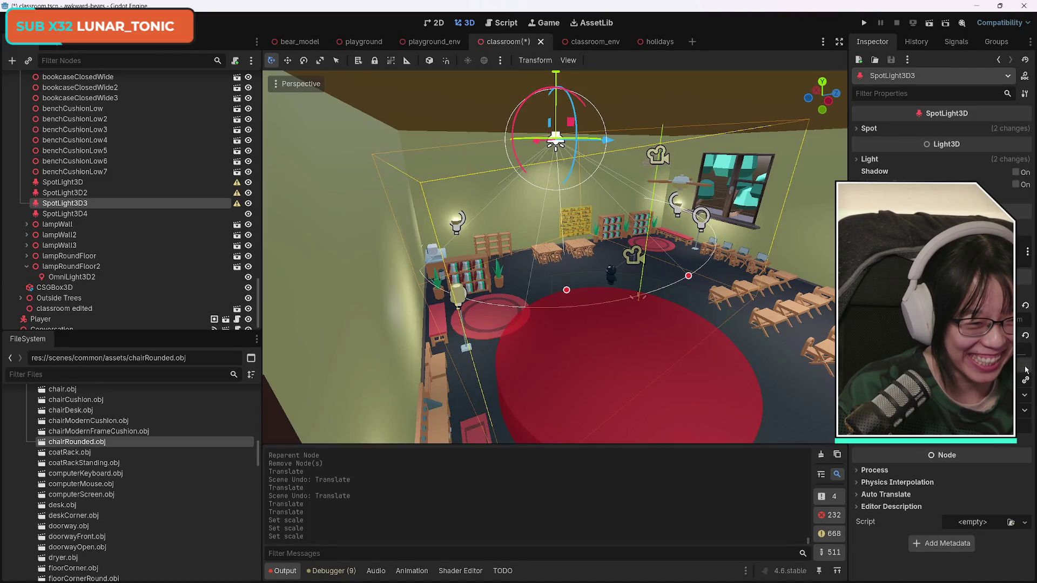
key(ctrl+z)
drag(555, 258, 486, 257)
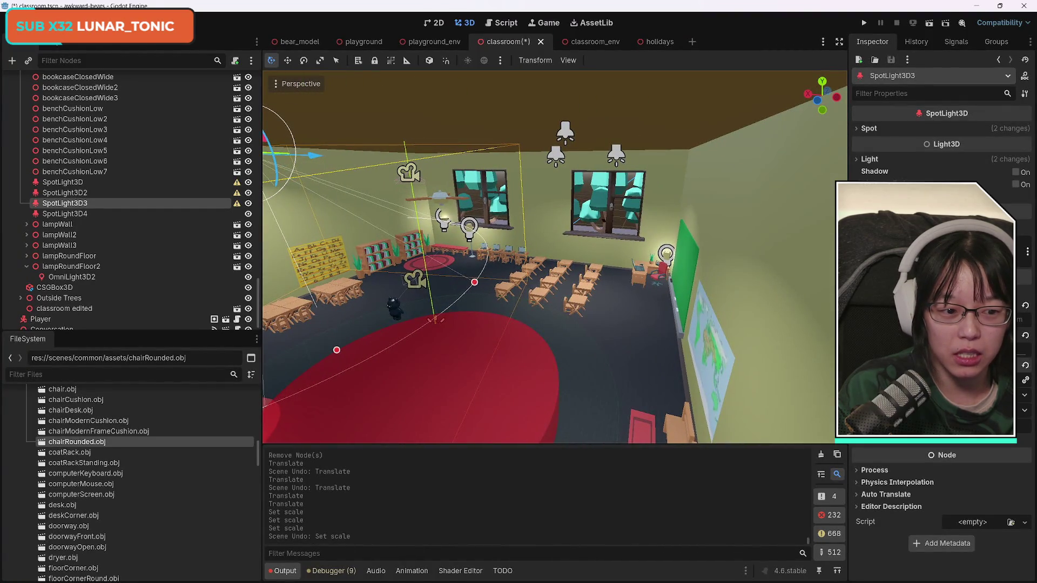
click(182, 187)
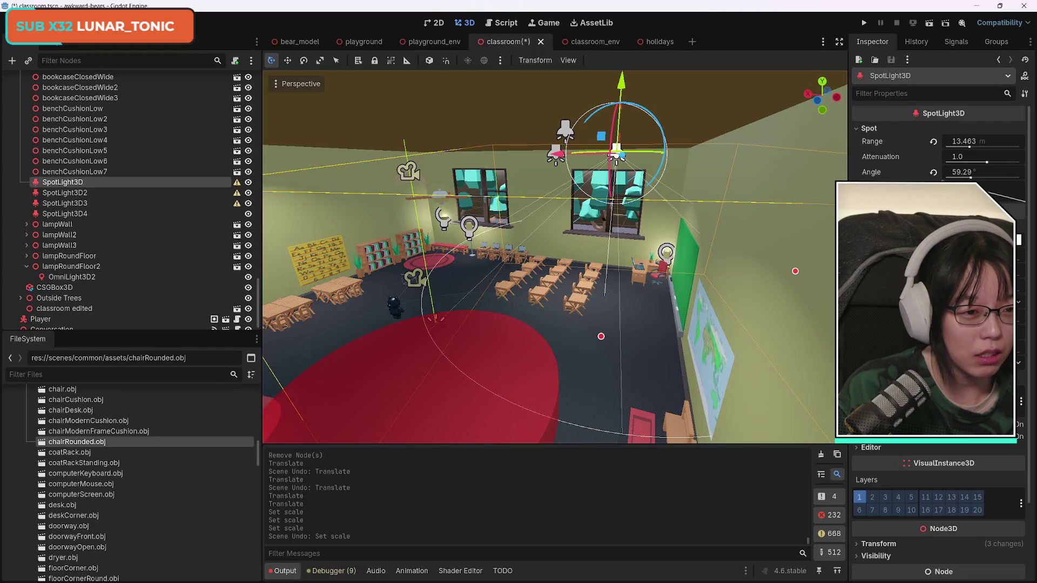
- Review SpotLight3D's settings in the Inspector
scroll(939, 324, down, 3)
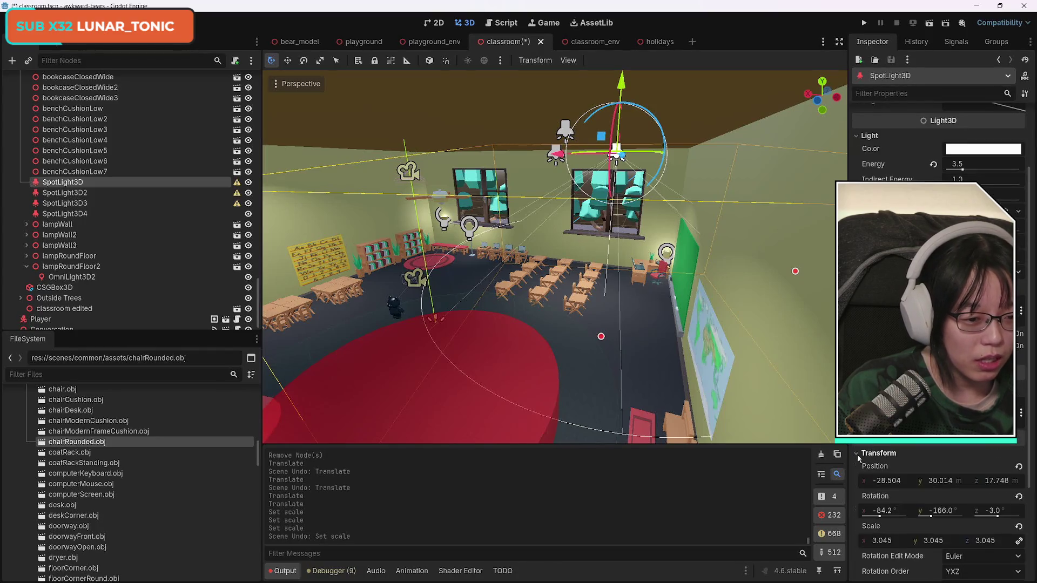
scroll(939, 324, down, 2)
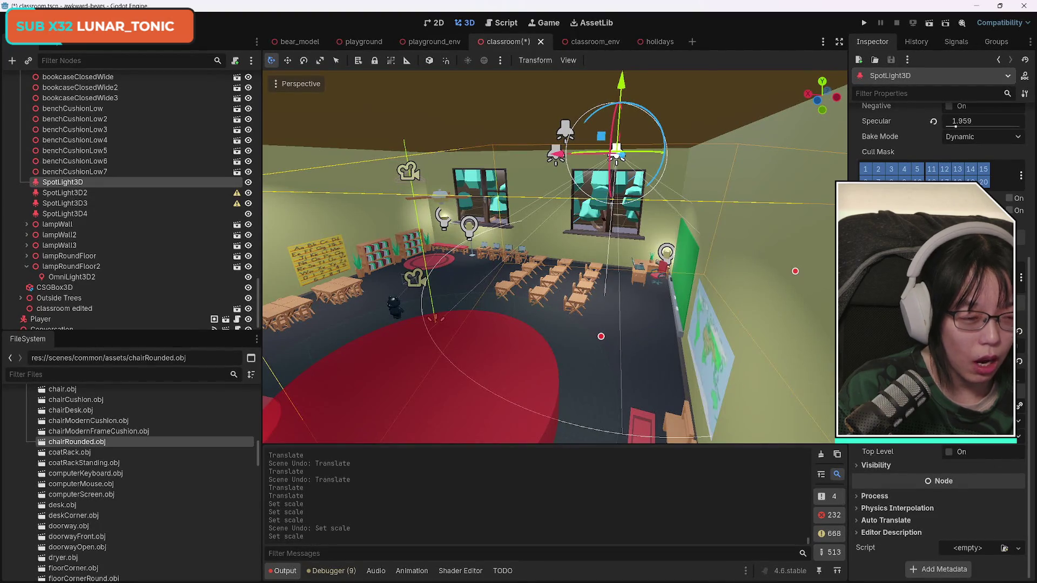
scroll(938, 459, up, 5)
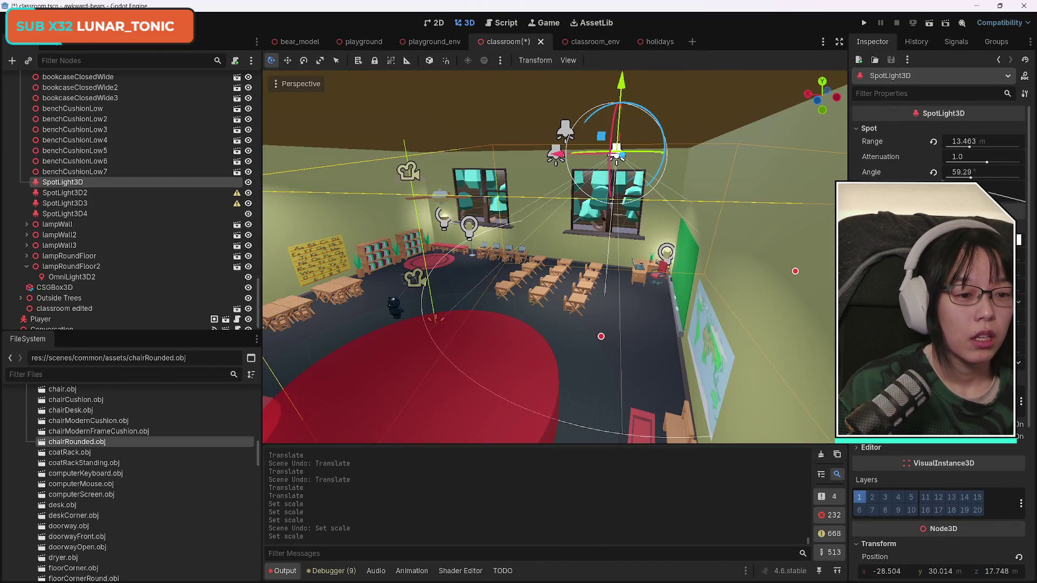
scroll(938, 513, down, 4)
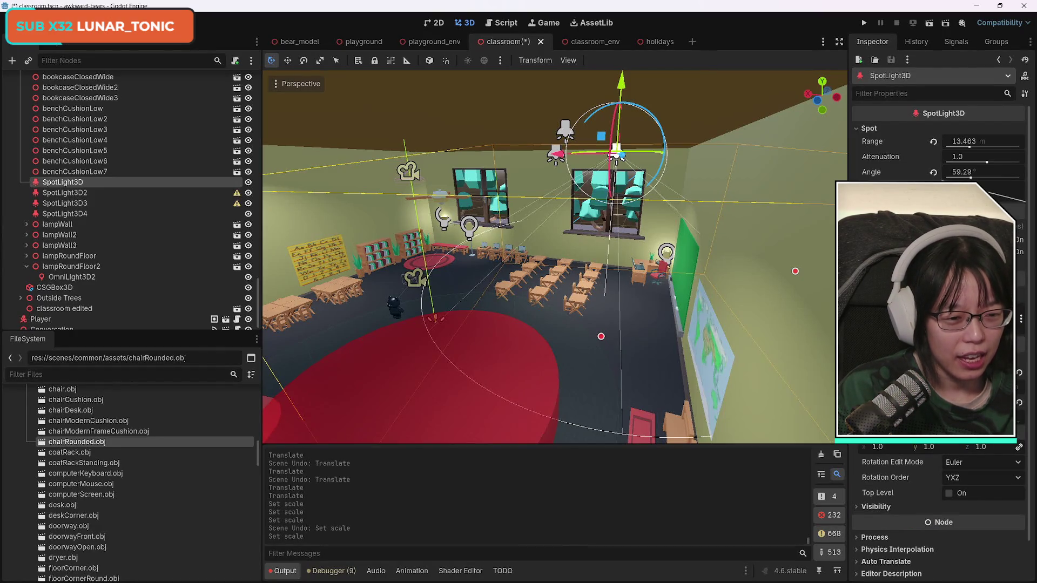
scroll(938, 513, down, 3)
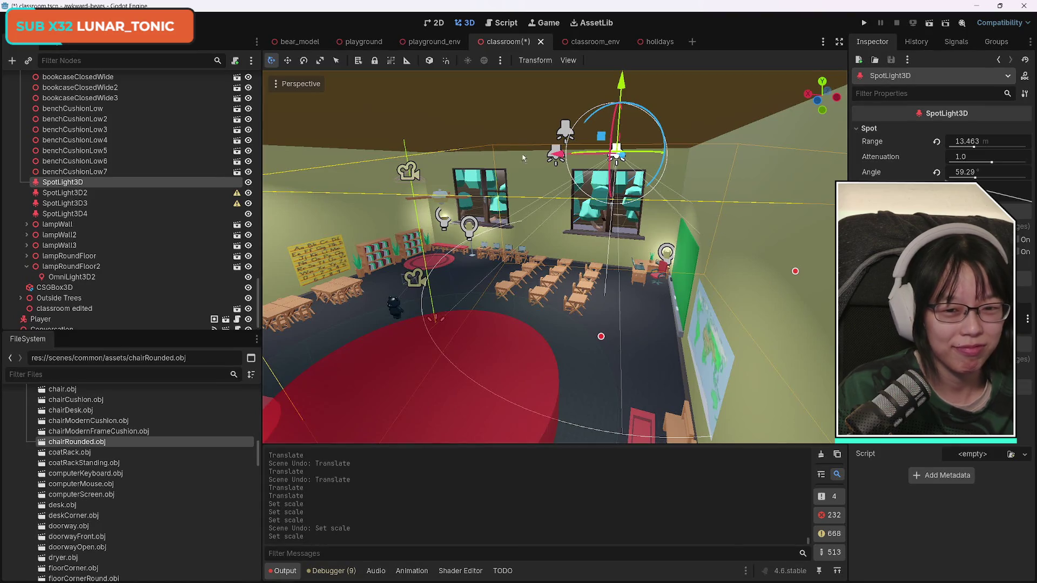
- Revert SpotLight3D2's Transform Scale to default and select SpotLight3D3
click(195, 193)
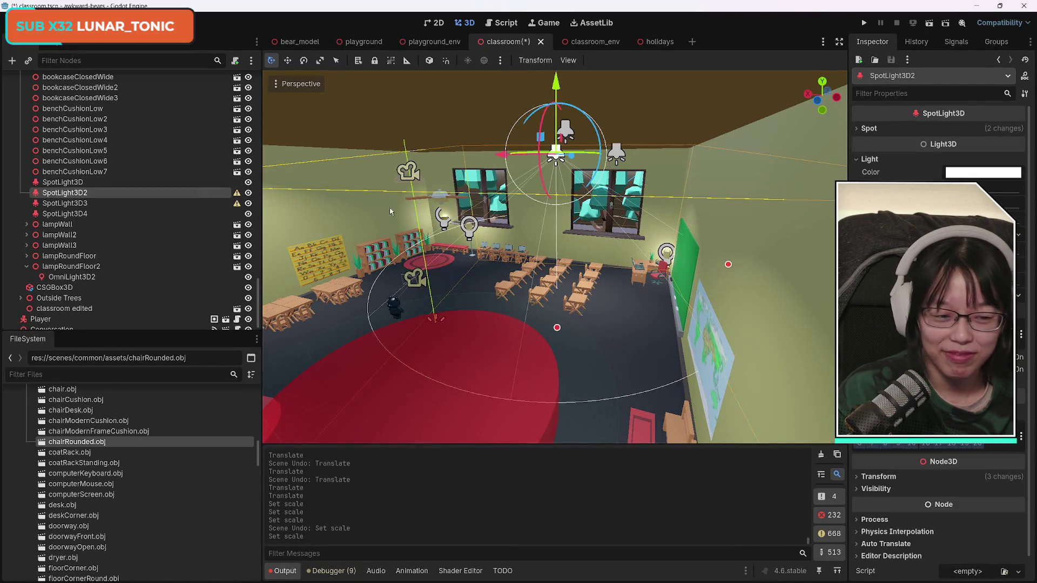
click(879, 476)
scroll(959, 471, down, 3)
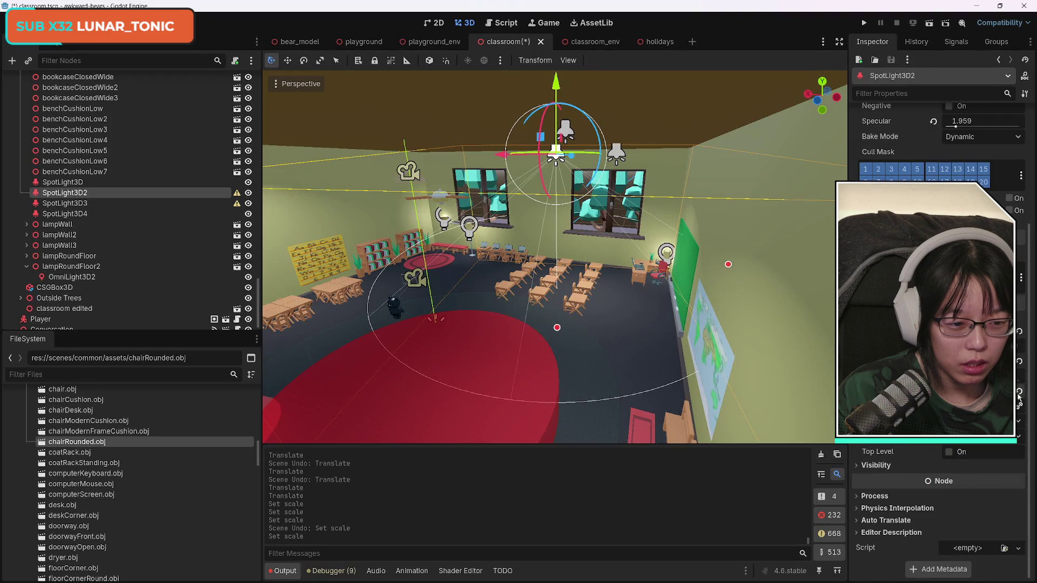
click(120, 214)
click(130, 204)
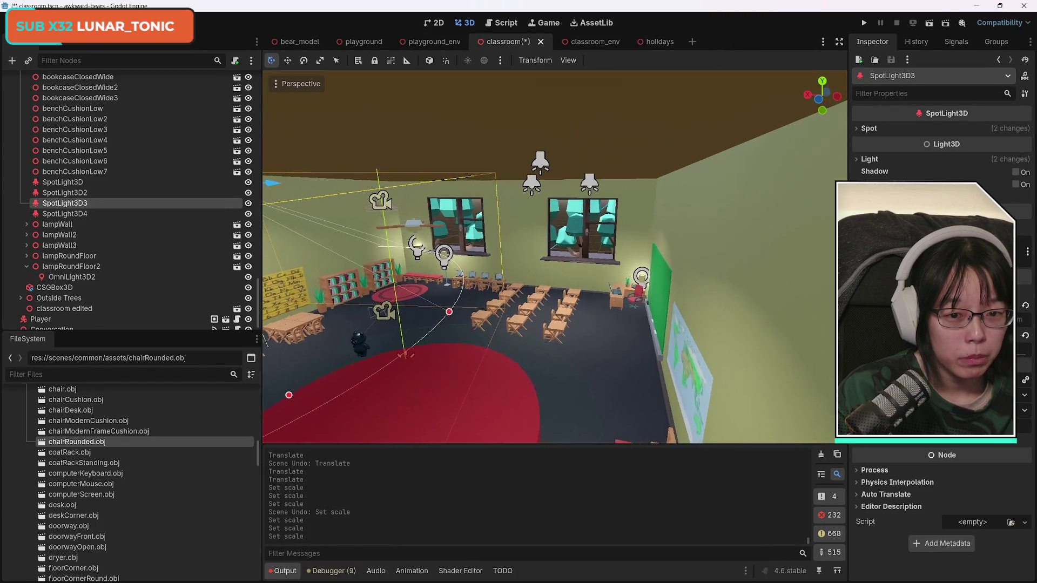
- Frame SpotLight3D3 in the viewport and save the classroom scene with Ctrl+S
key(f)
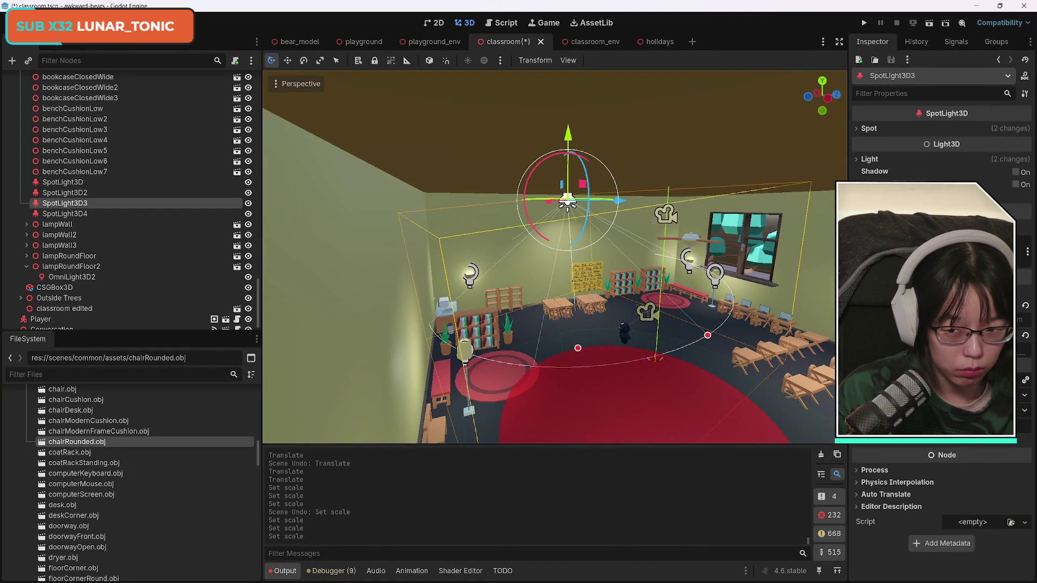
scroll(555, 257, up, 10)
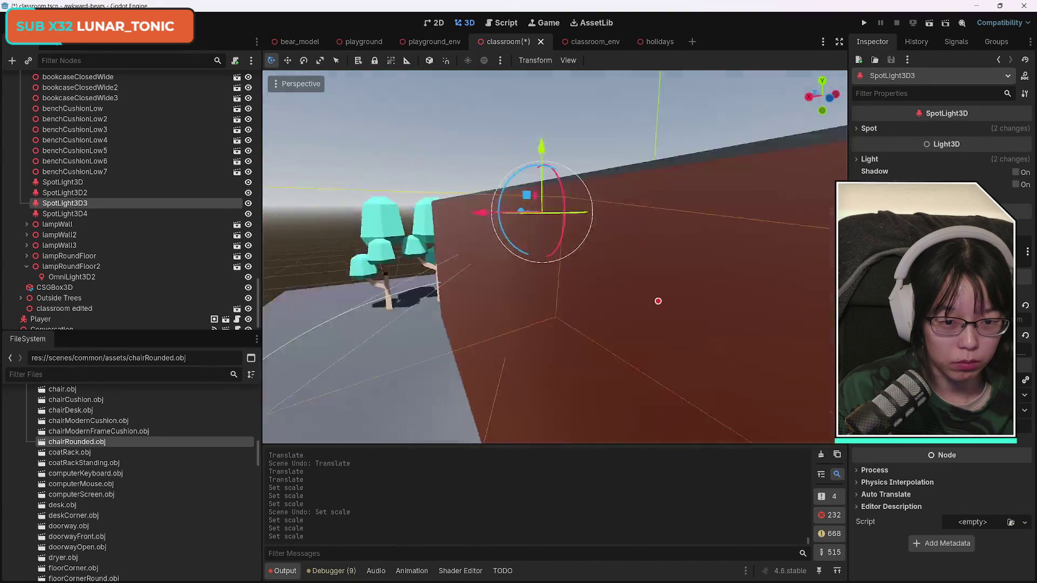
scroll(554, 257, down, 10)
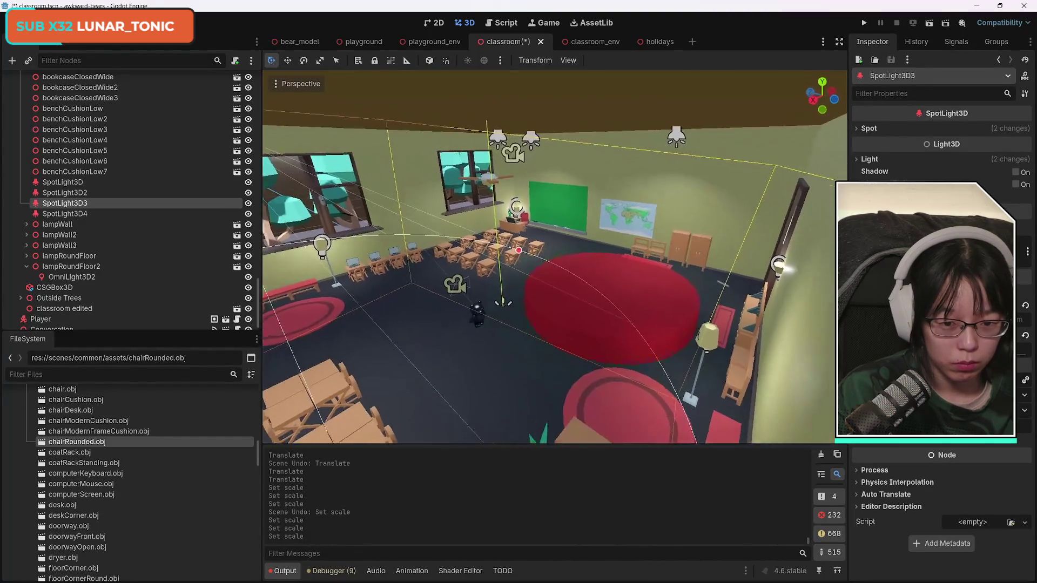
scroll(621, 355, down, 5)
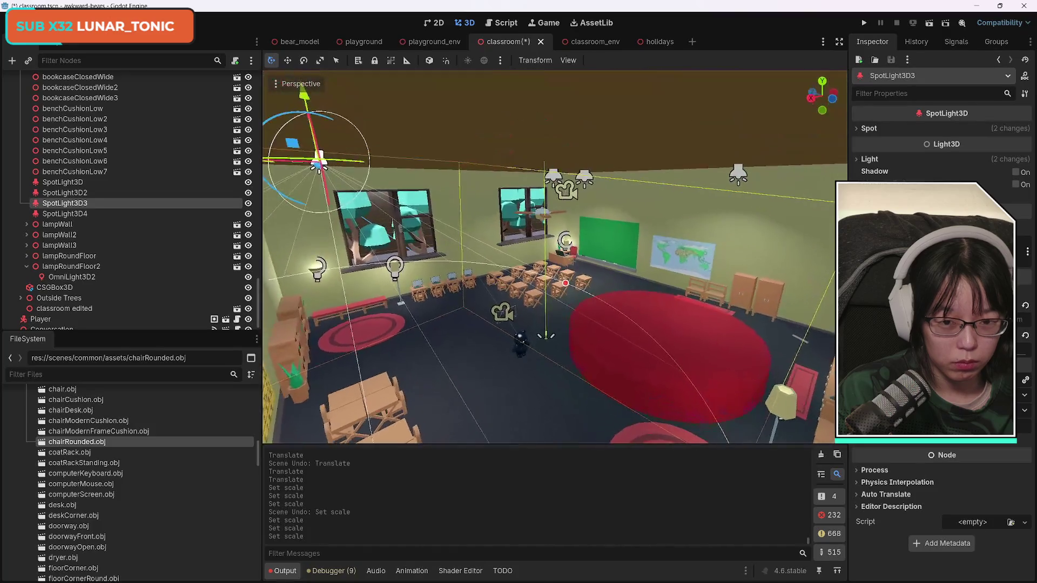
key(ctrl+s)
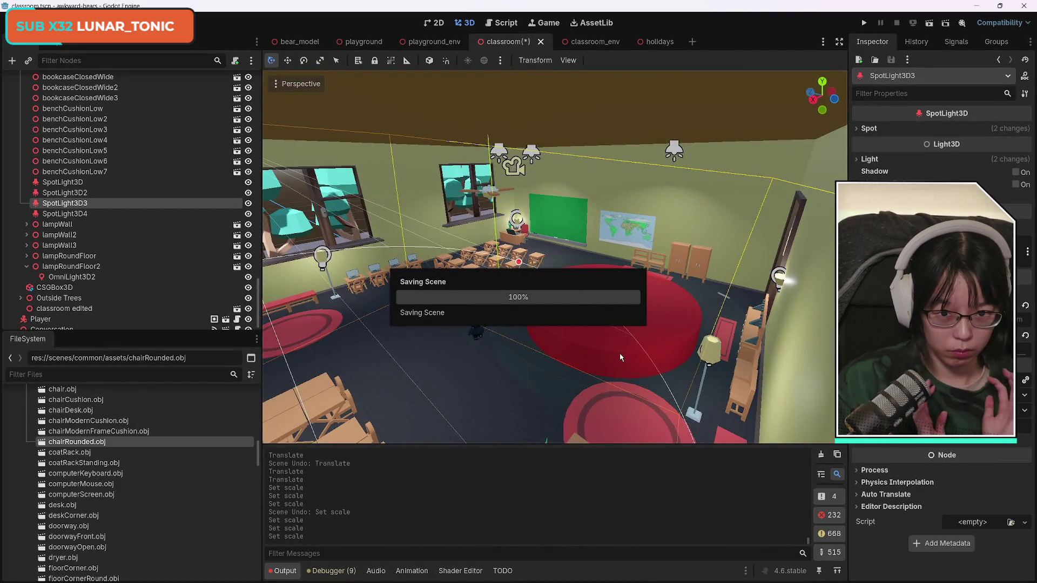
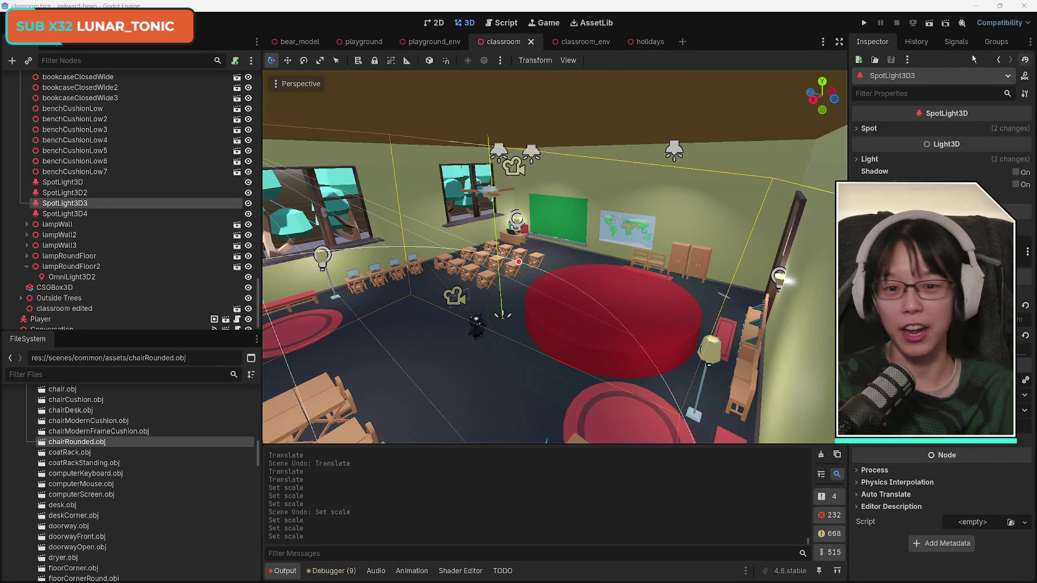
- Fly around the classroom in freelook, checking the window, blackboard, door wall and ceiling
key(w)
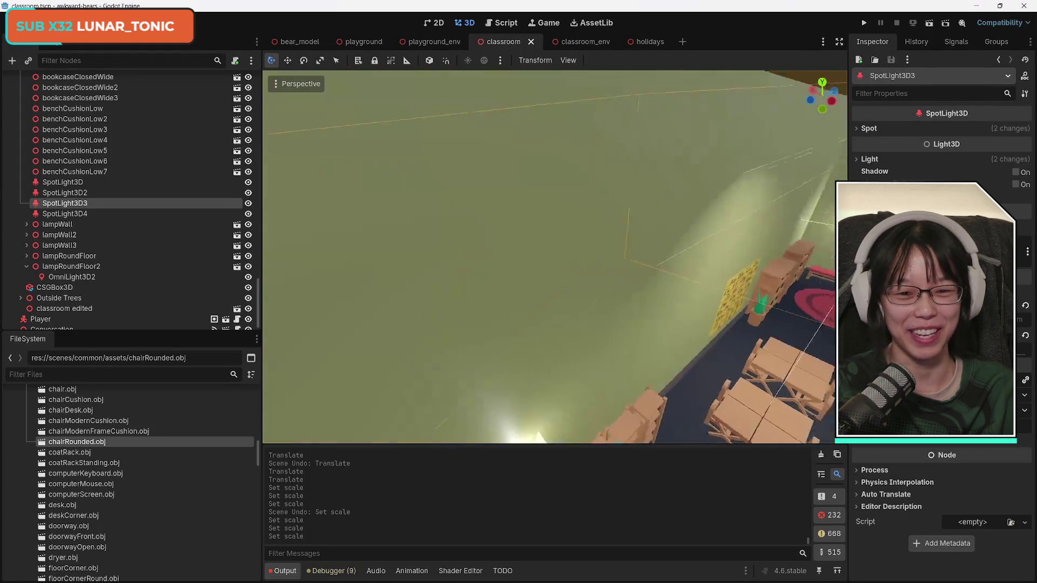
key(s)
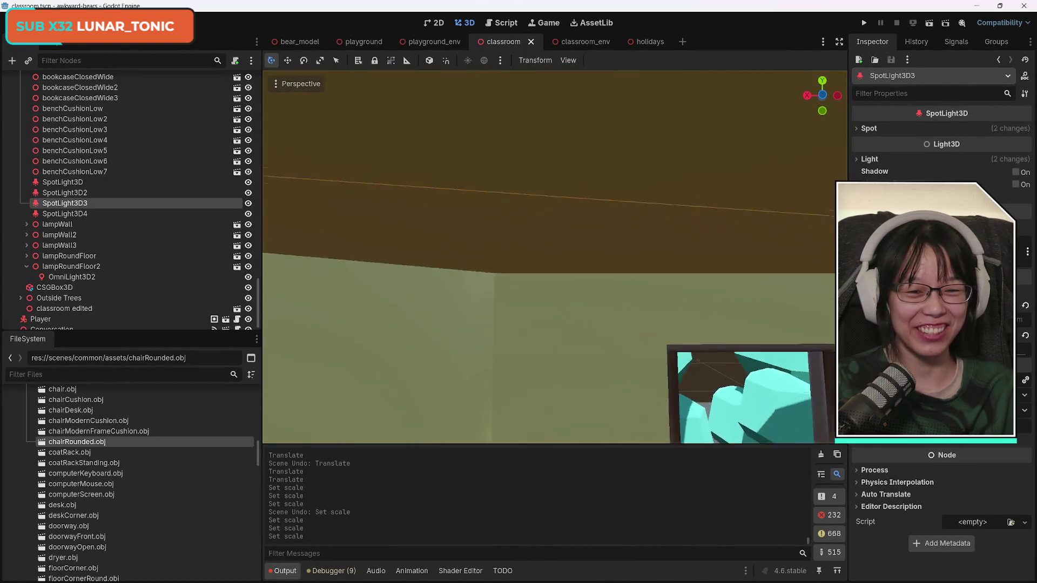
key(s)
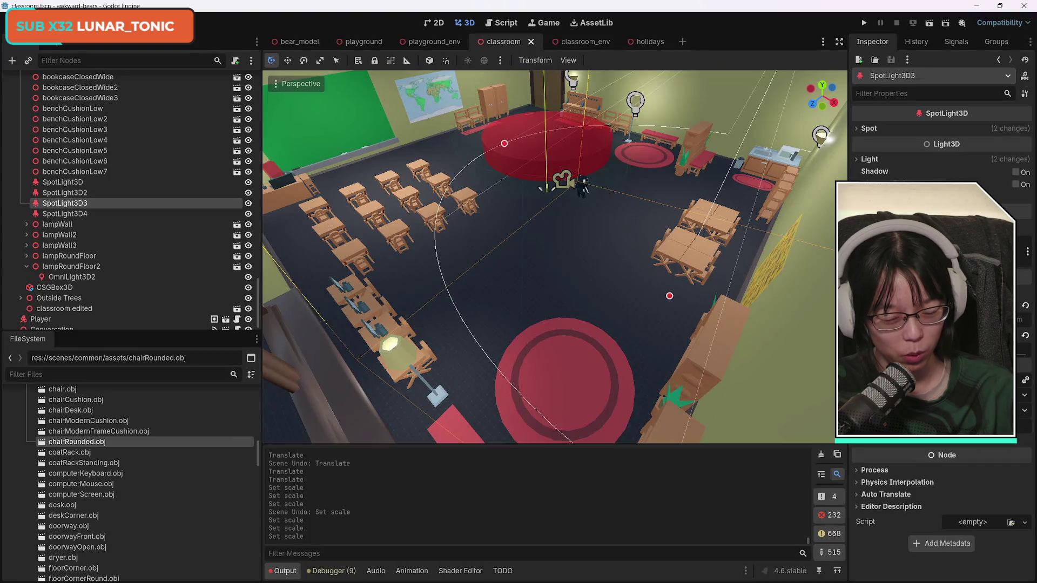
key(a)
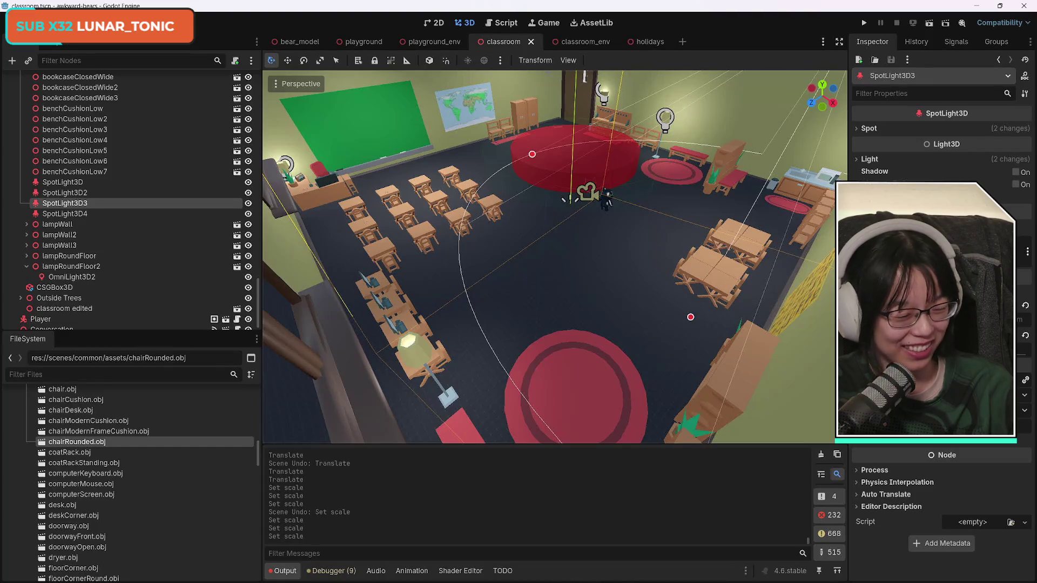
key(w)
key(s)
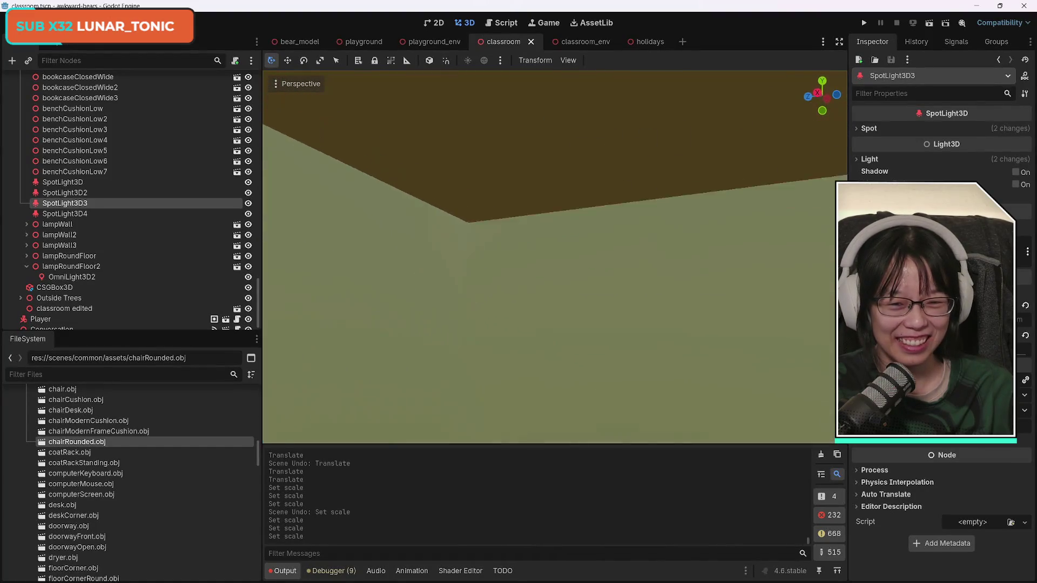
key(w)
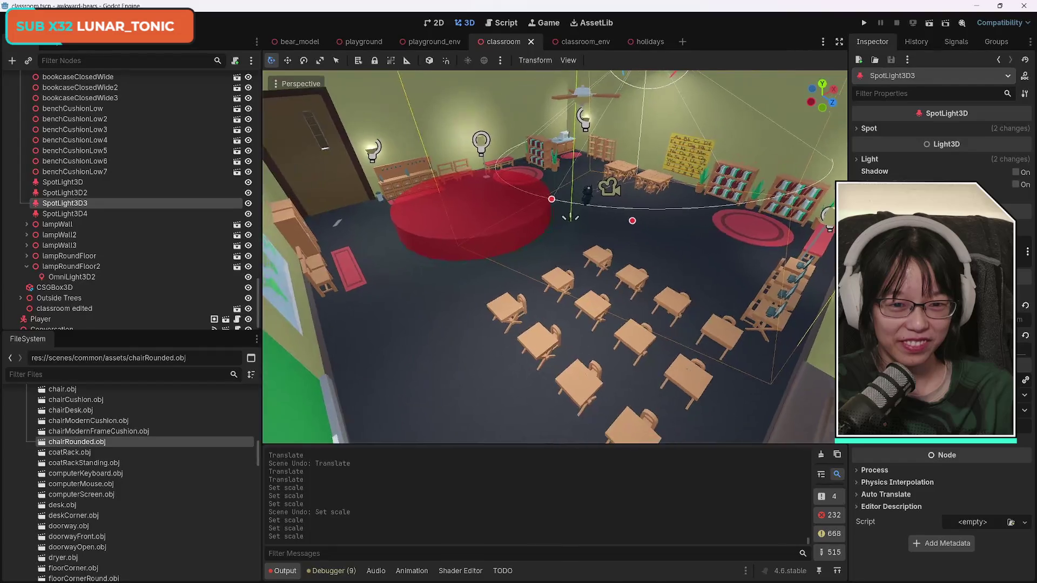
key(w)
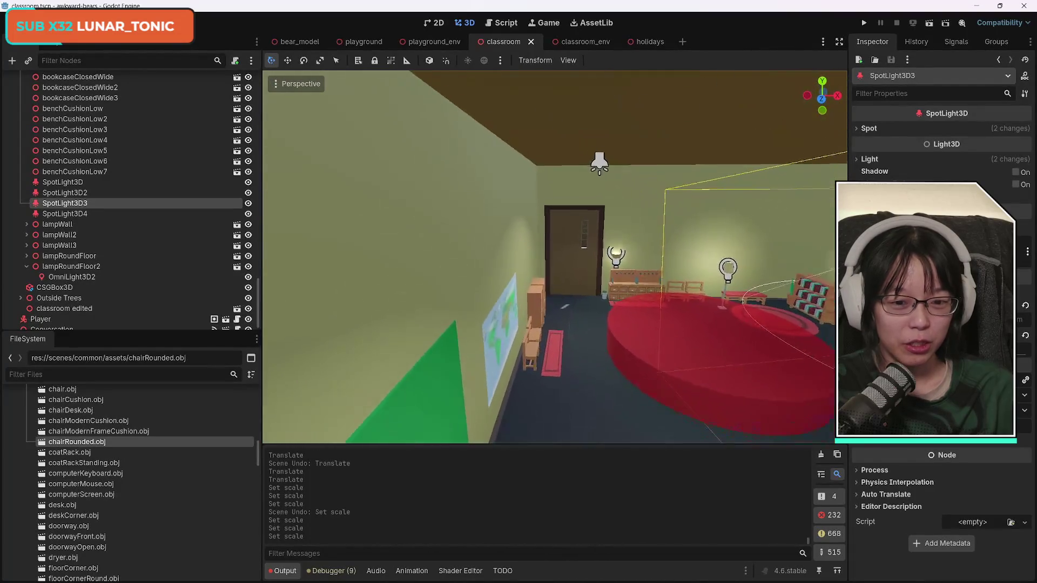
key(s)
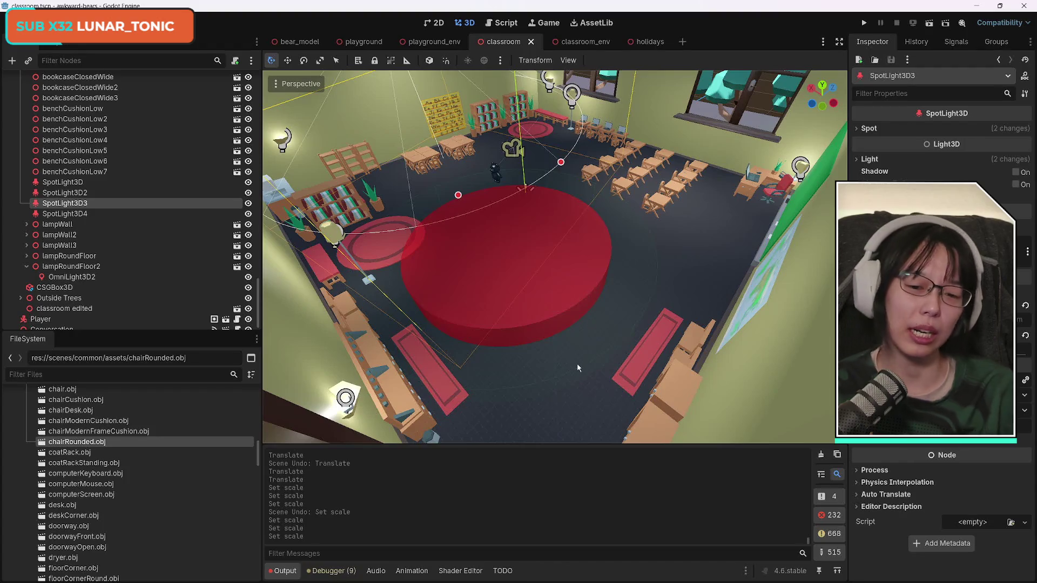
- Pull back to an overhead classroom view, save the classroom scene, and switch to holidays
drag(686, 138, 648, 162)
key(w)
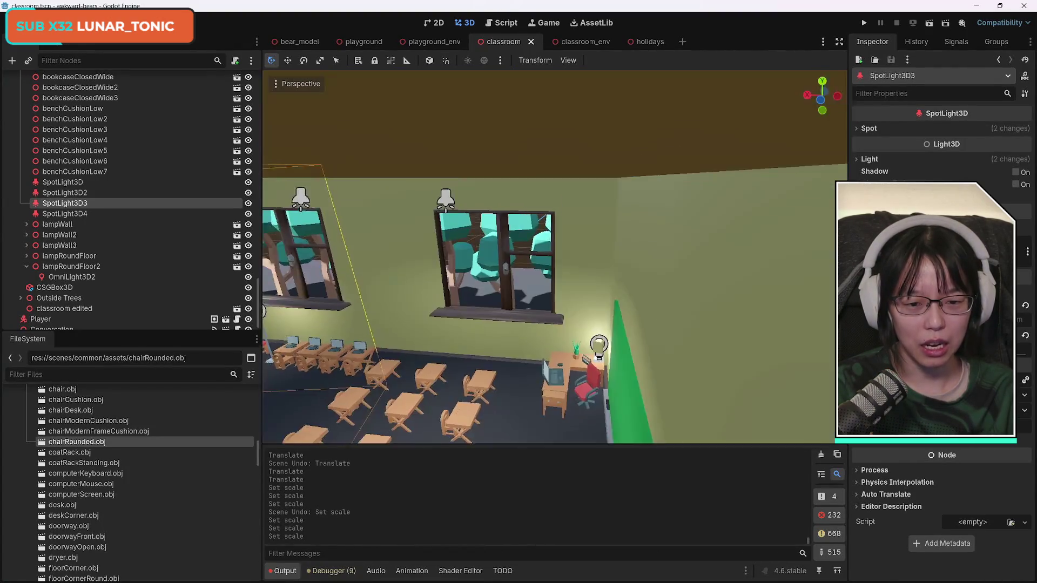
key(s)
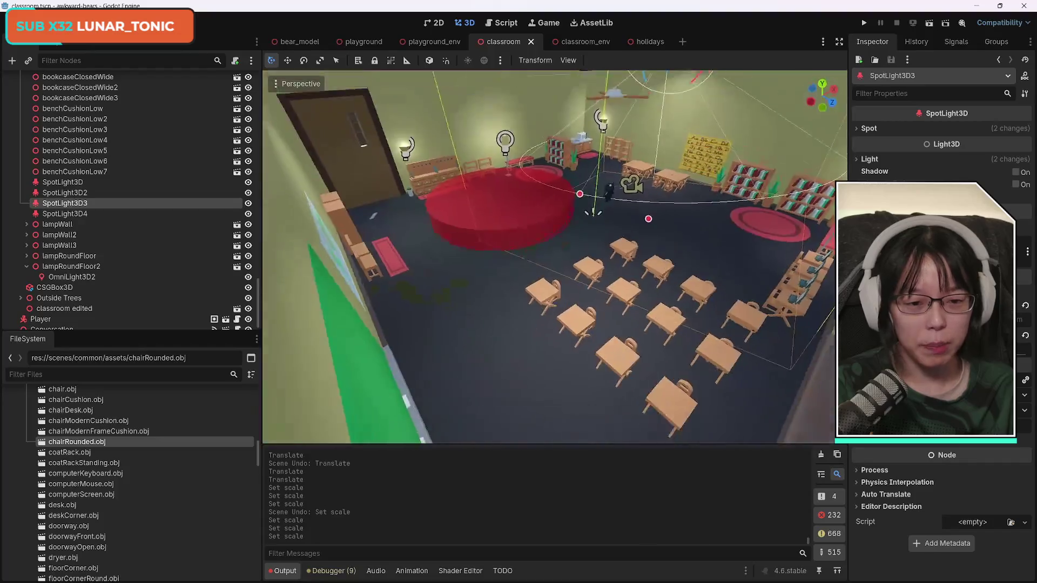
key(s)
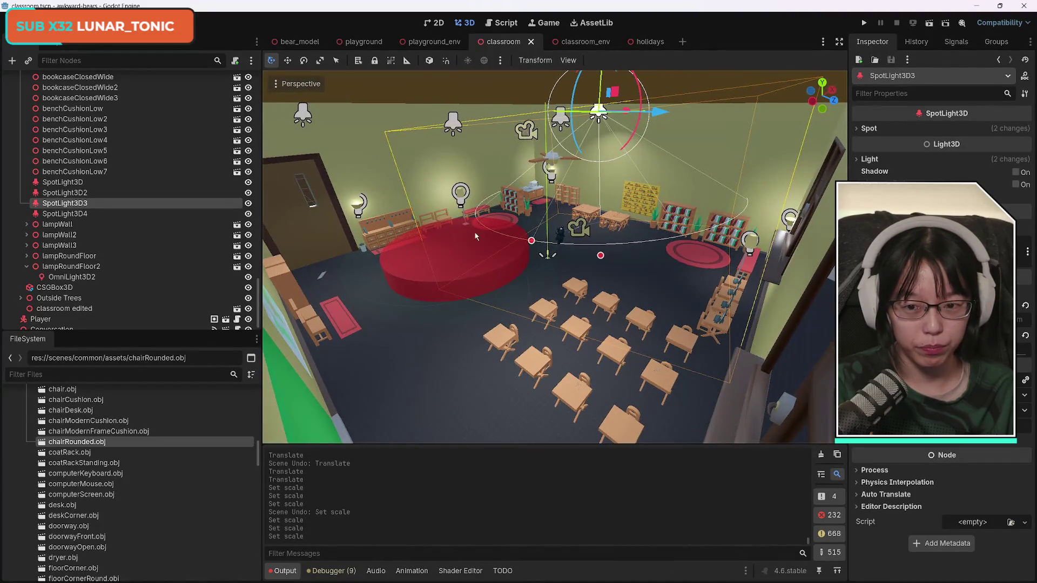
key(ctrl+s)
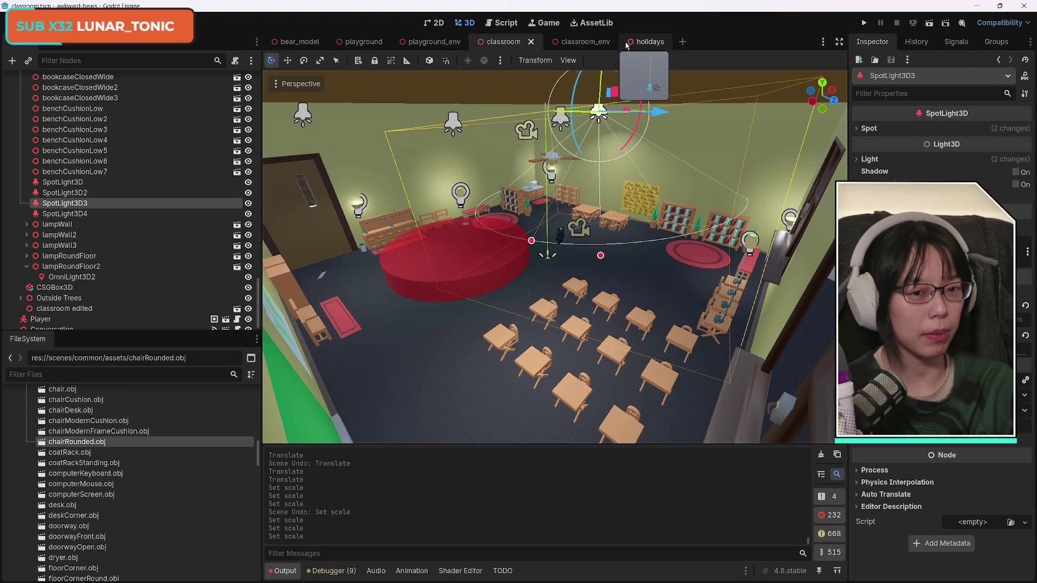
click(643, 42)
- Orbit the holidays scene view to look over the Env group and red disc
drag(504, 293, 562, 260)
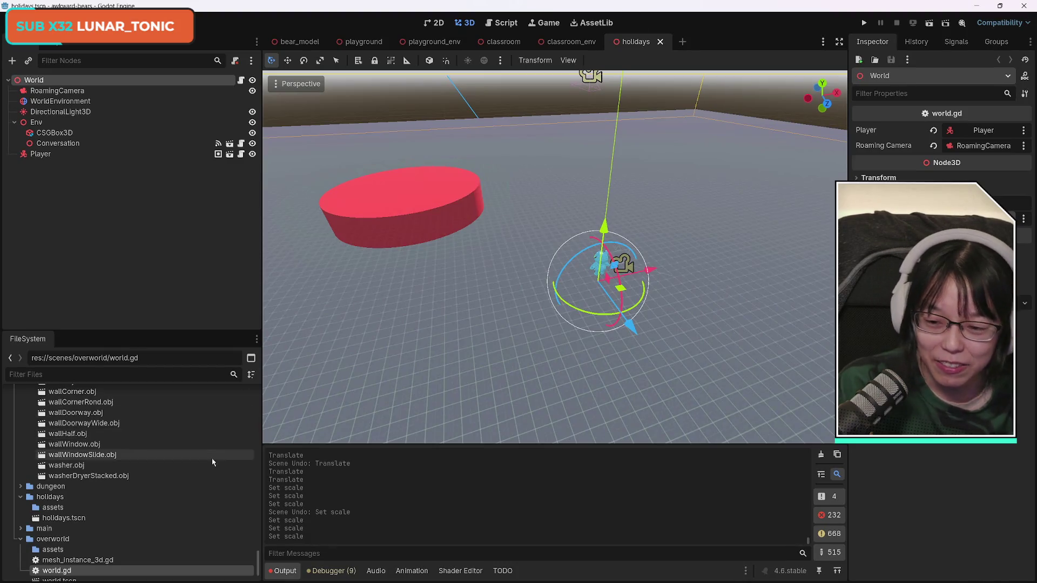
- Collapse the classroom folder in FileSystem and select the common/assets folder
scroll(150, 460, up, 20)
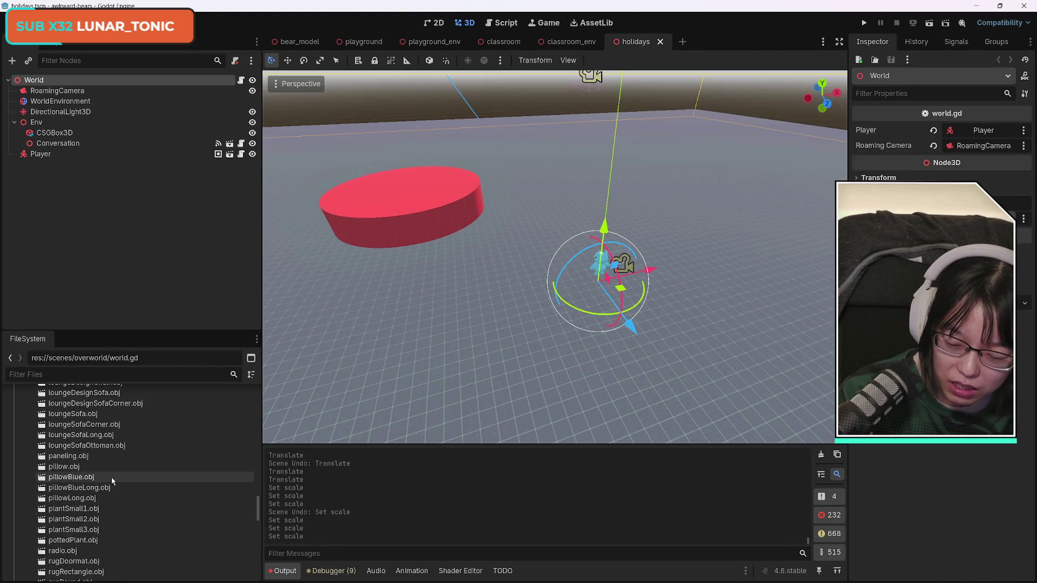
scroll(121, 476, up, 20)
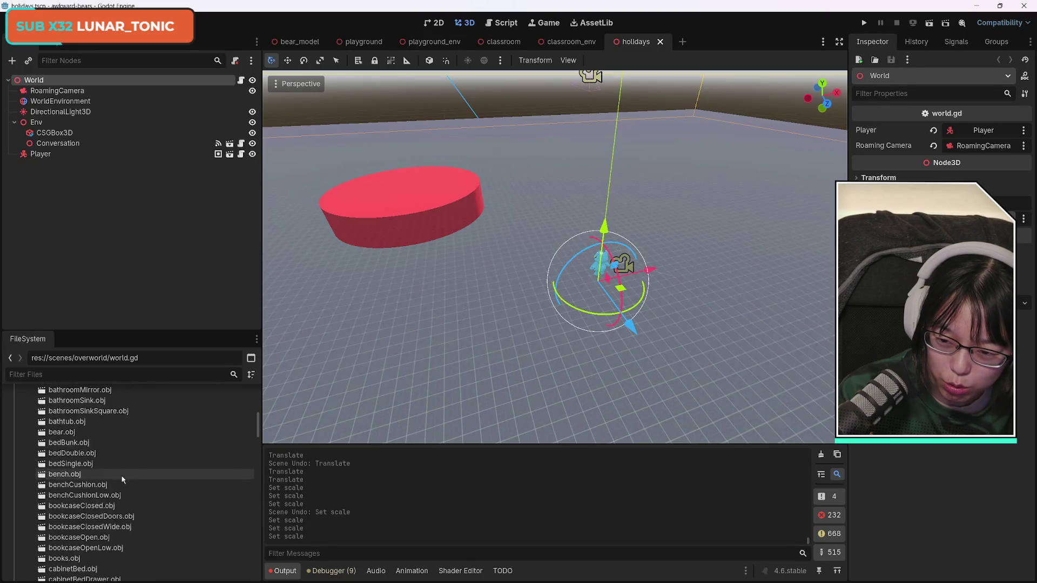
scroll(65, 449, down, 2)
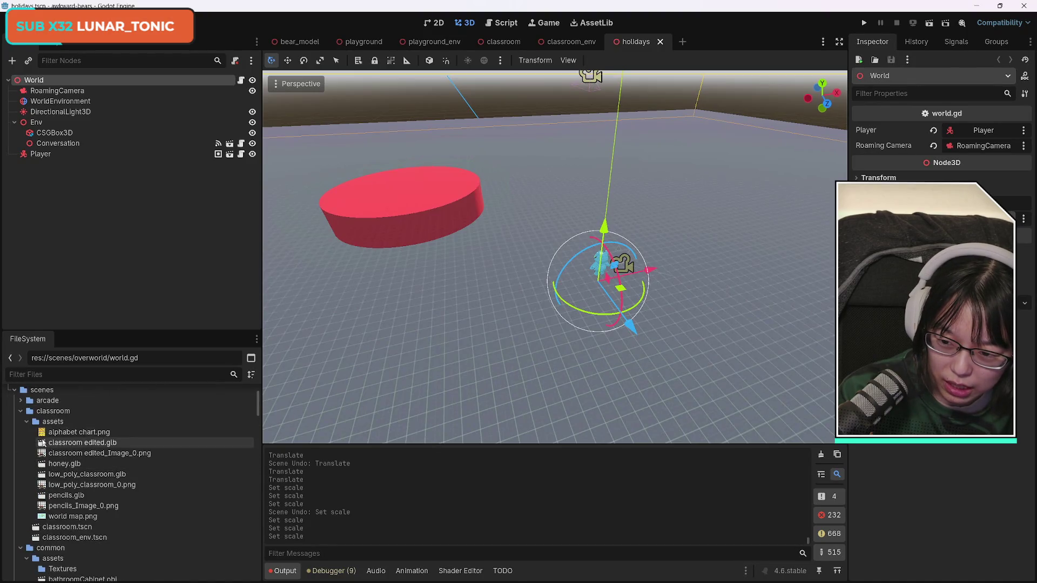
click(26, 421)
click(21, 411)
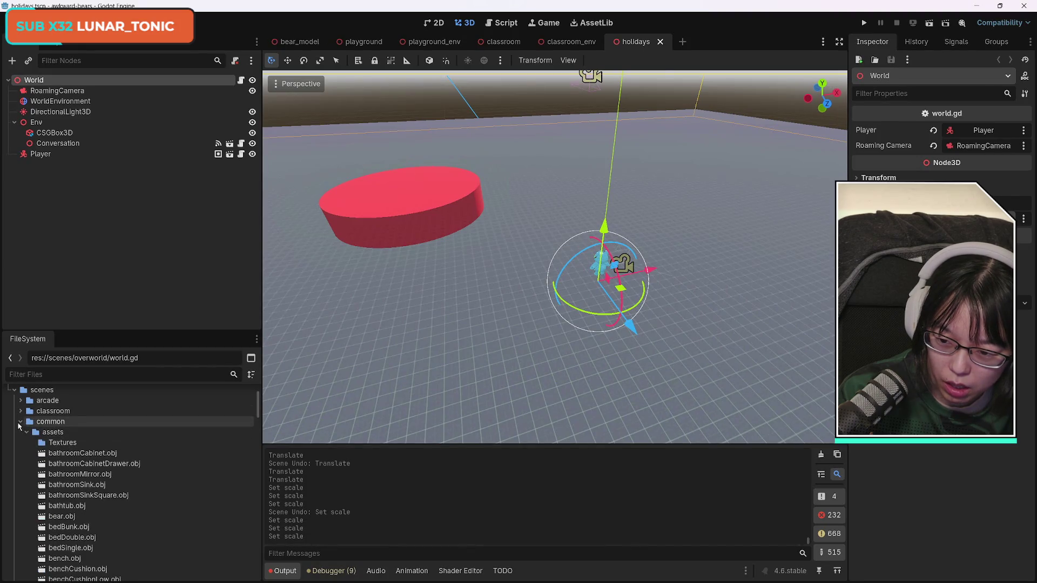
click(55, 435)
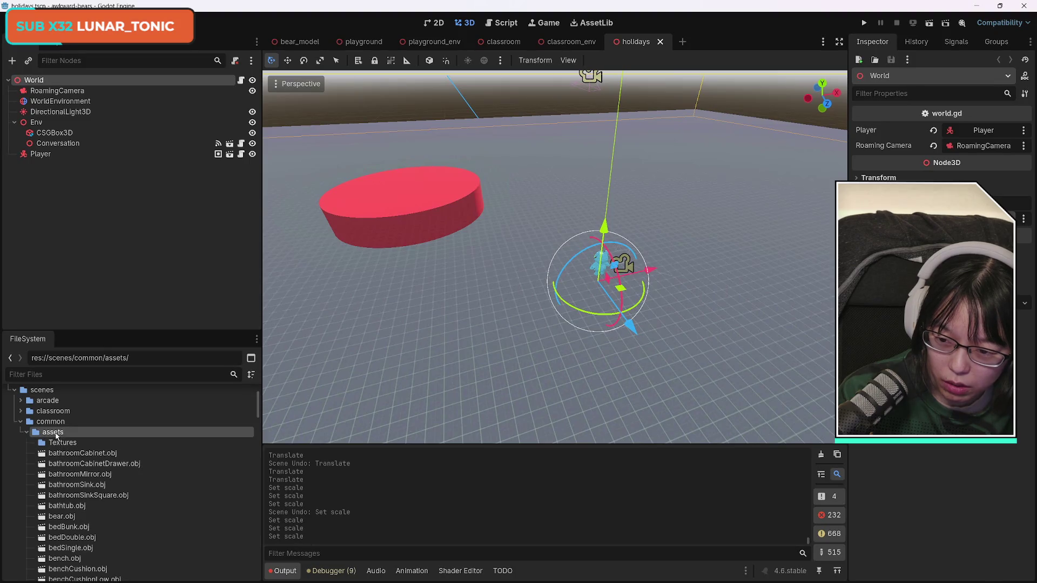
- Start creating a folder named 'Holiday' inside common/assets, then cancel it
right_click(89, 435)
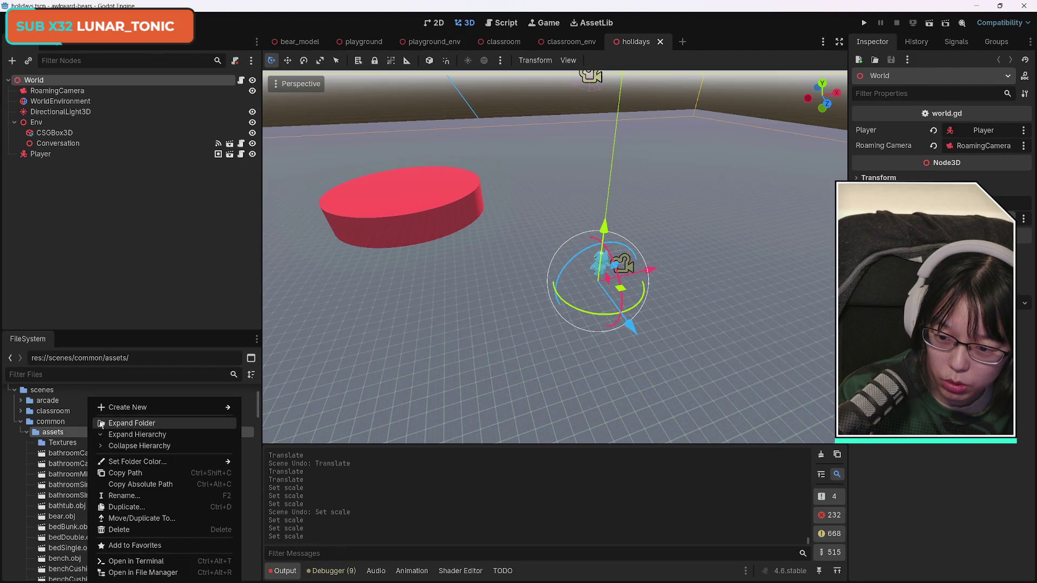
mouse_move(124, 411)
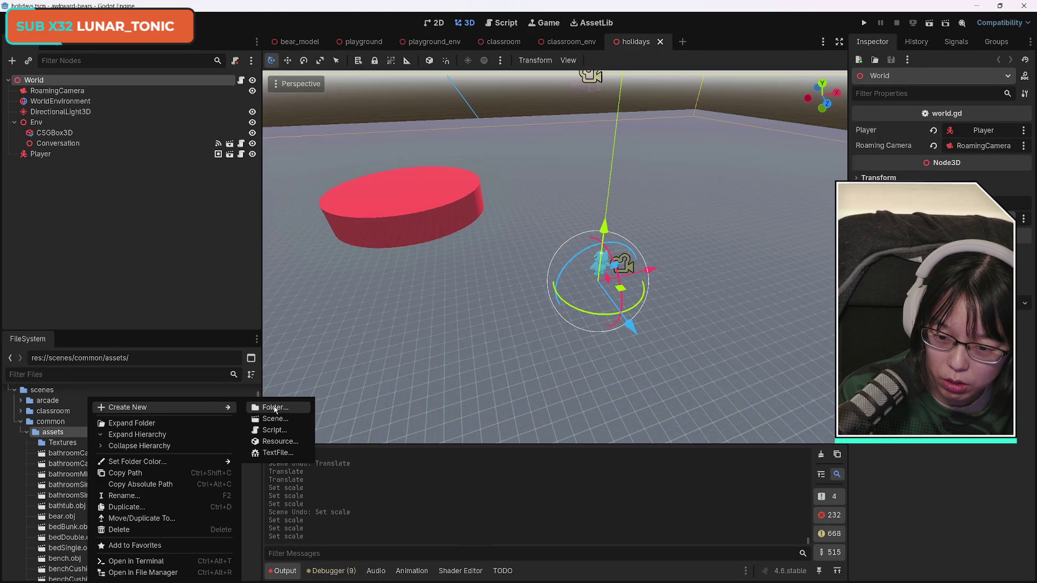
click(274, 407)
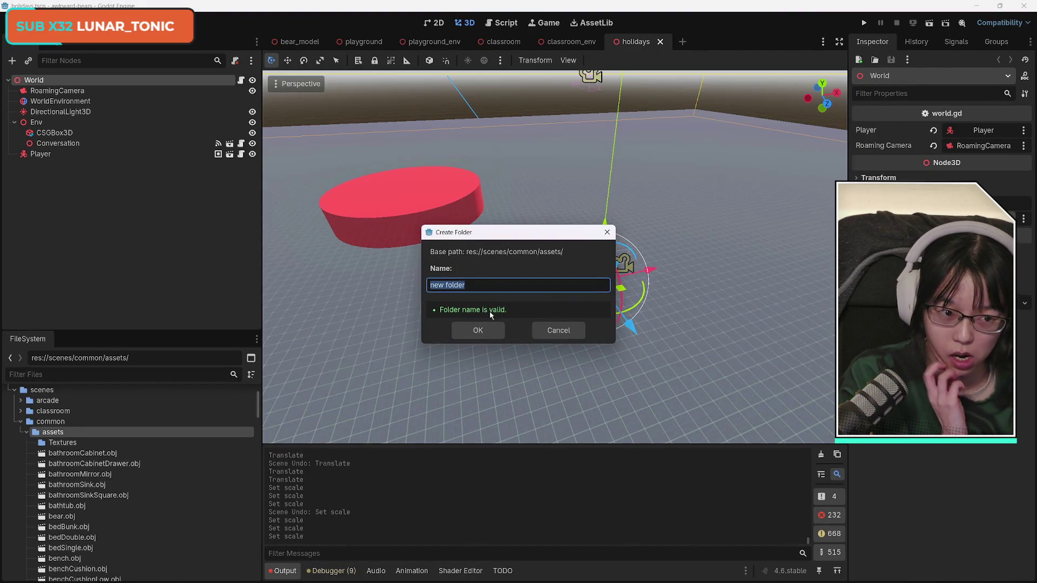
text(Hol)
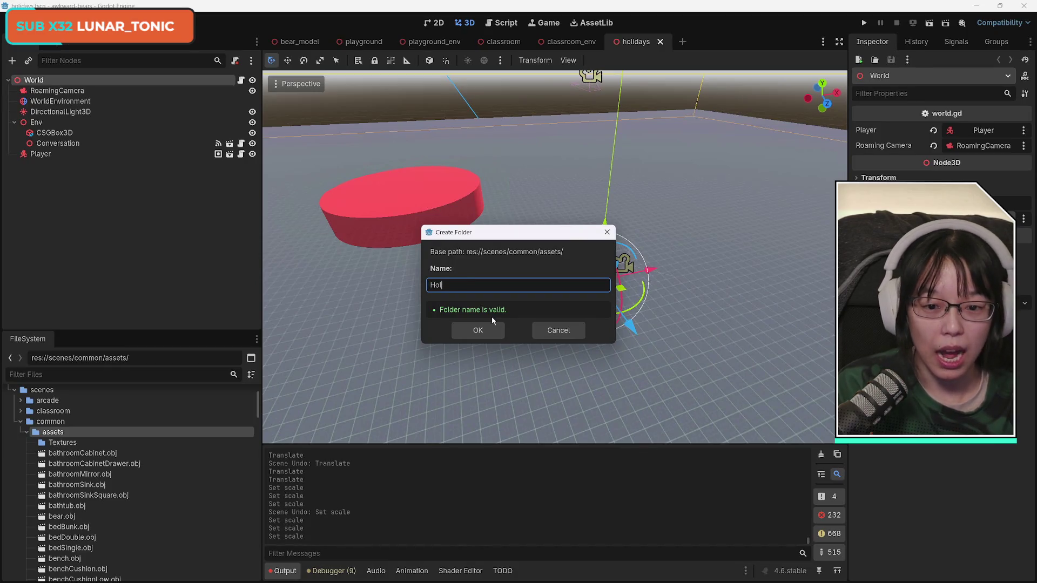
text(iday)
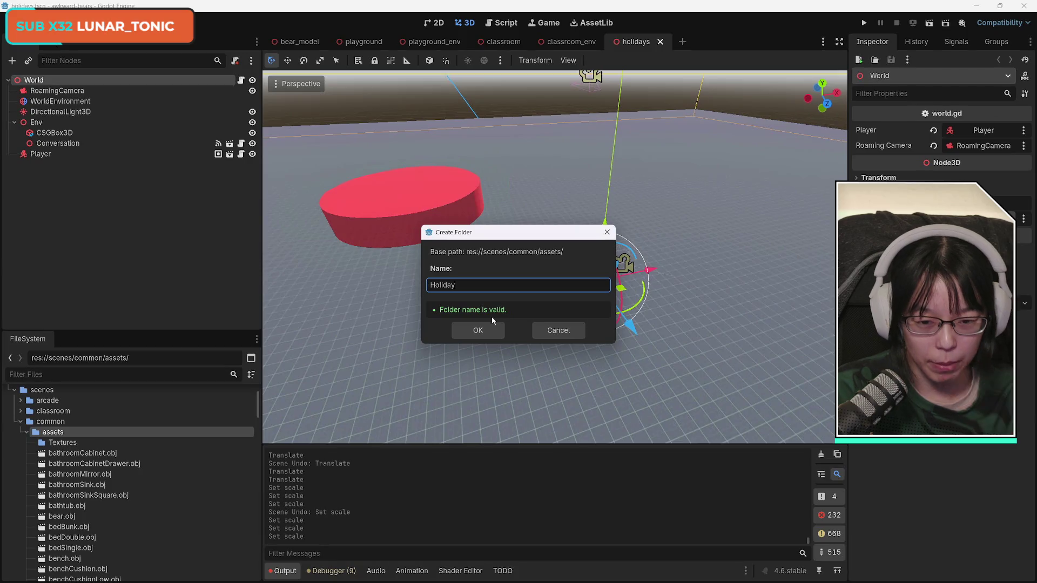
click(558, 331)
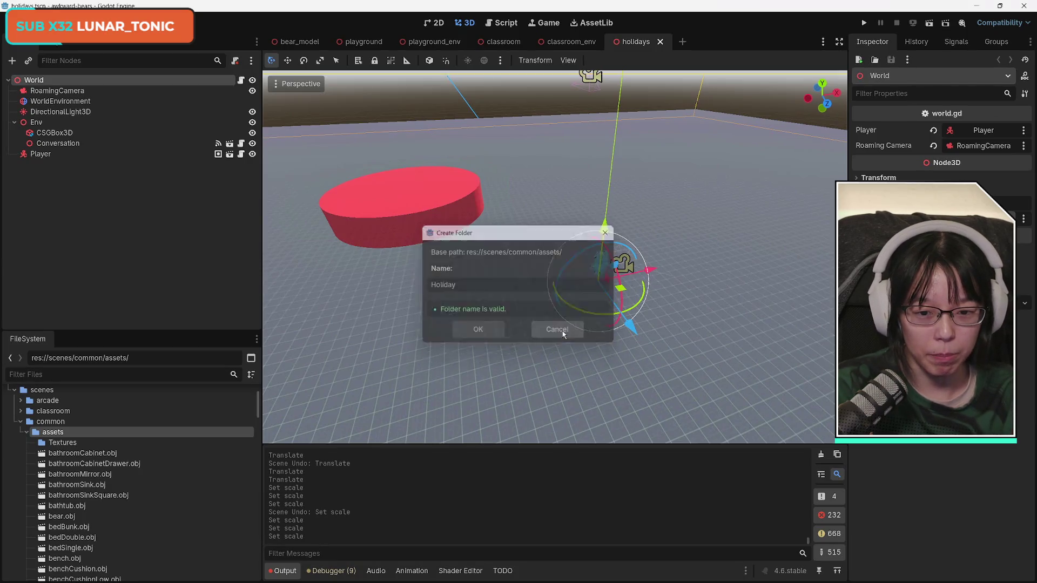
- Collapse the common folder and open holidays/assets in the system file manager
click(21, 422)
click(52, 455)
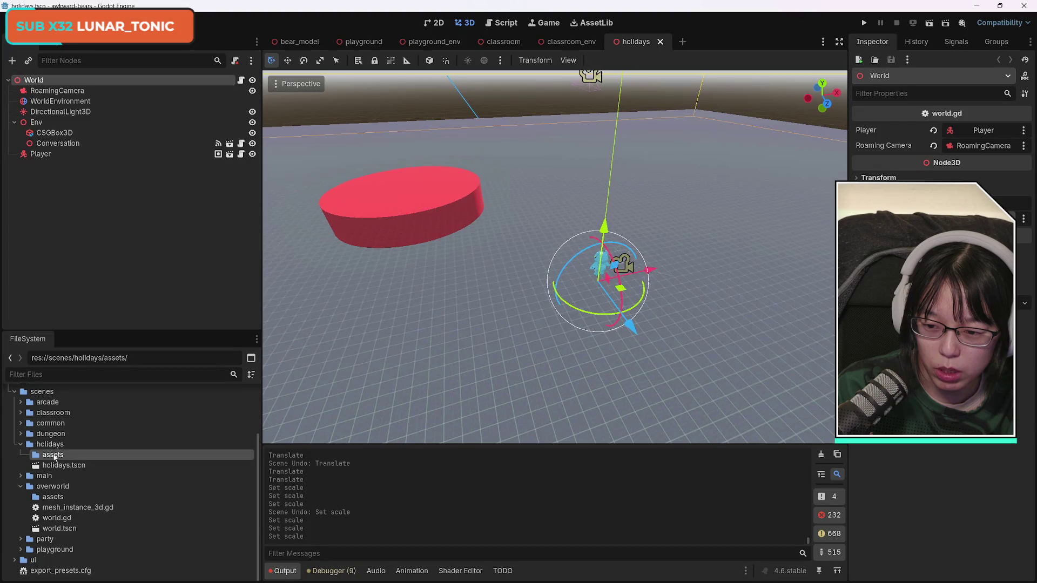
right_click(53, 455)
click(111, 574)
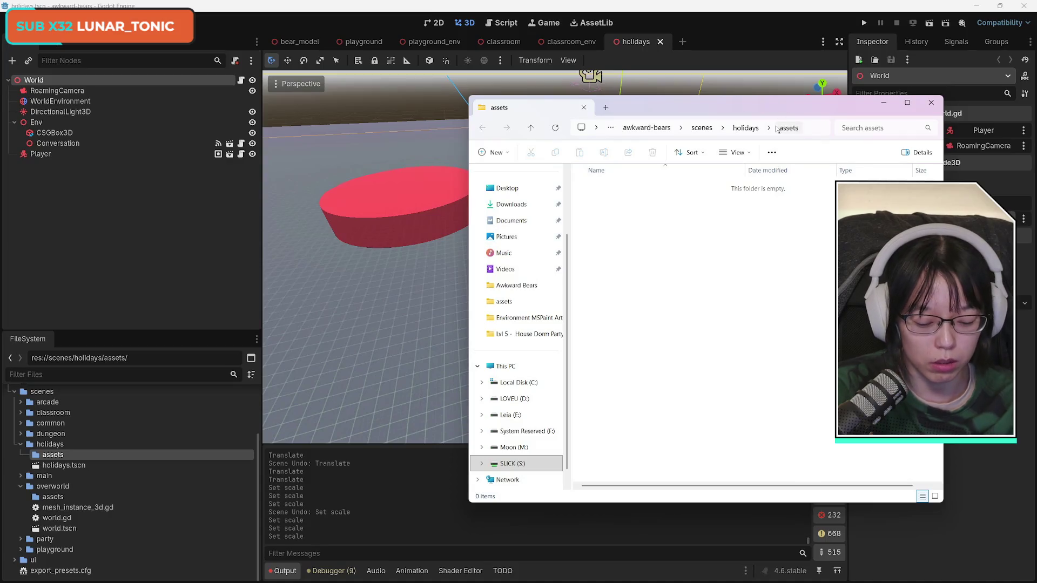
- Open a second File Explorer window and go up to the Awkward Bears folder
key(ctrl+n)
drag(776, 125, 653, 119)
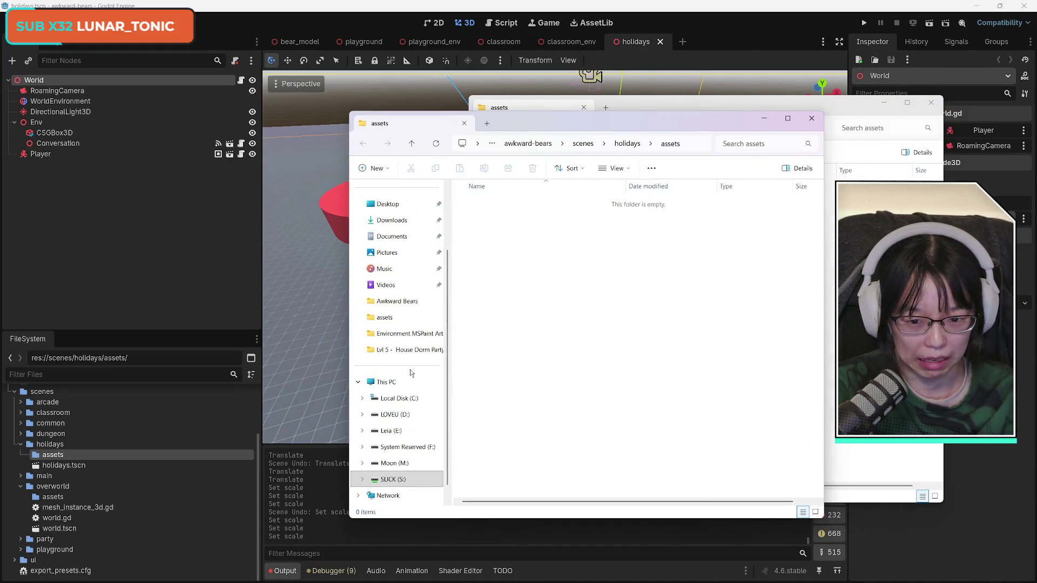
scroll(436, 417, down, 1)
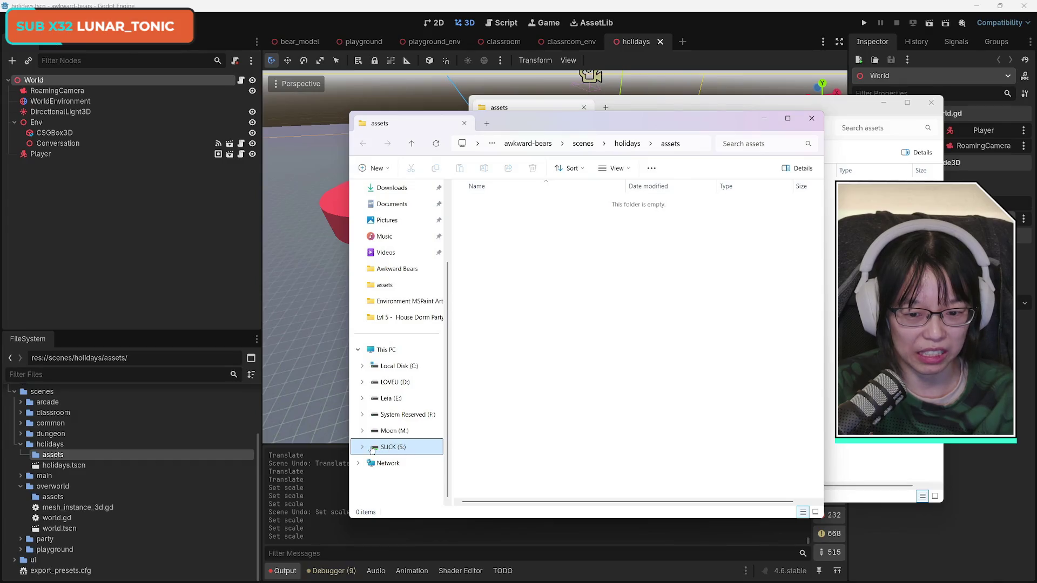
click(627, 143)
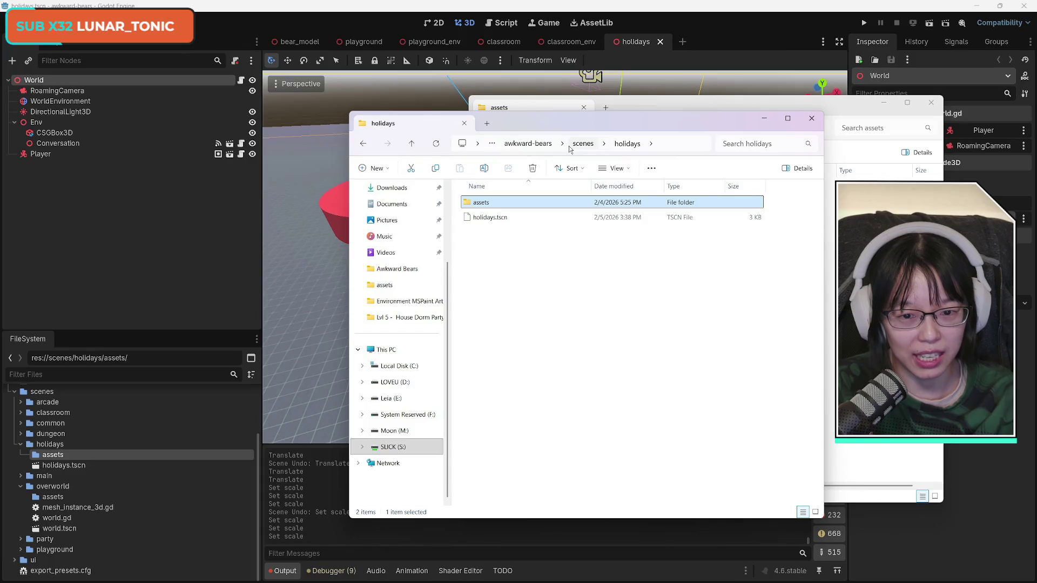
click(583, 147)
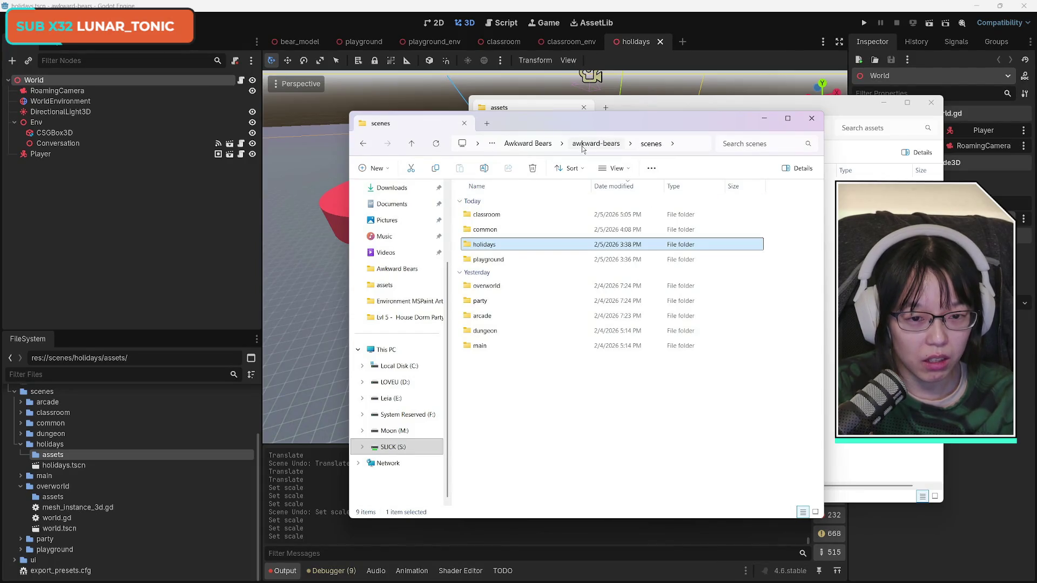
click(584, 144)
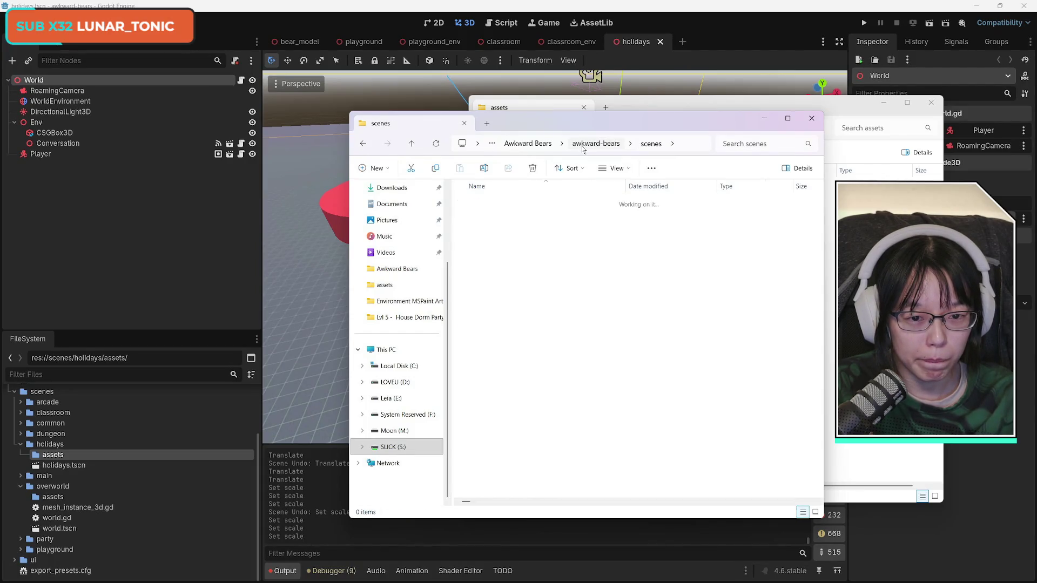
click(527, 144)
- Open Assets > Models > Lvl 4 - Family Holiday, move the window left, and open Food Kit
double_click(501, 204)
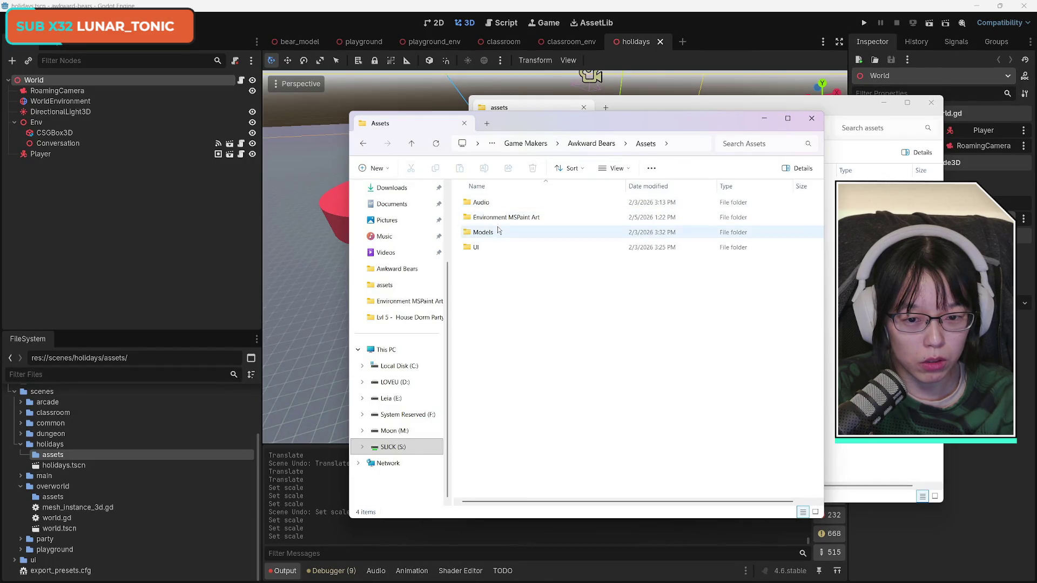
double_click(502, 232)
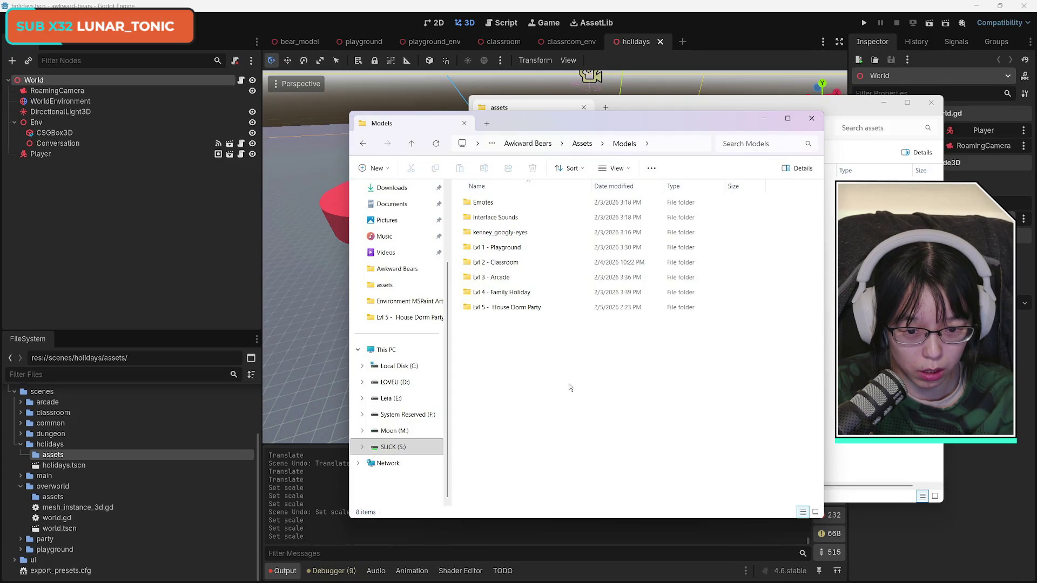
double_click(515, 294)
mouse_move(530, 118)
mouse_down()
mouse_move(326, 104)
mouse_move(254, 129)
mouse_up()
double_click(228, 213)
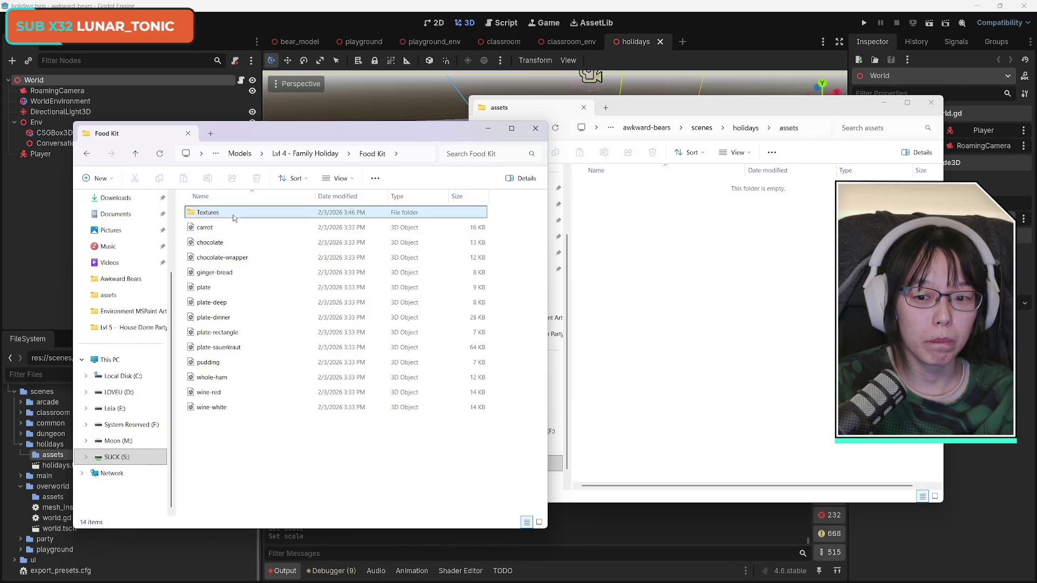
- View the Food Kit folder's properties (14 items, 215 KB), then close them
right_click(219, 216)
click(219, 216)
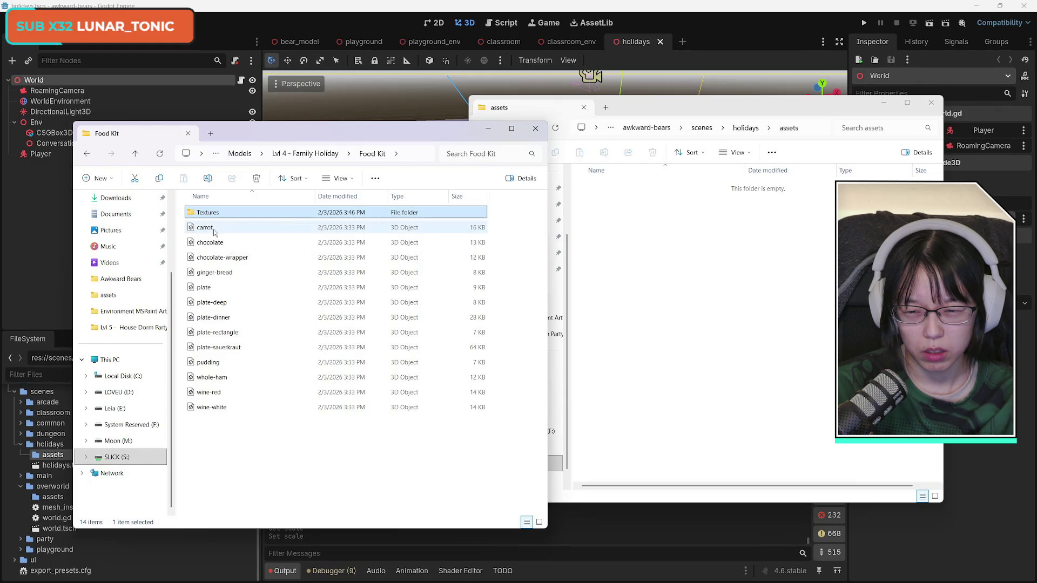
right_click(216, 232)
mouse_move(242, 248)
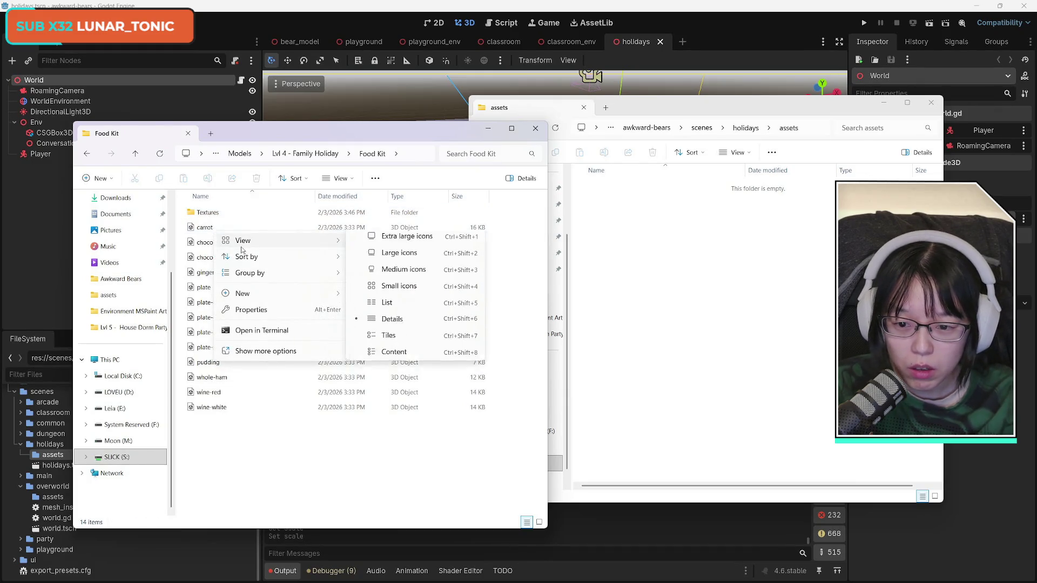
click(264, 309)
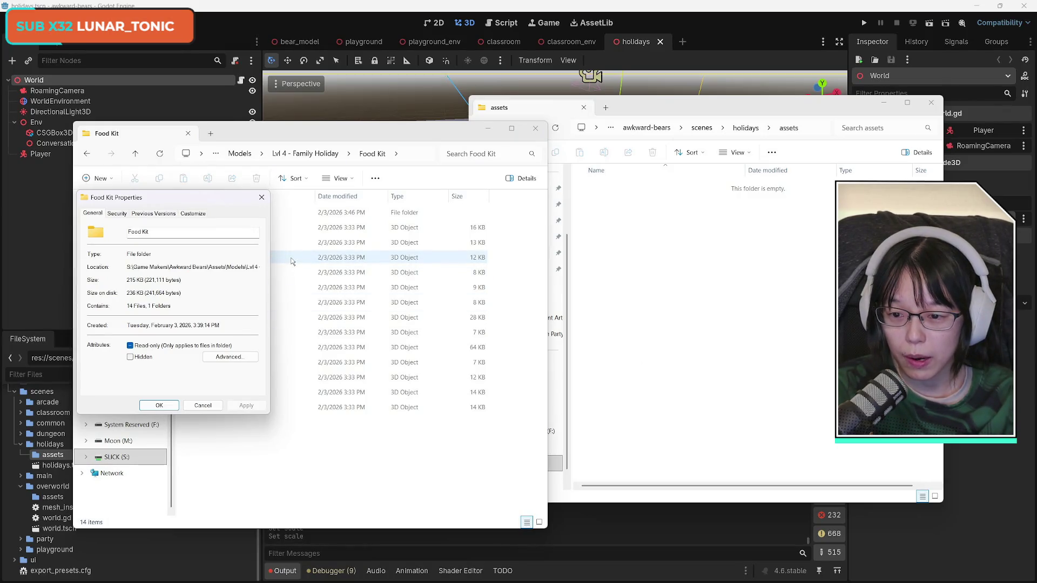
click(262, 197)
right_click(221, 234)
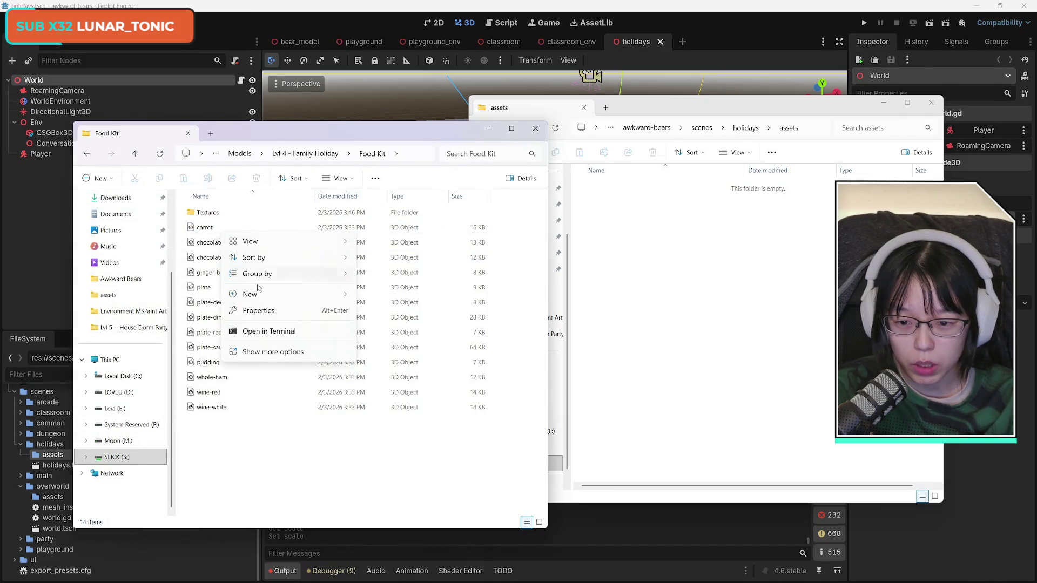
click(264, 310)
click(261, 197)
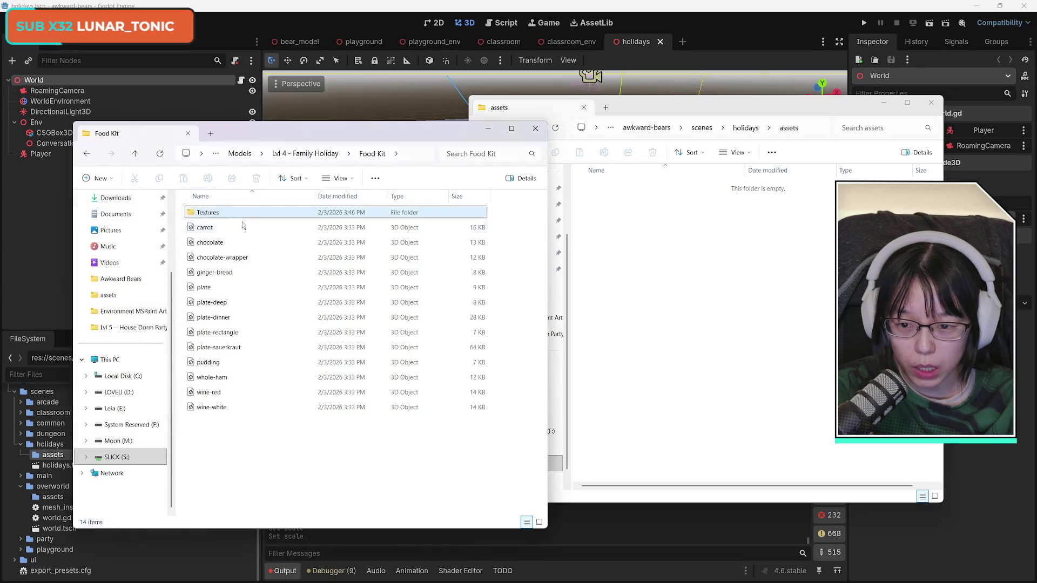
- Check the carrot model's properties, then select all 13 models from carrot to wine-white
right_click(216, 228)
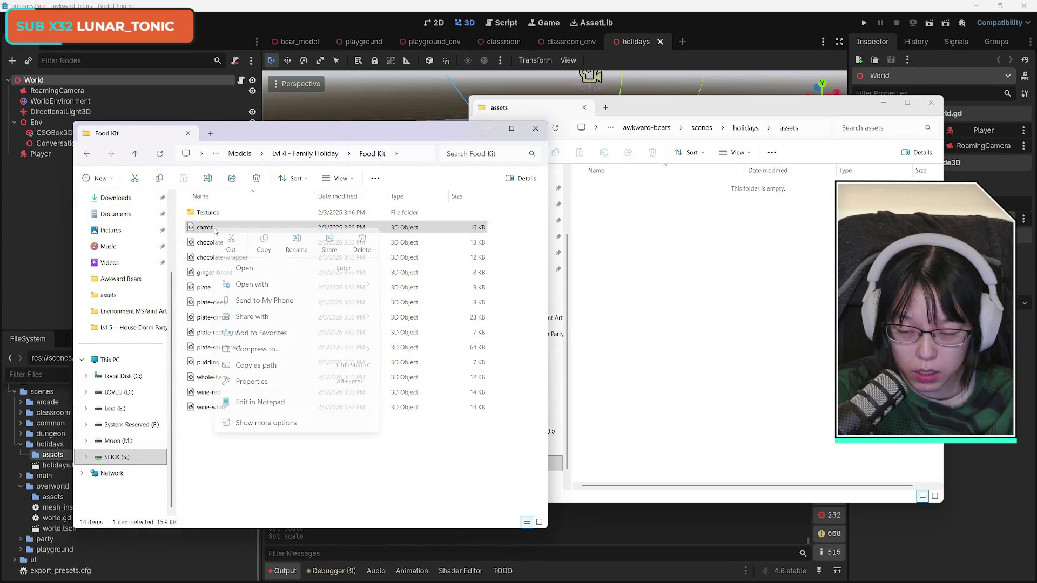
click(253, 382)
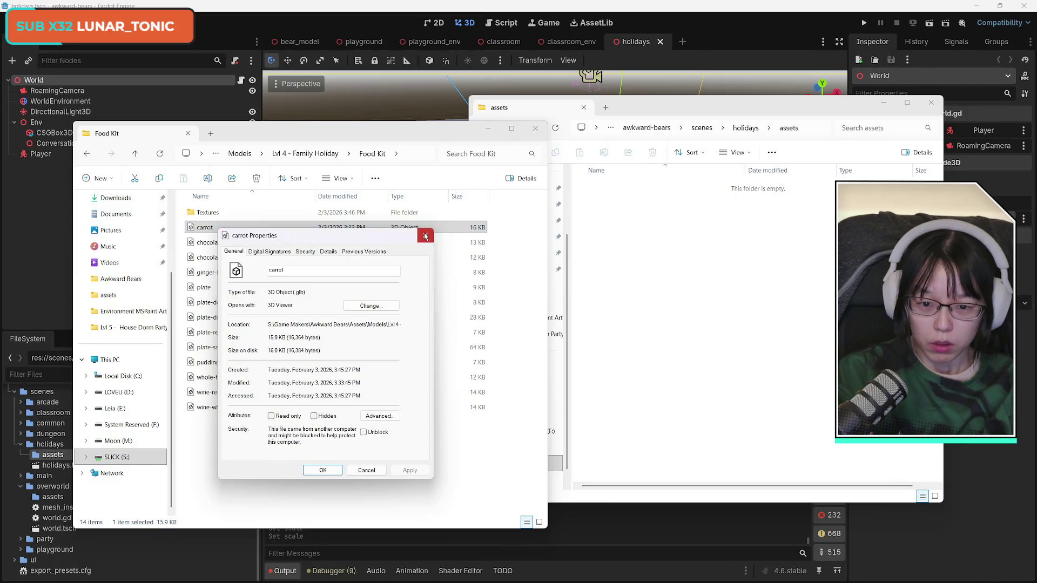
click(425, 235)
shift+click(245, 408)
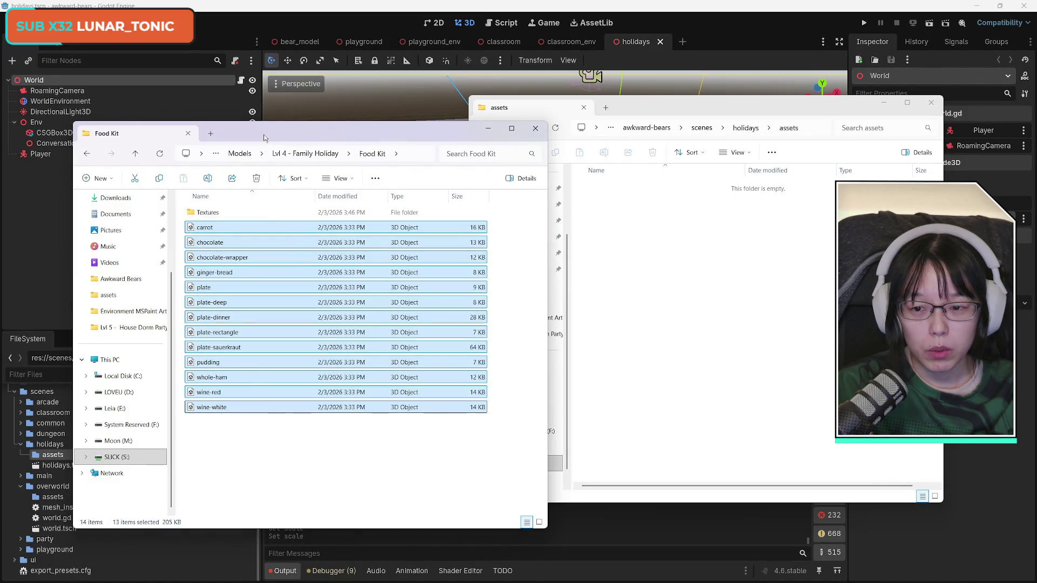
- Move the 13 Food Kit models into the holidays assets folder, confirming the prompt
drag(210, 232, 749, 257)
click(581, 301)
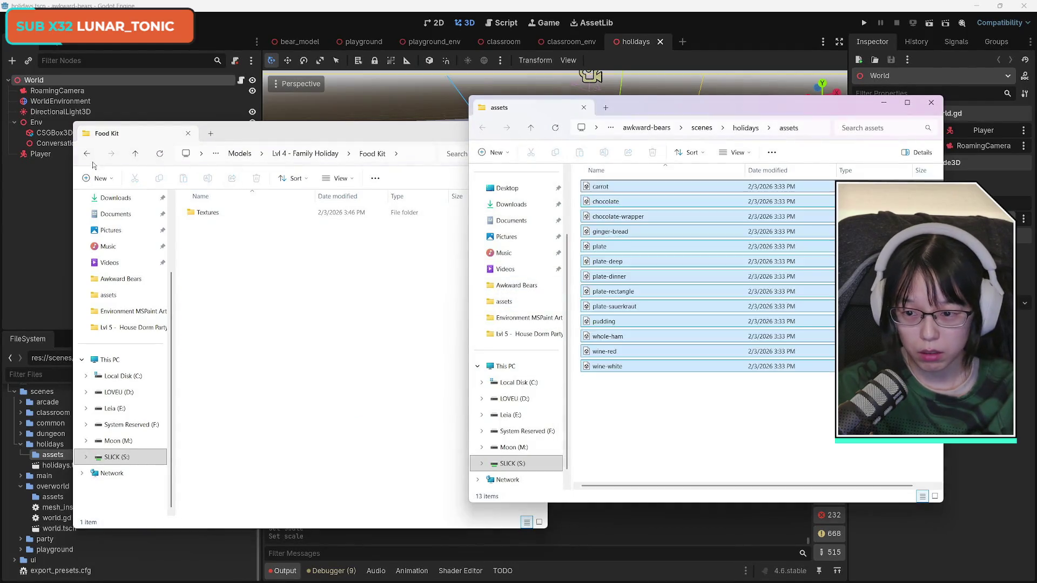
click(86, 153)
- Open Holiday Kit, select its 99 models, and move them into holidays assets
click(213, 228)
double_click(214, 228)
click(297, 332)
scroll(305, 389, down, 15)
scroll(309, 449, down, 7)
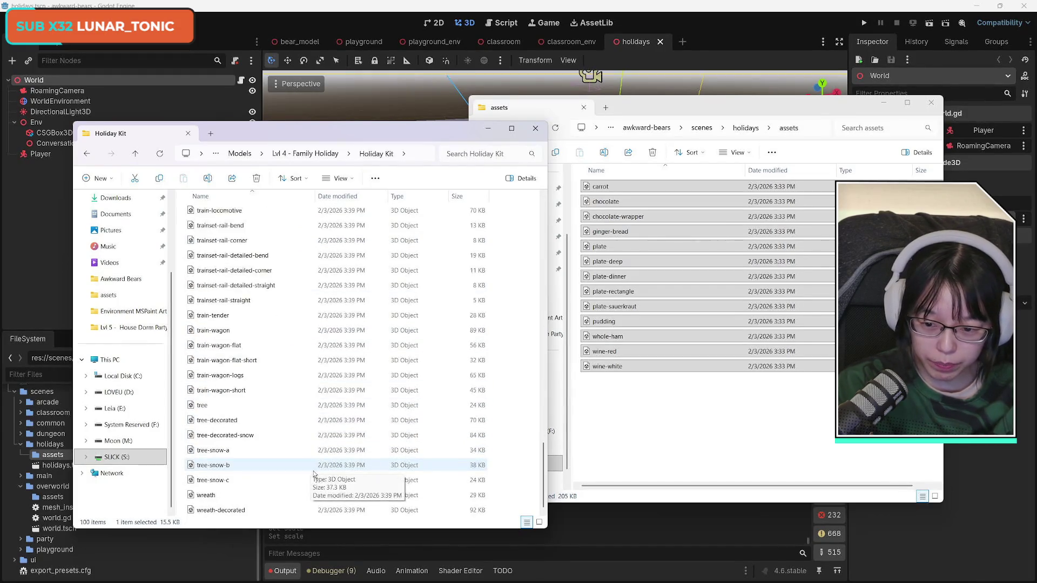
shift+click(238, 510)
drag(219, 427, 718, 438)
click(543, 305)
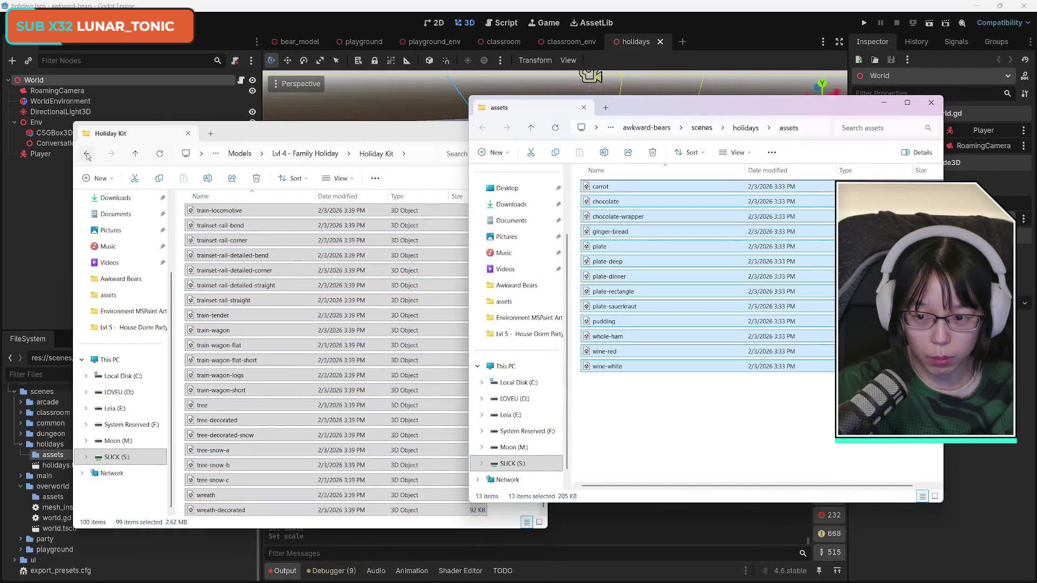
- Peek into the Nature Kit folder, then close the Explorer windows and return to Godot
click(87, 153)
double_click(227, 243)
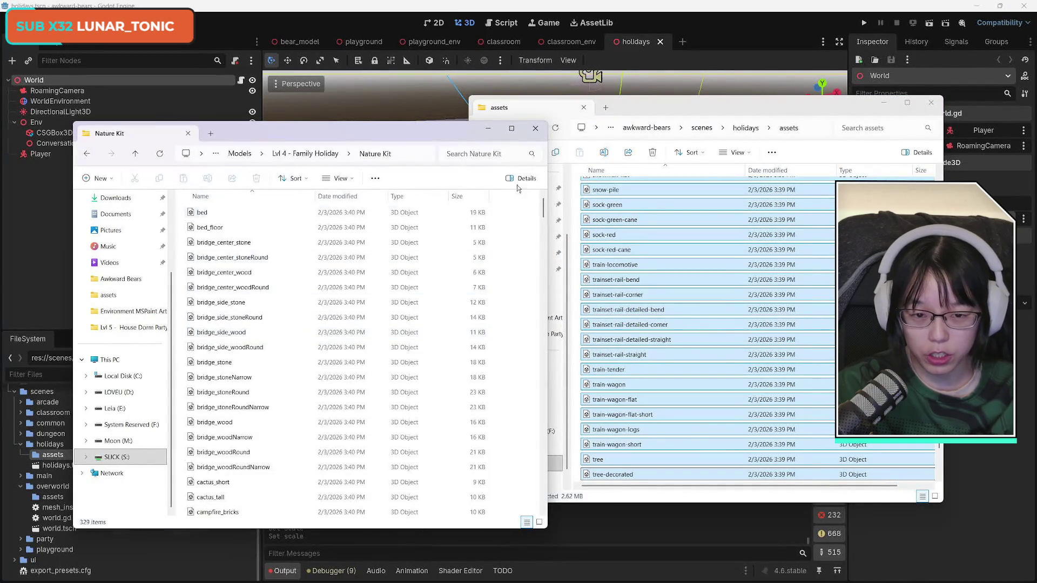
click(536, 128)
drag(698, 110, 745, 106)
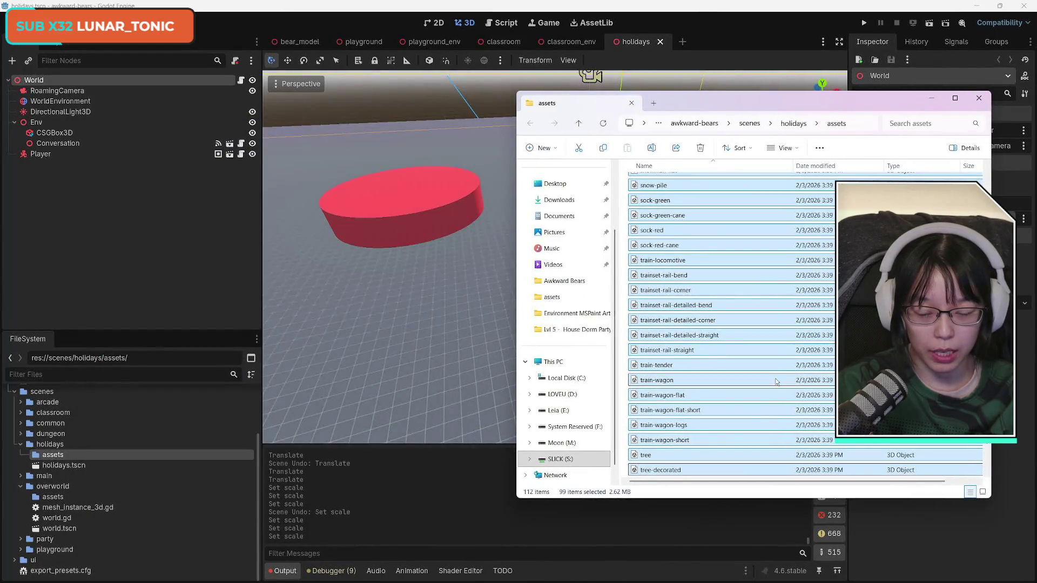
click(978, 98)
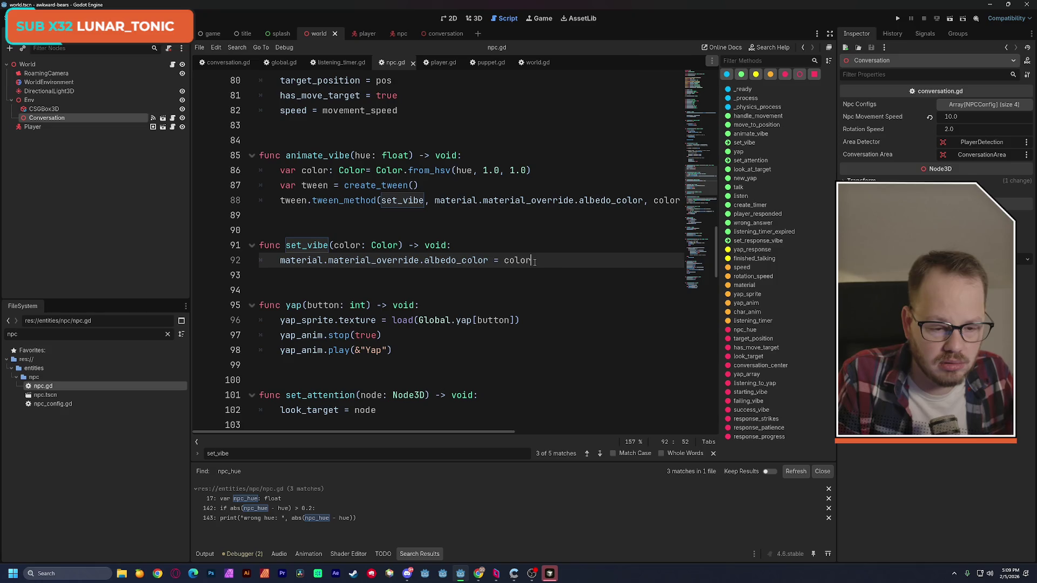
- Add a placeholder 'asdf' line at the end of set_vibe and select it on line 93
key(Return)
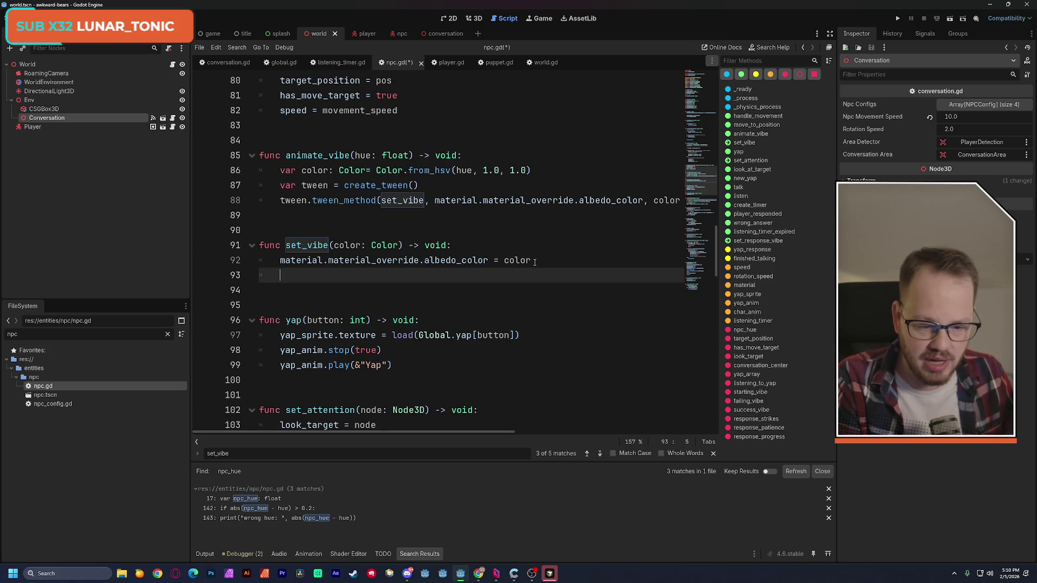
text(a)
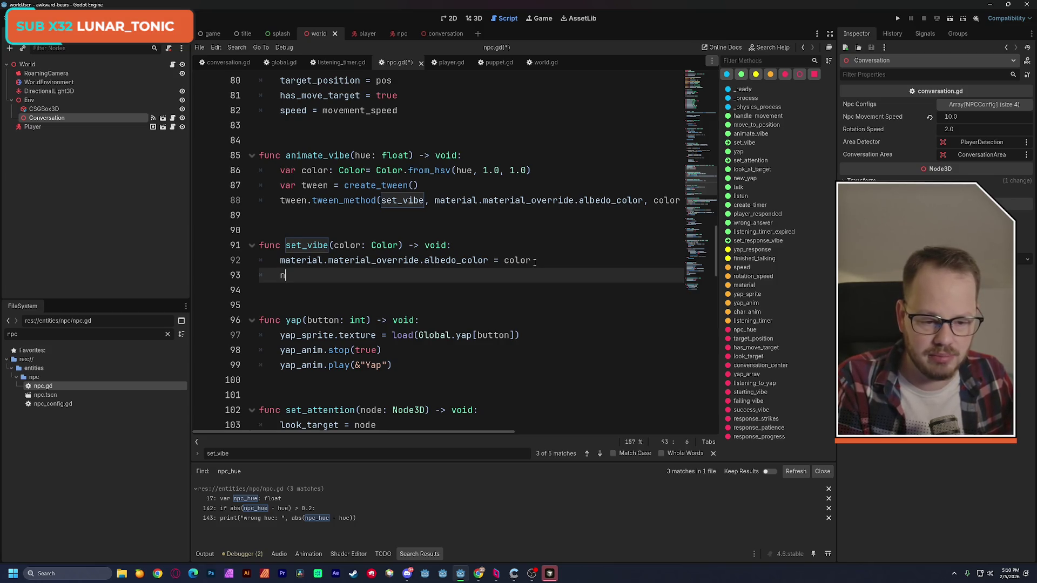
key(Escape)
text(sdf)
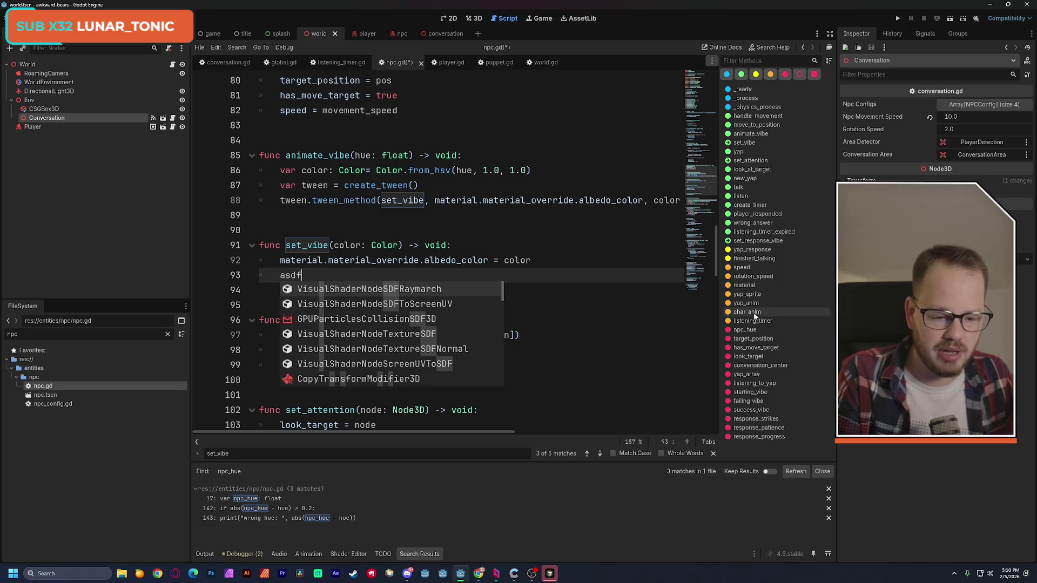
click(708, 88)
mouse_move(709, 89)
mouse_down()
mouse_move(703, 191)
mouse_move(702, 176)
mouse_up()
double_click(287, 216)
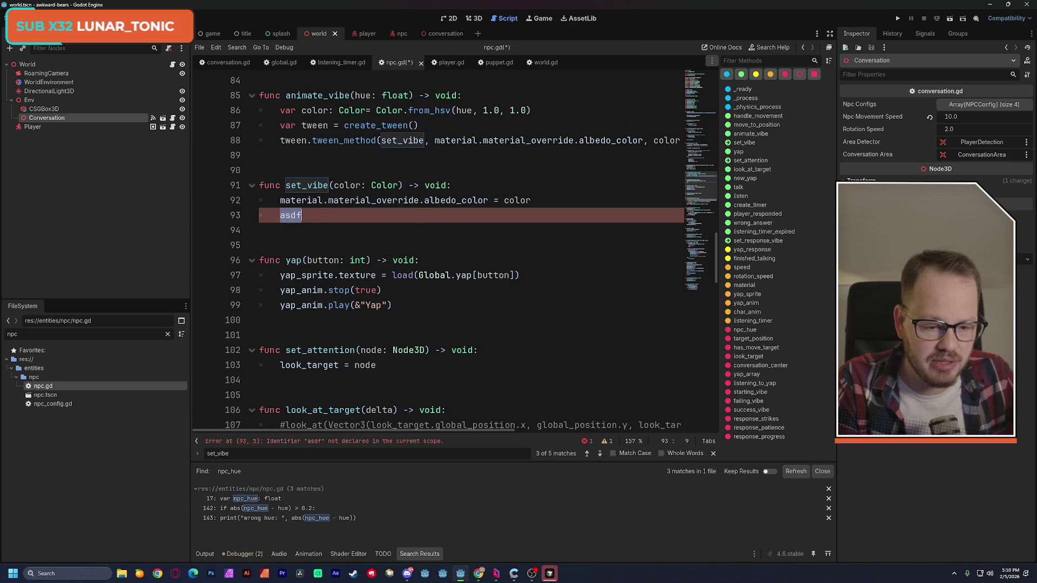
- Replace the placeholder with 'npc_hue = color' on line 93
text(npc)
key(Return)
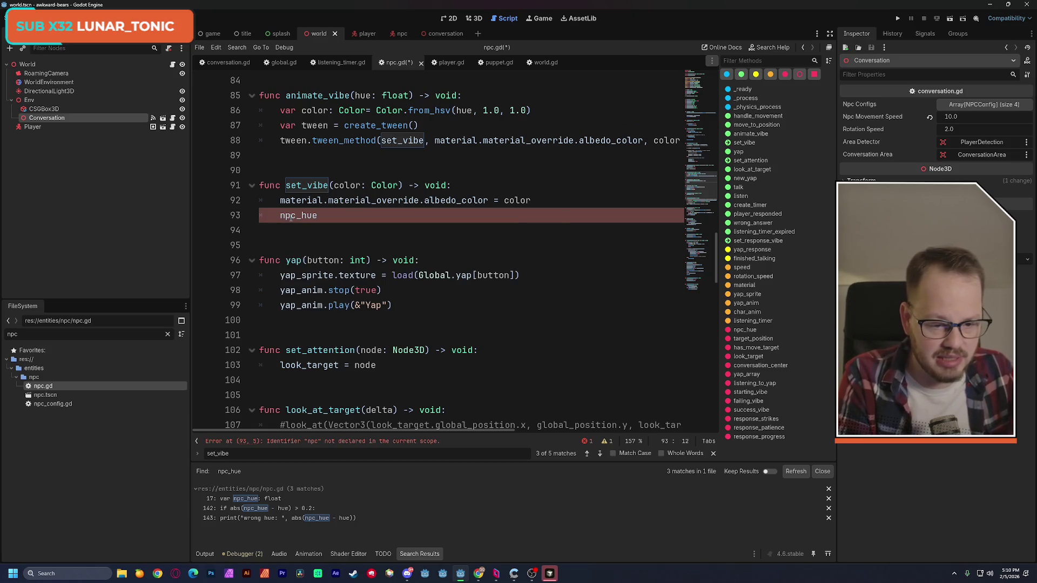
text( = )
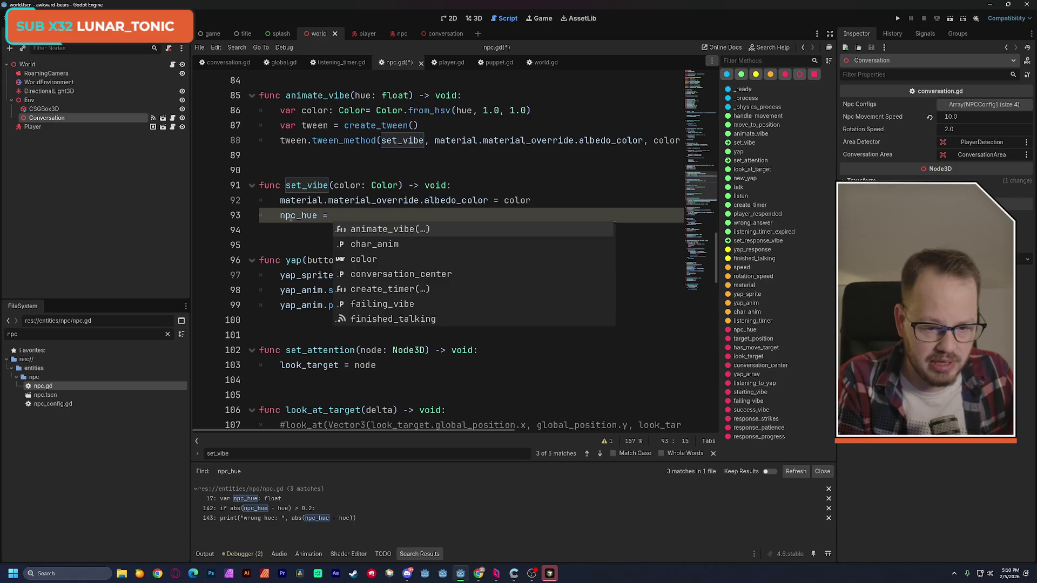
text(co)
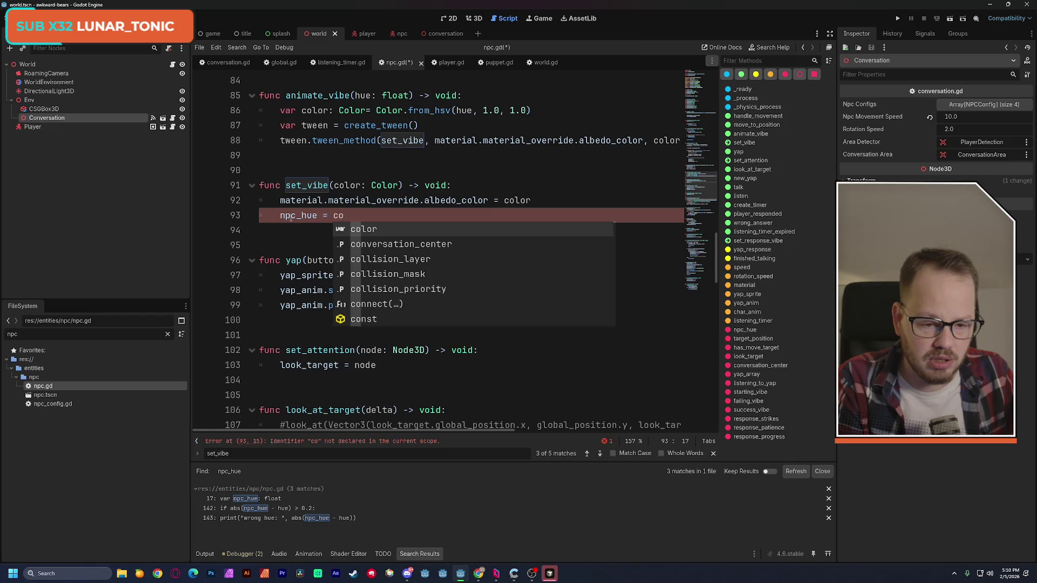
key(Return)
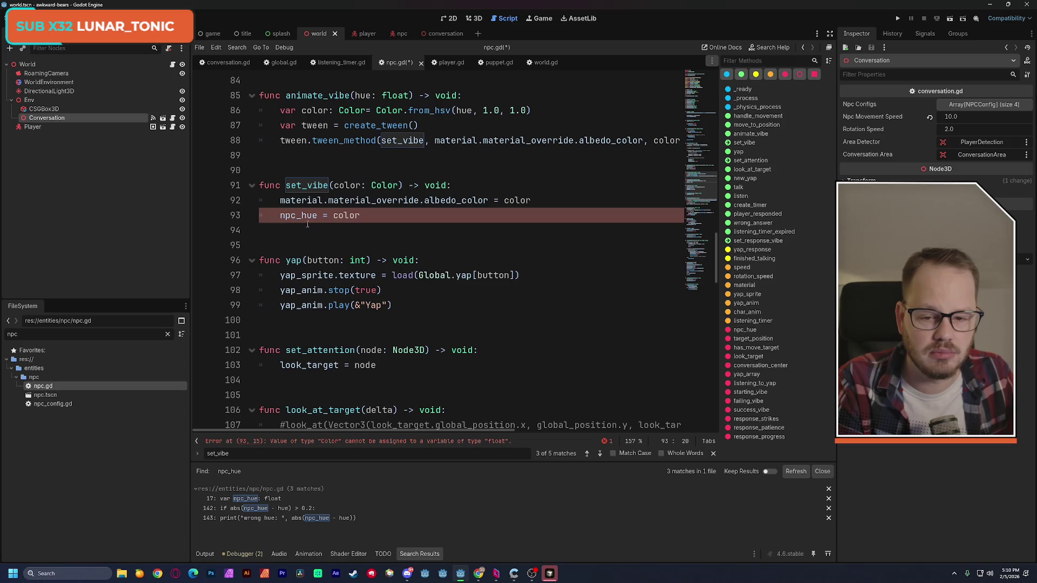
- Check animate_vibe's hue parameter, then delete the 'npc_hue = color' line from set_vibe
double_click(363, 97)
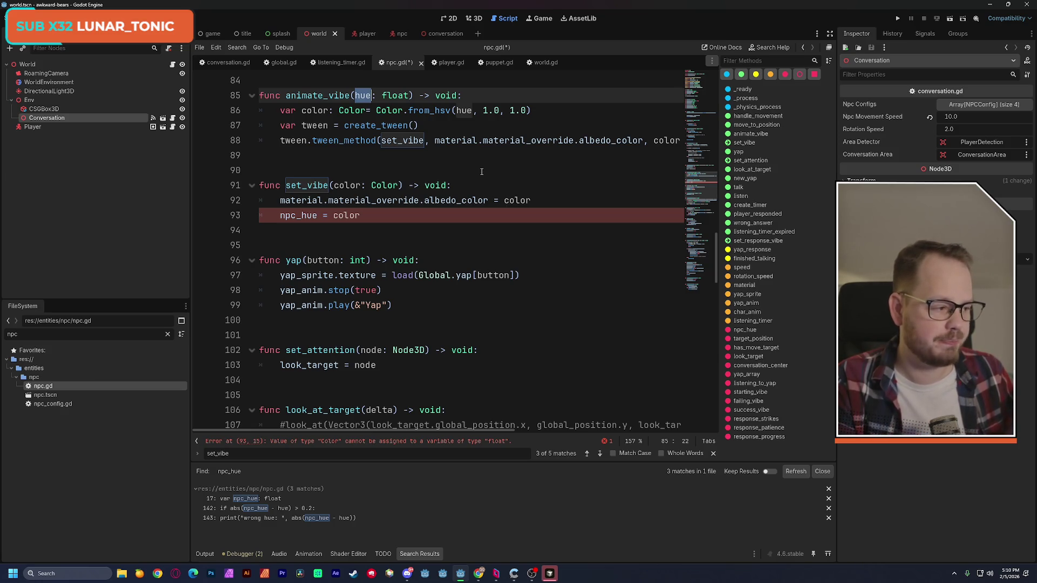
click(372, 218)
key(Down)
key(Down)
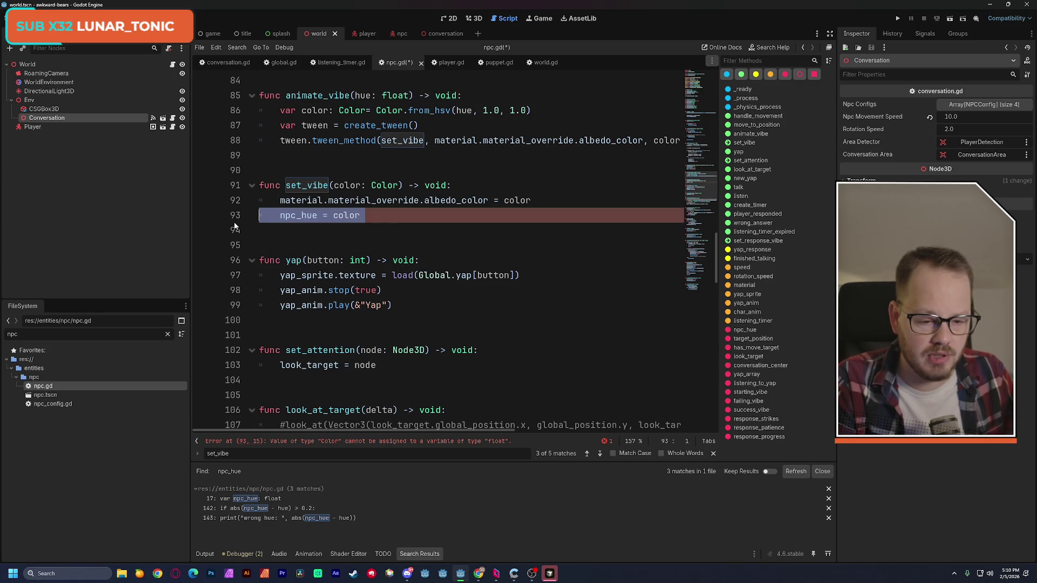
click(235, 215)
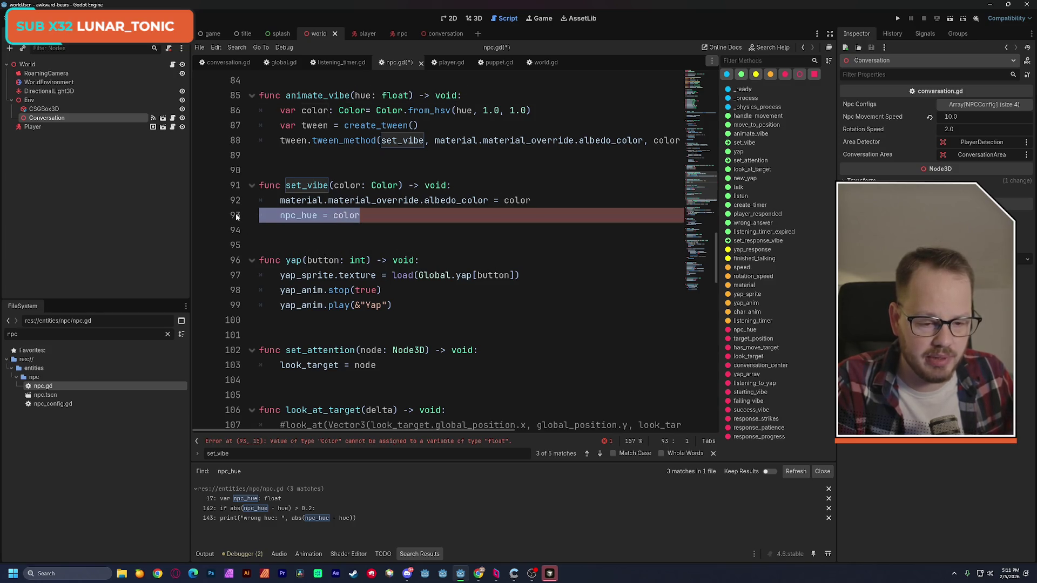
key(BackSpace)
key(BackSpace)
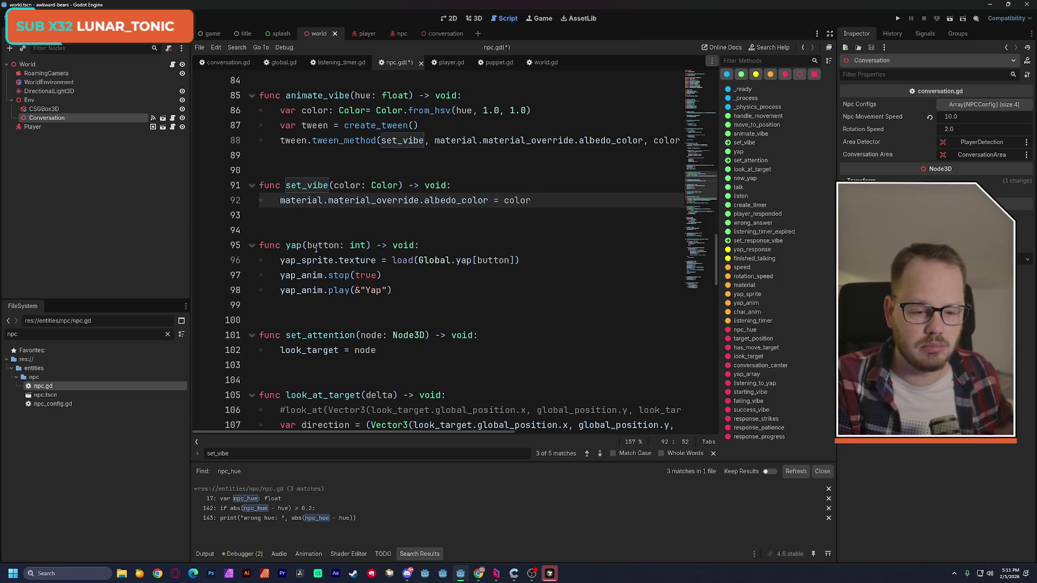
- Add a 'duration: float' parameter after hue in animate_vibe's signature
double_click(296, 186)
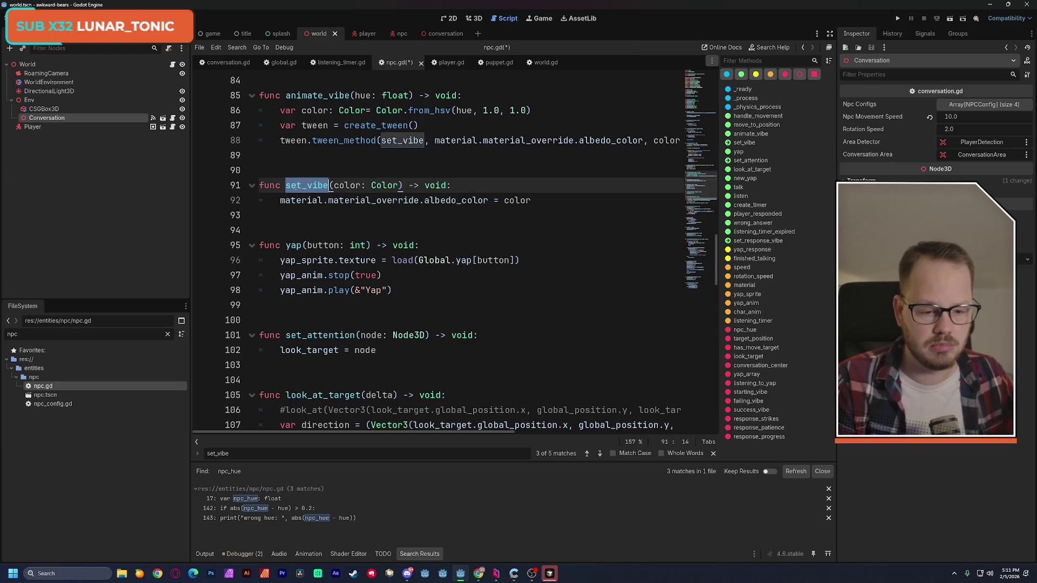
scroll(393, 216, up, 1)
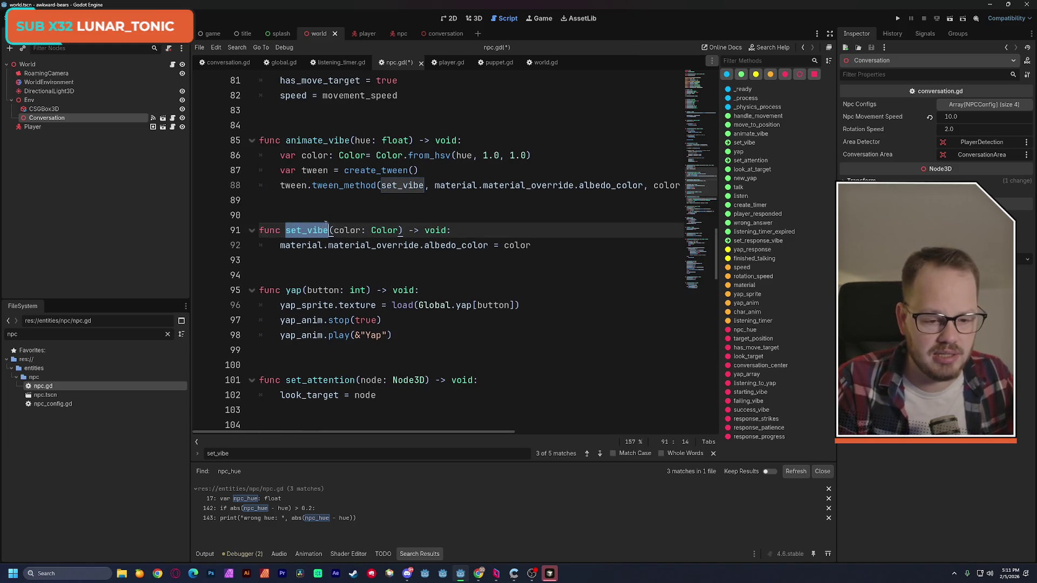
double_click(311, 141)
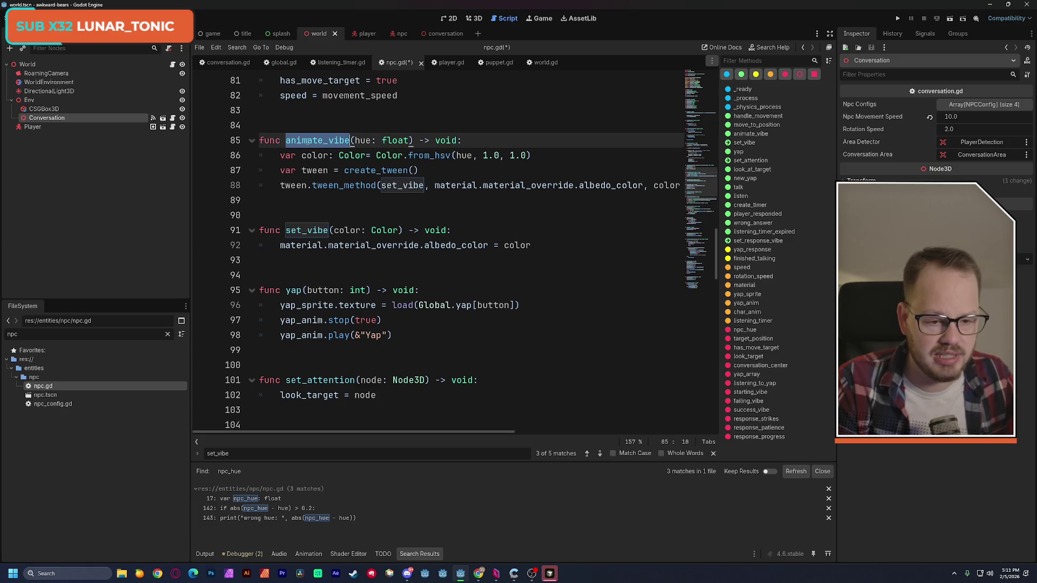
click(412, 144)
text(, duration)
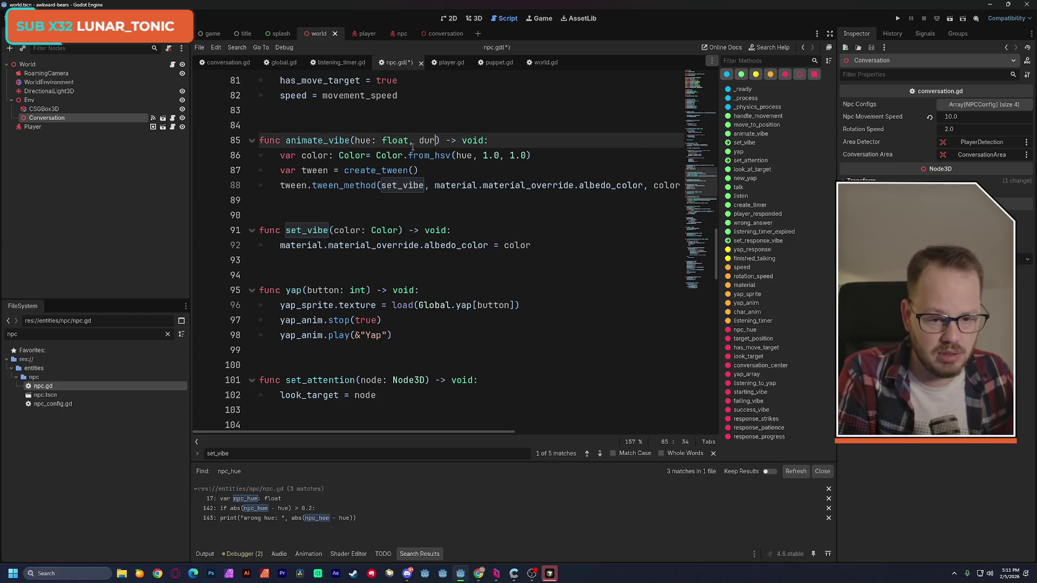
text(: fl)
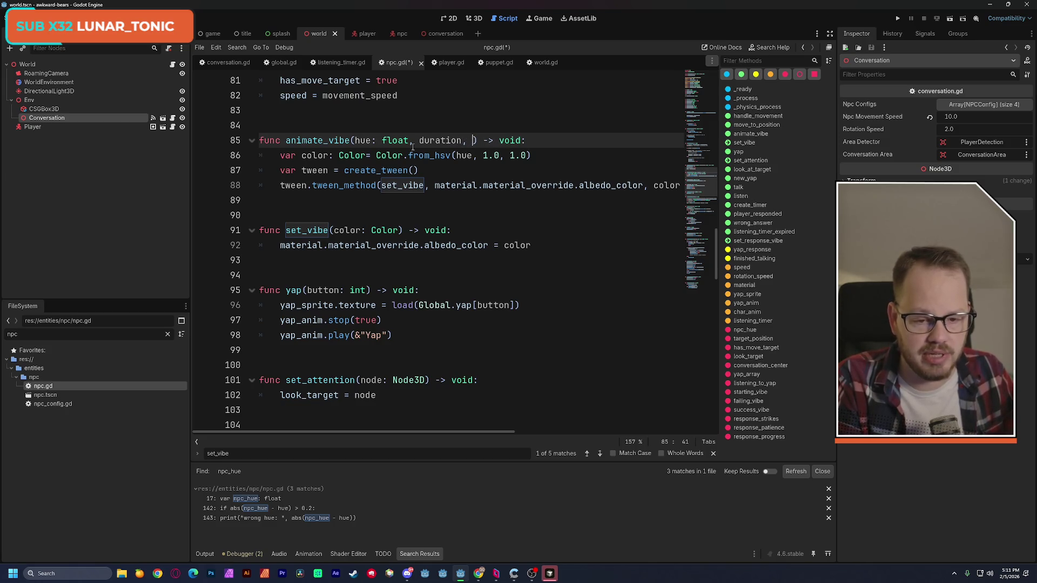
text(oat)
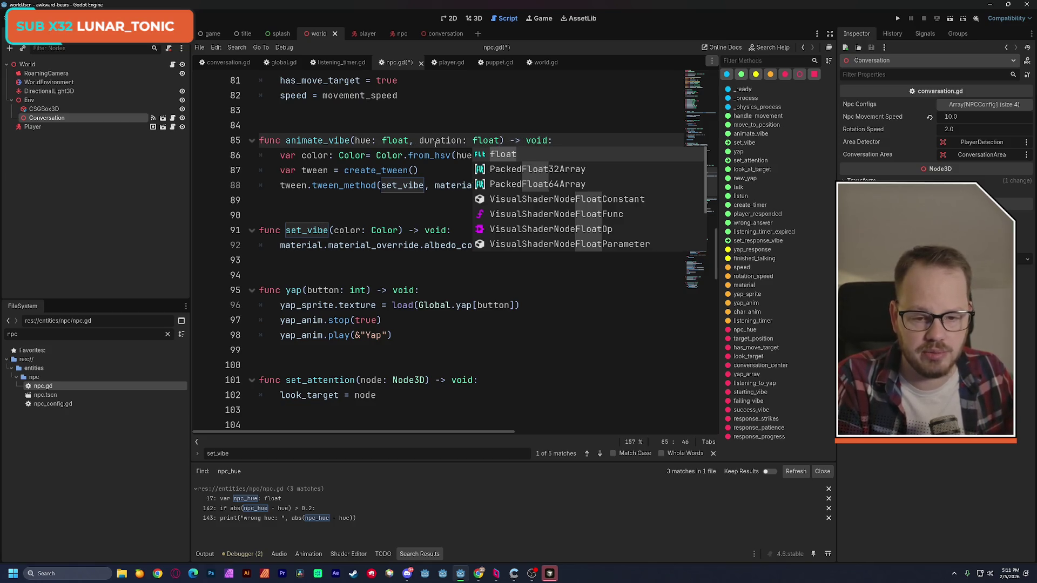
key(Return)
key(Up)
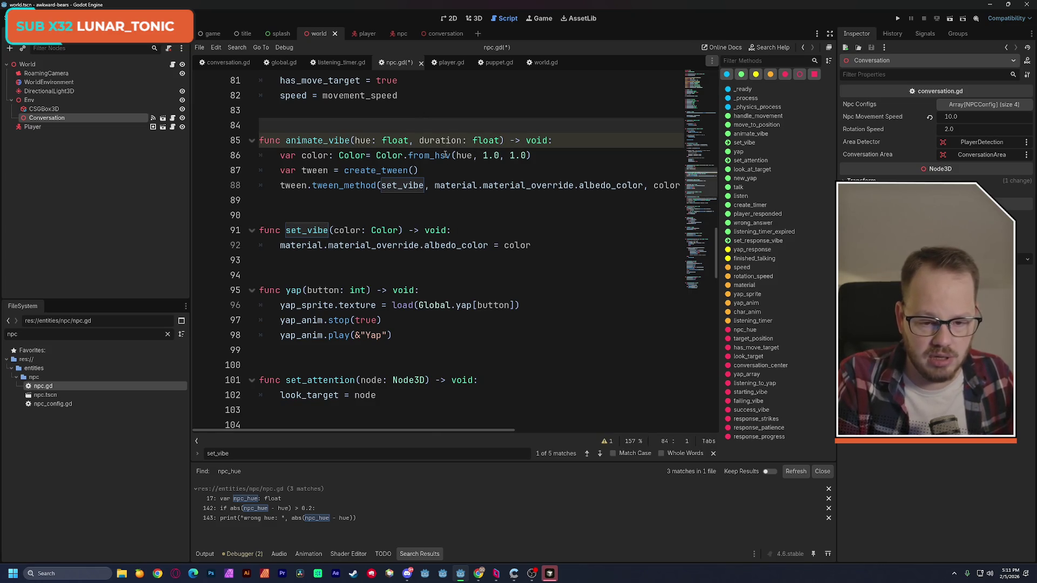
- Replace the tween's hard-coded 1.0 length with duration
double_click(455, 141)
key(ctrl+c)
mouse_move(488, 430)
mouse_down()
mouse_move(585, 432)
mouse_move(565, 433)
mouse_up()
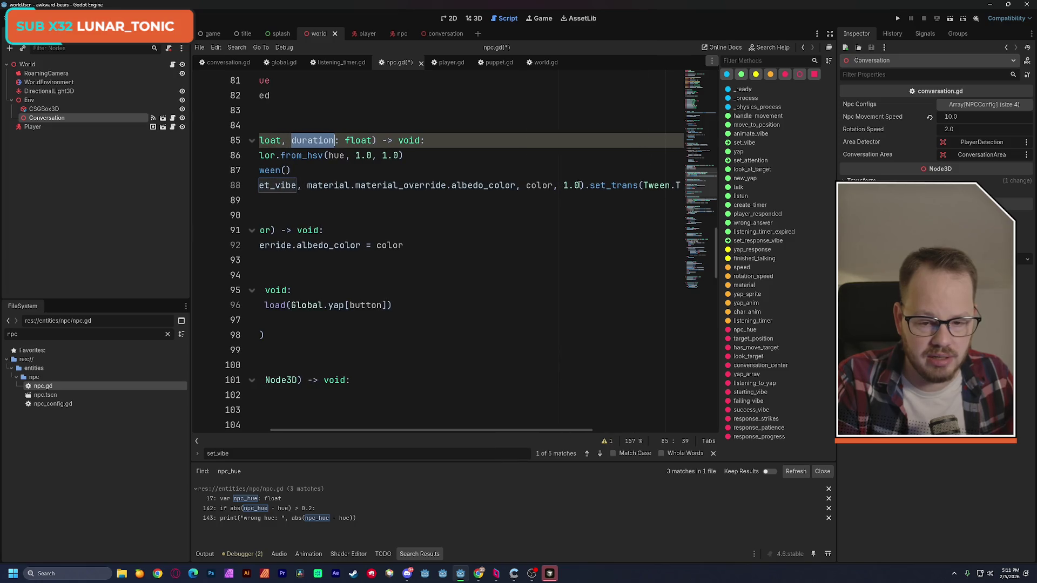
double_click(570, 186)
key(ctrl+v)
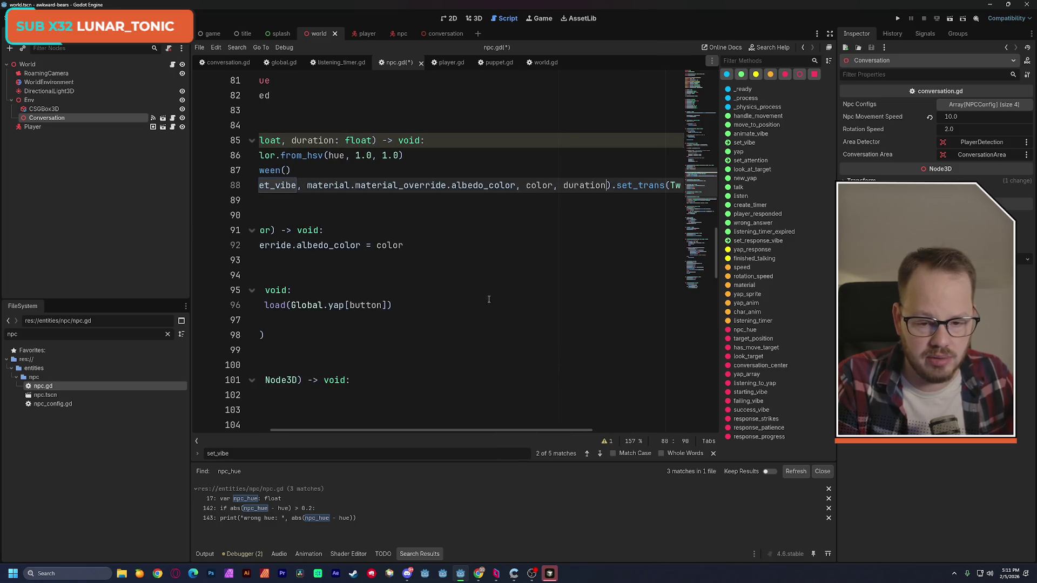
drag(501, 426, 489, 432)
click(478, 316)
drag(706, 219, 704, 180)
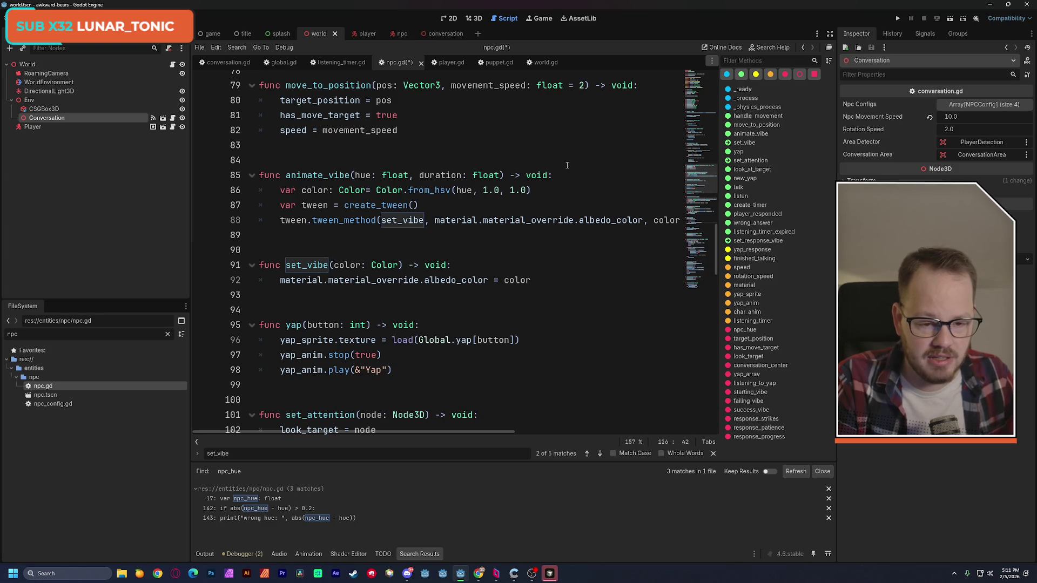
- Give duration a default of 1.0 and save npc.gd
click(503, 176)
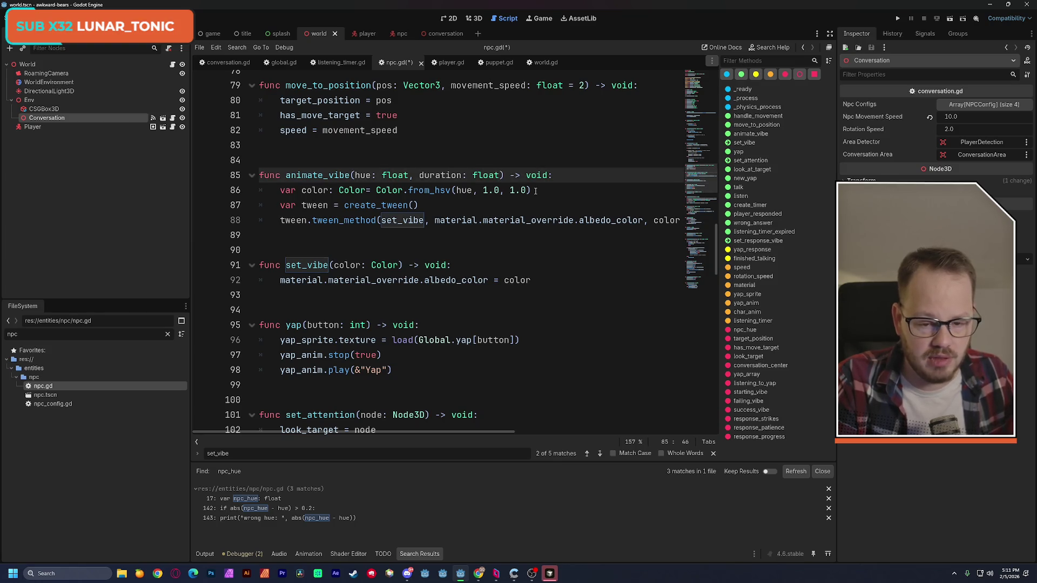
text(= )
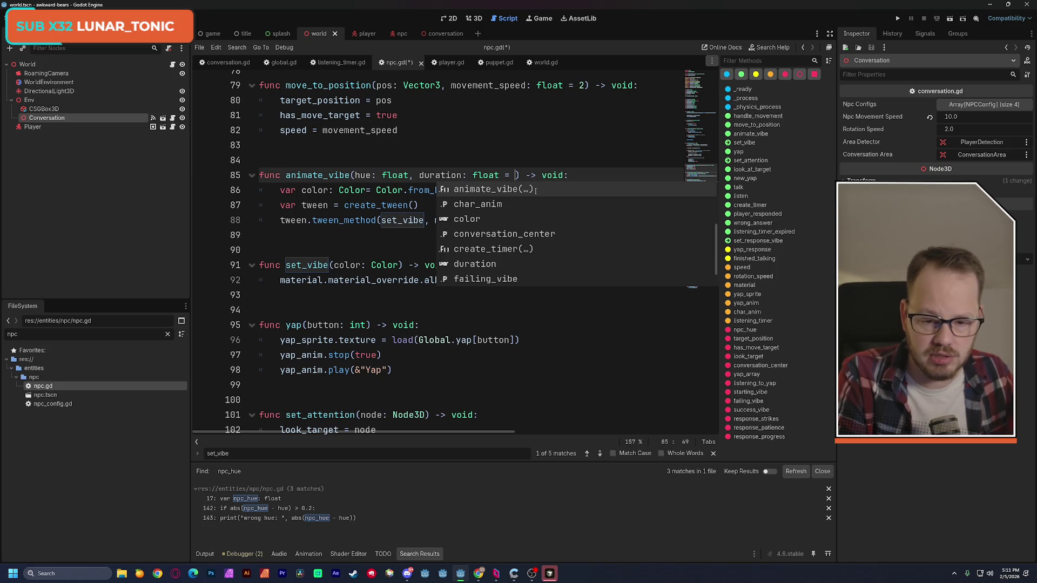
text(1.0)
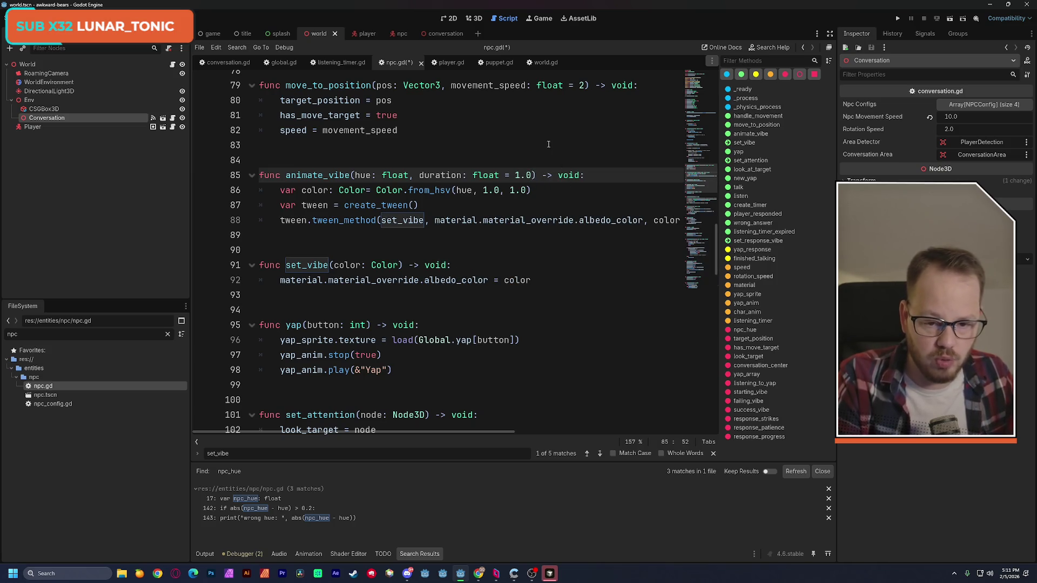
key(ctrl+s)
key(Up)
key(Up)
key(Up)
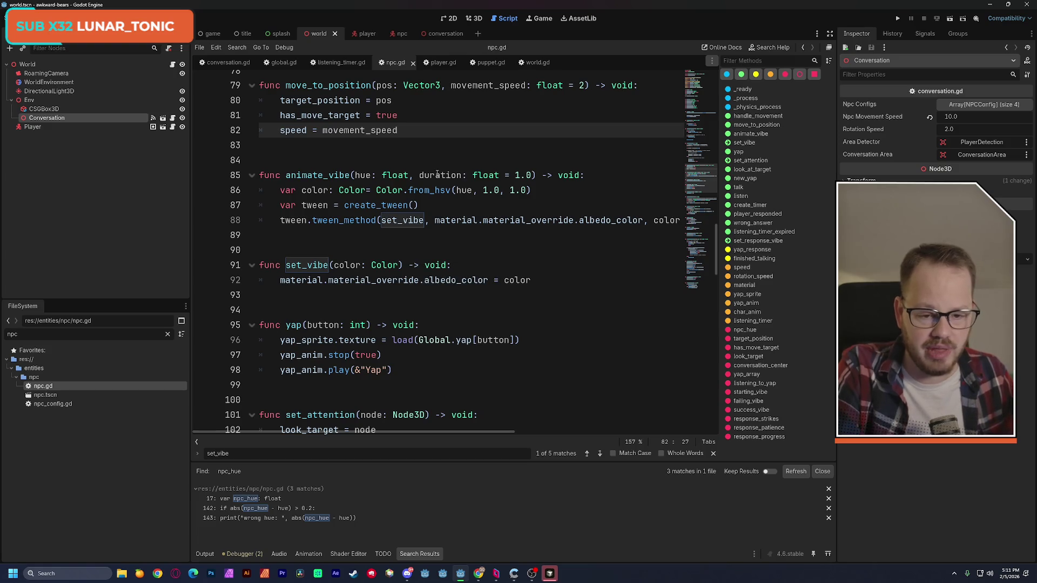
mouse_move(393, 176)
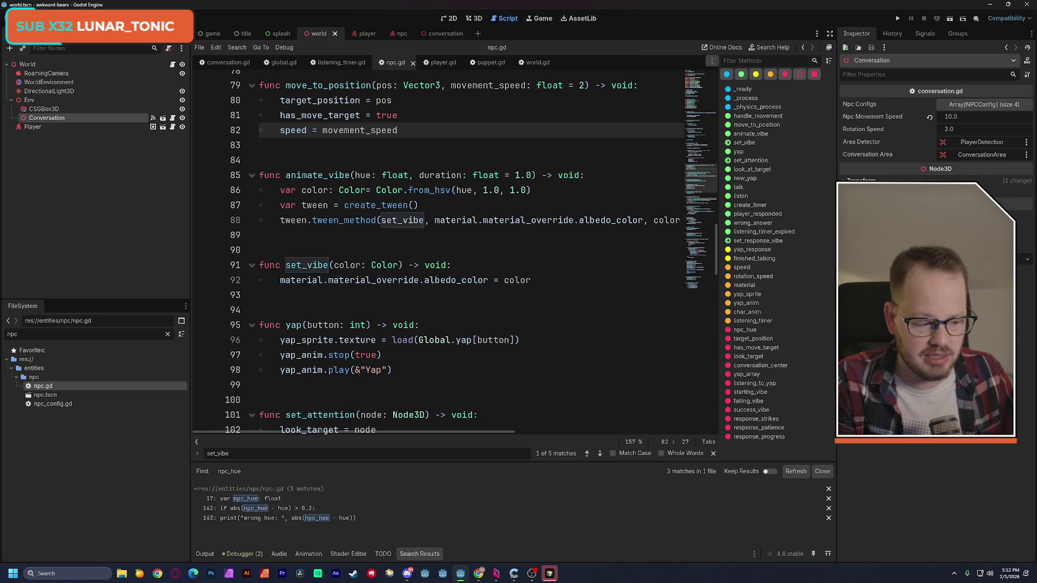
double_click(329, 176)
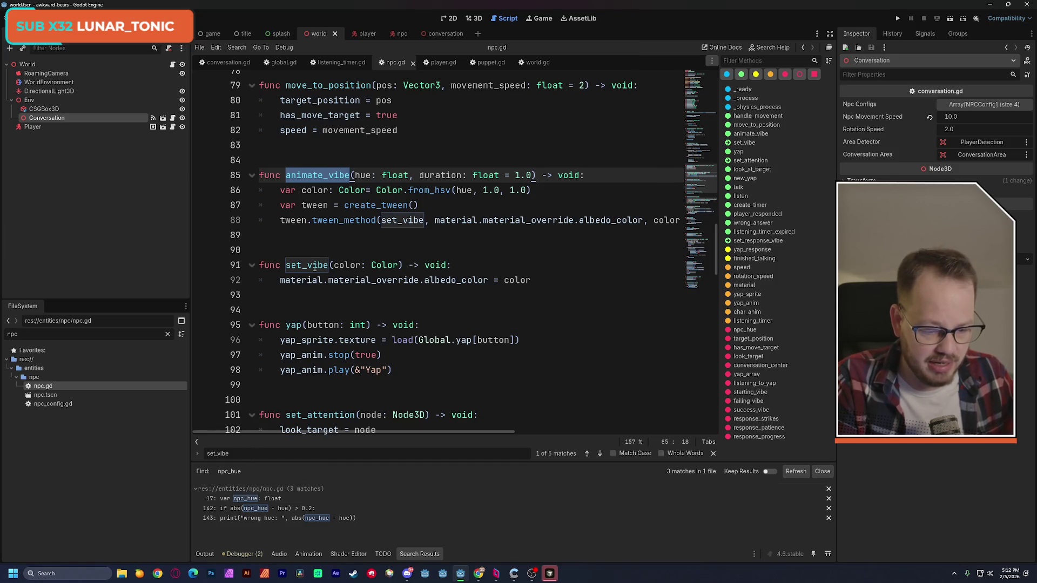
double_click(316, 267)
key(ctrl+f)
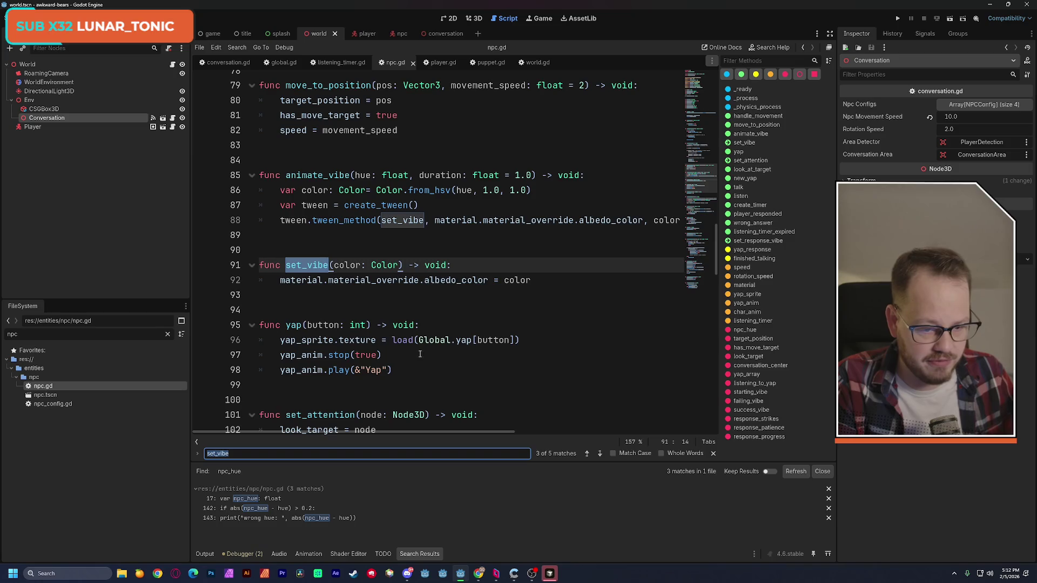
click(587, 455)
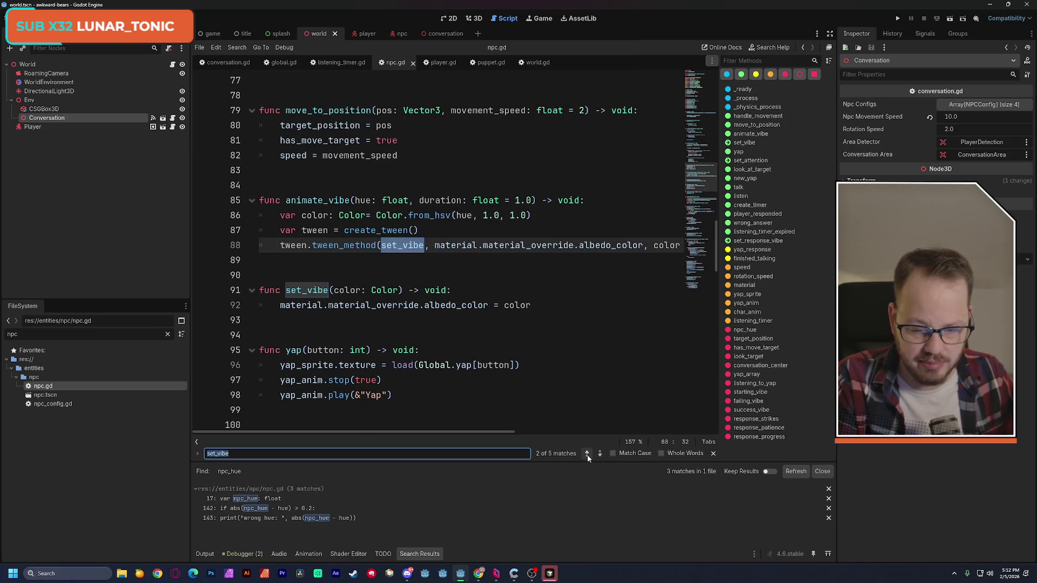
- Replace the set_vibe call in _ready on line 39 with animate_vibe(starting_vibe), then switch to Chrome
click(588, 456)
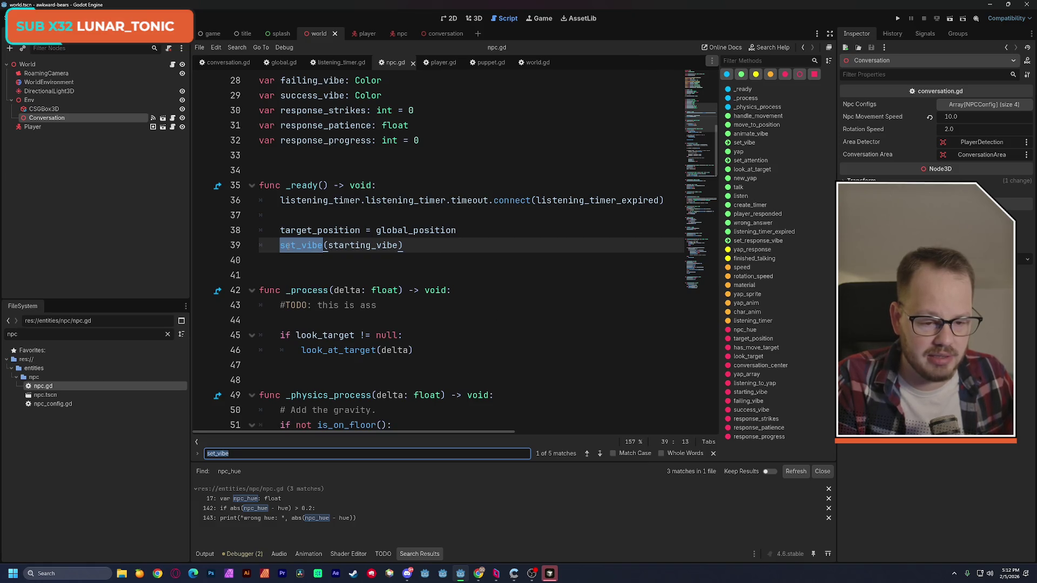
double_click(285, 246)
text(animate_vibe)
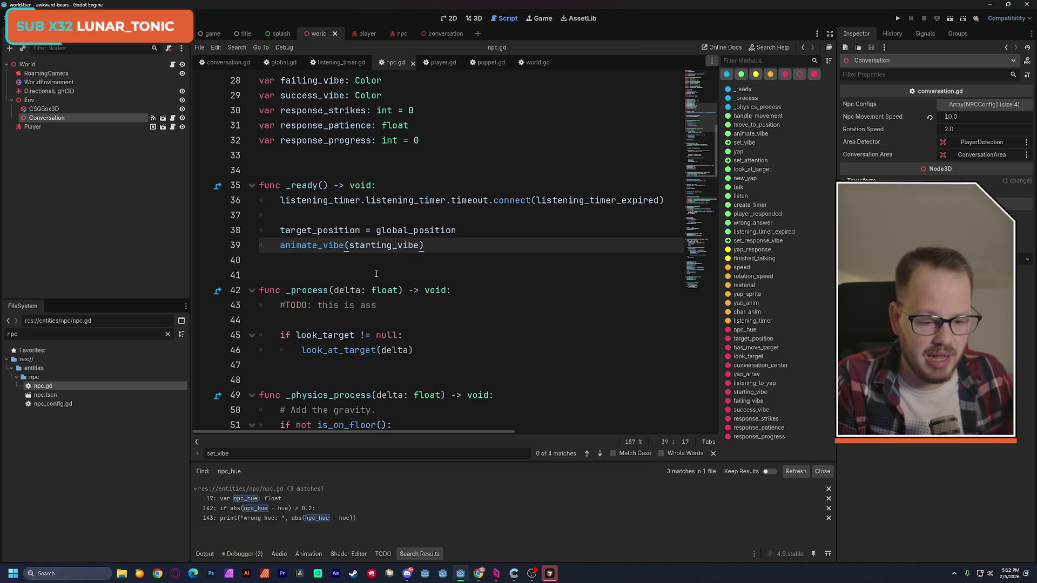
double_click(372, 246)
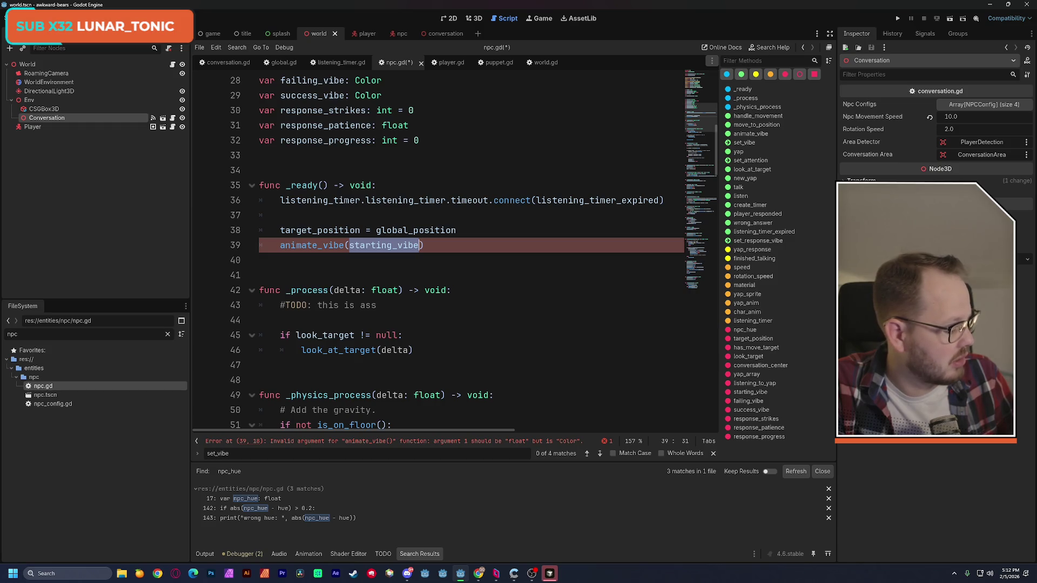
key(alt+Tab)
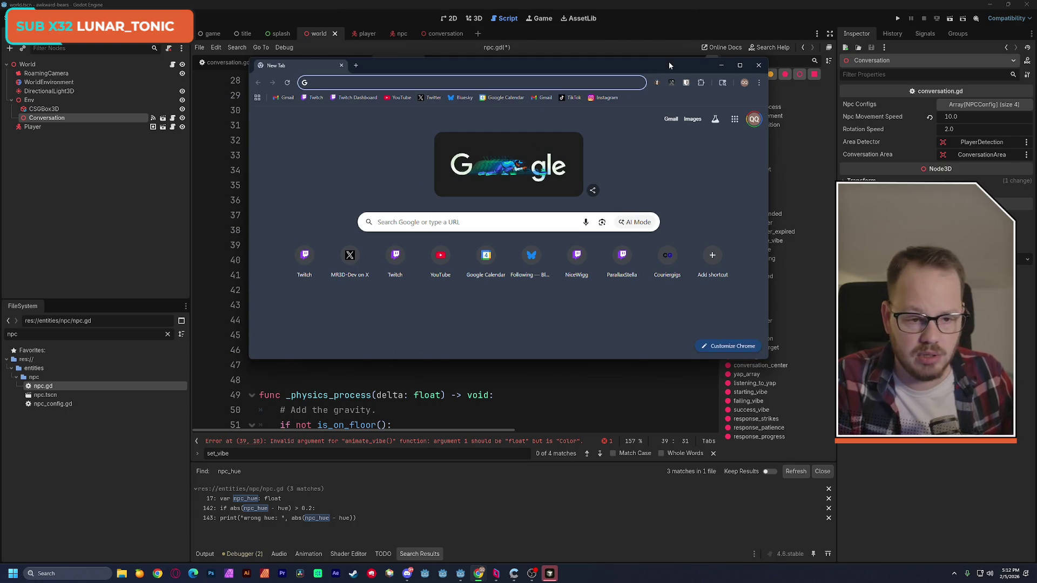
- Search Google for 'godot 4 get saturation from clolor' and browse the results
text(godot 4 g)
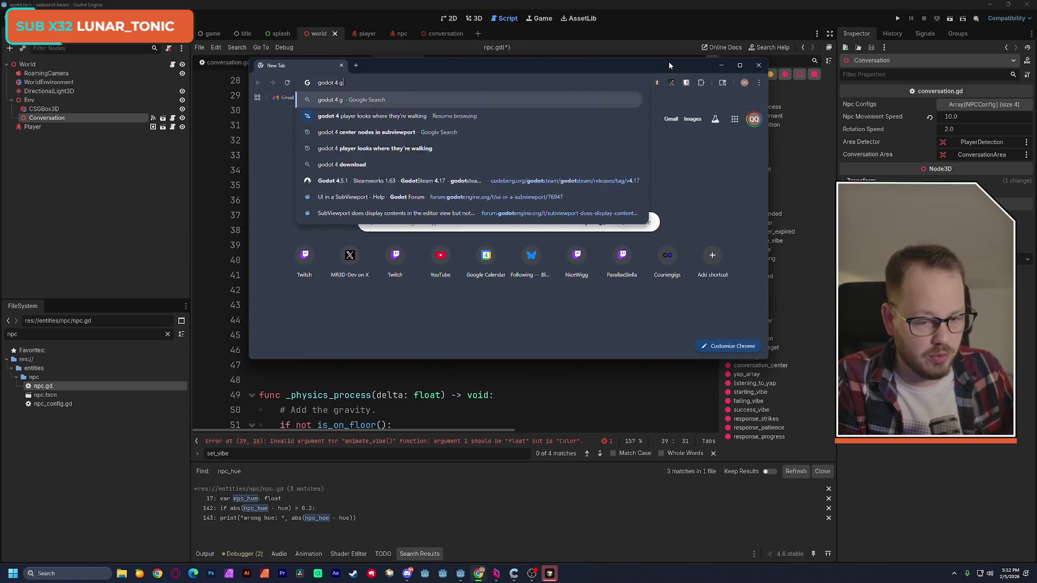
text(et sat)
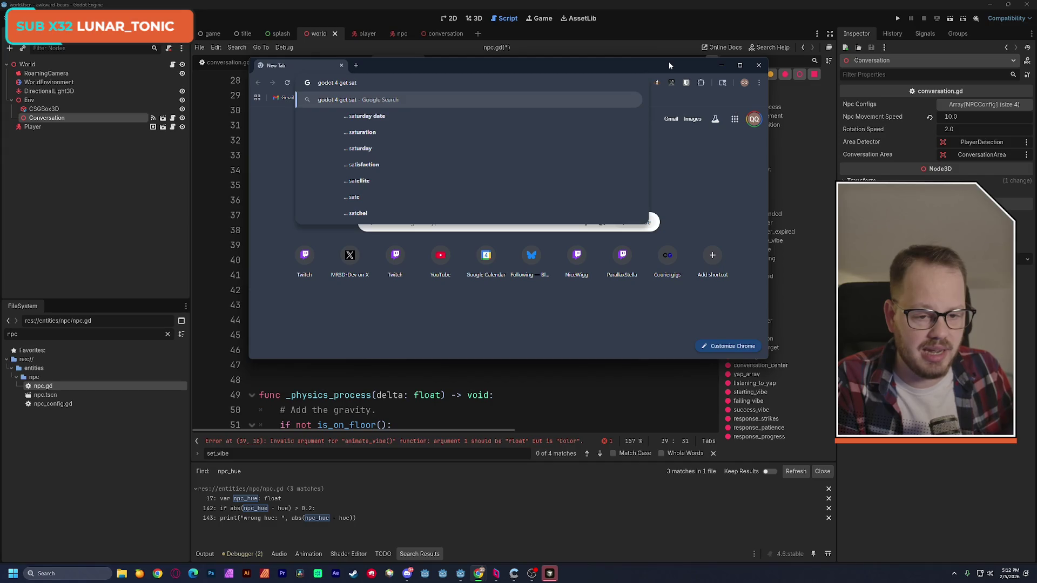
text(uration fro)
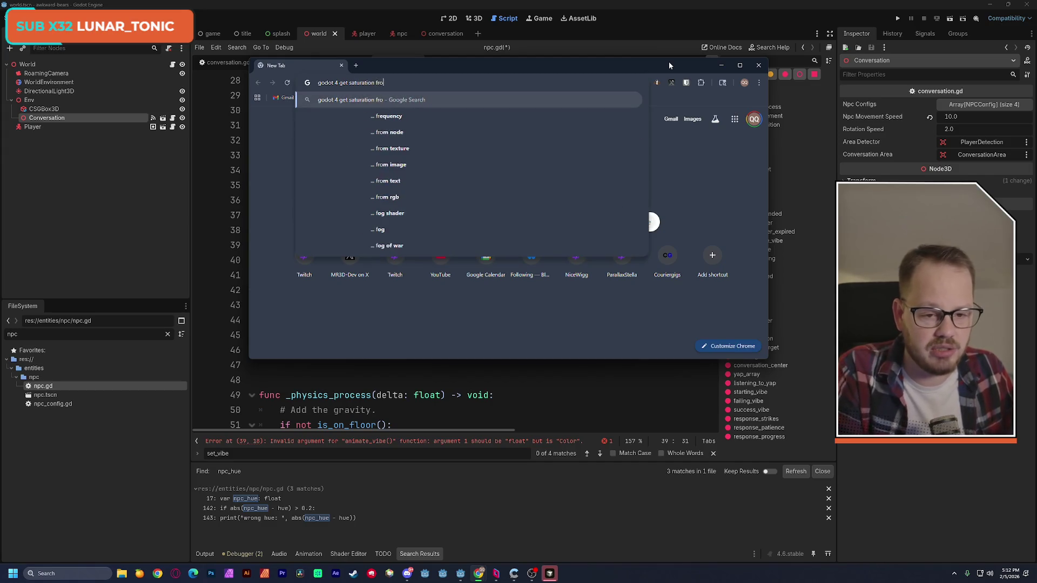
text(m clolor)
key(Return)
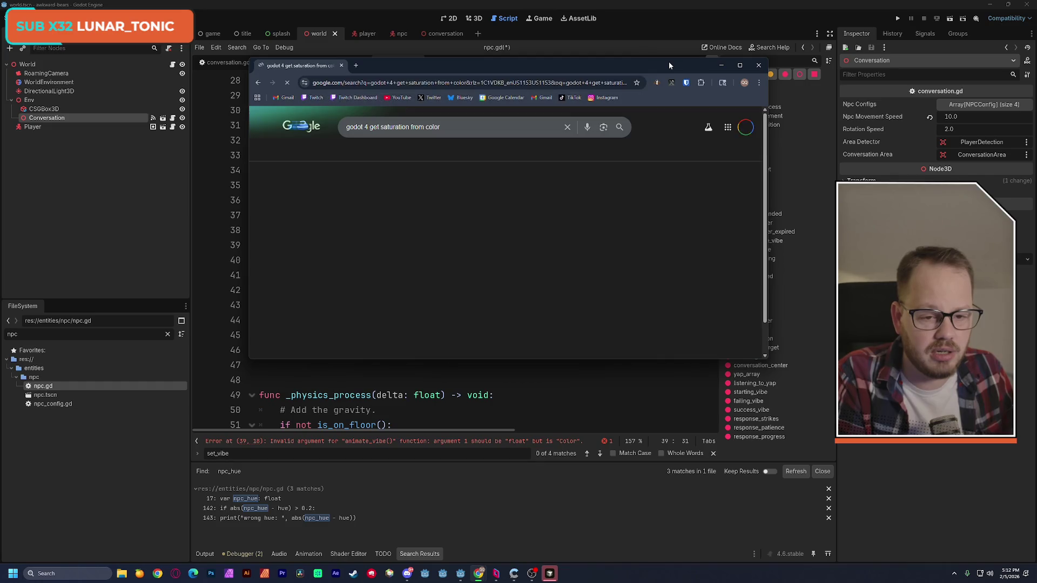
scroll(469, 265, down, 2)
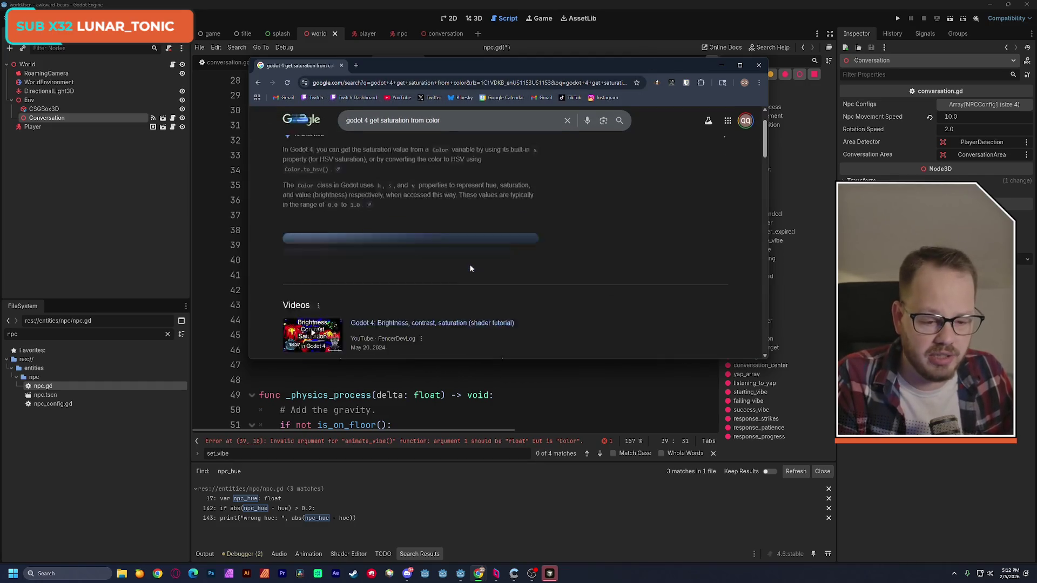
scroll(463, 265, up, 1)
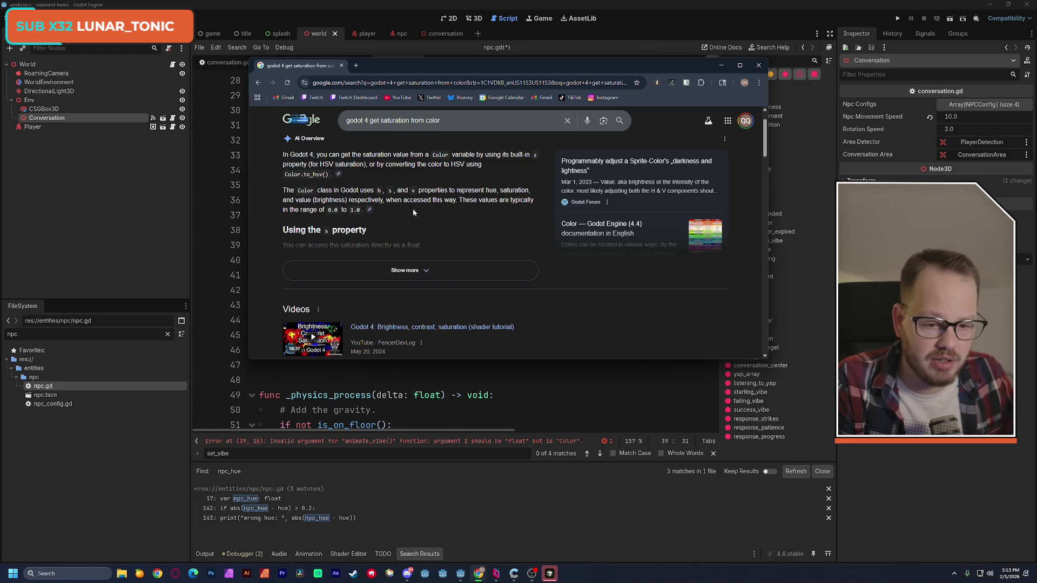
scroll(412, 209, down, 3)
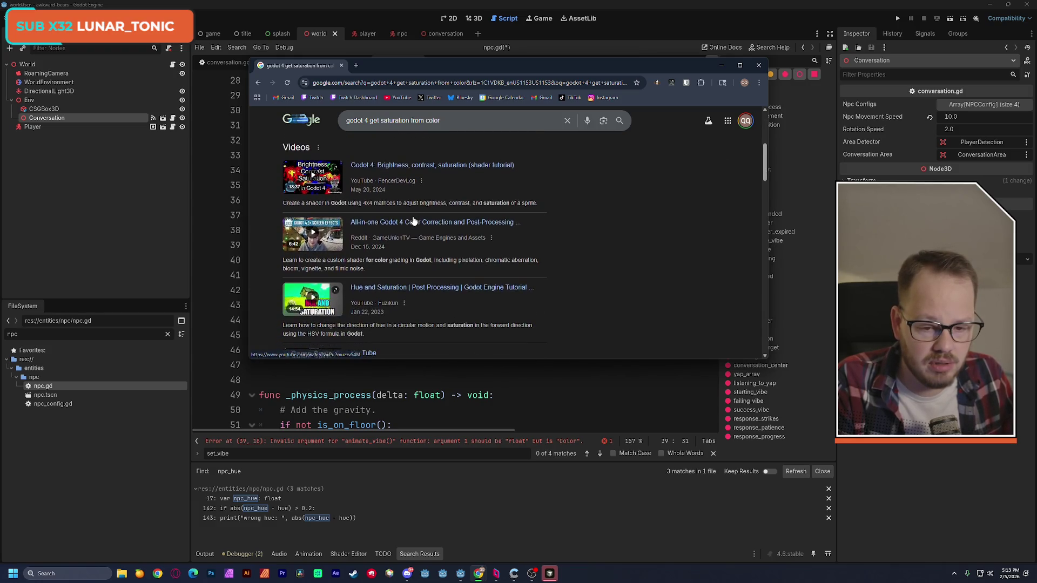
scroll(565, 228, down, 2)
scroll(566, 232, down, 3)
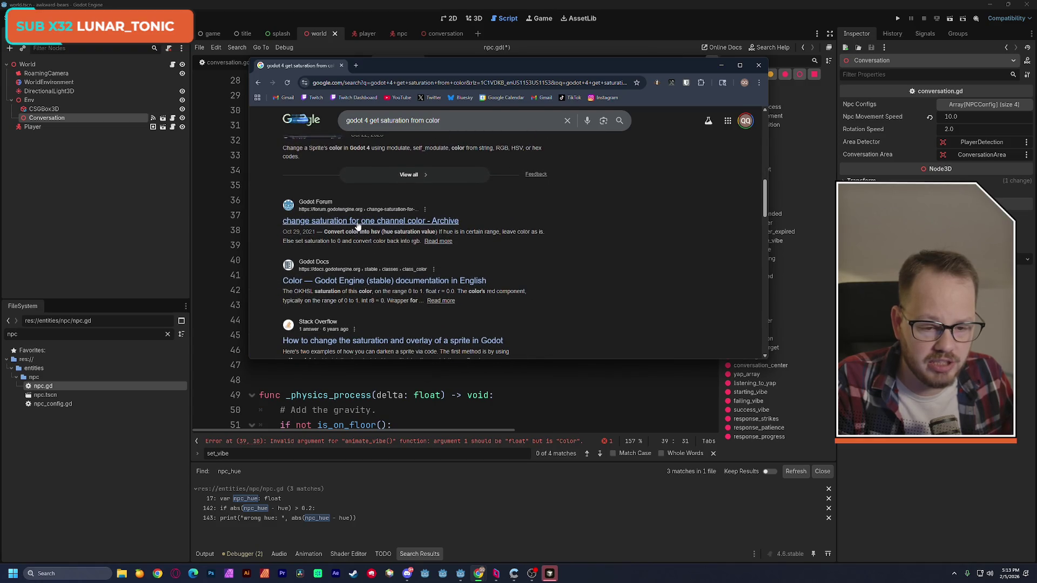
scroll(503, 250, down, 2)
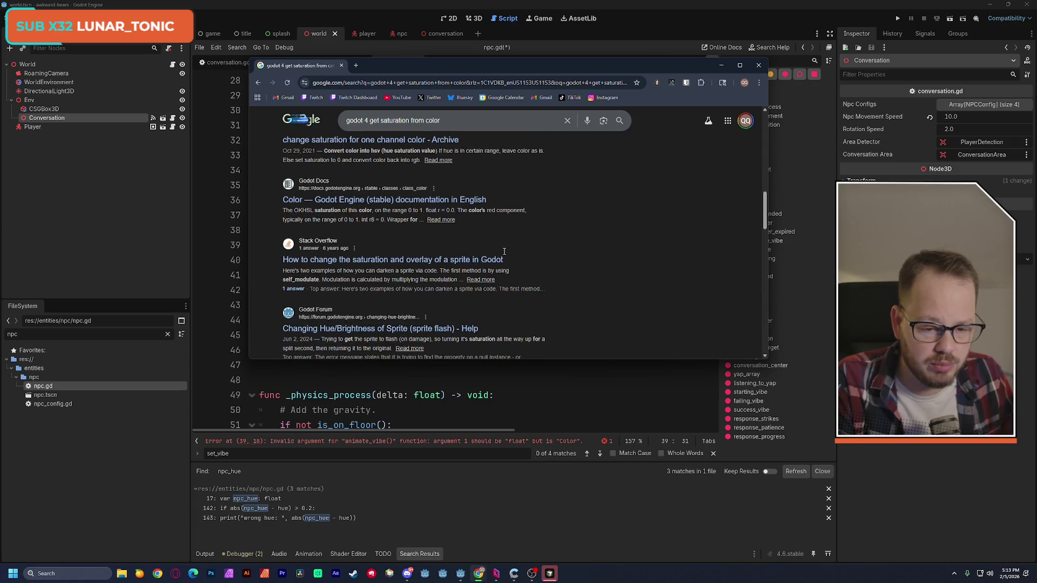
- Open the 'Color — Godot Engine' docs page, maximized, and scroll down to its Methods
click(372, 201)
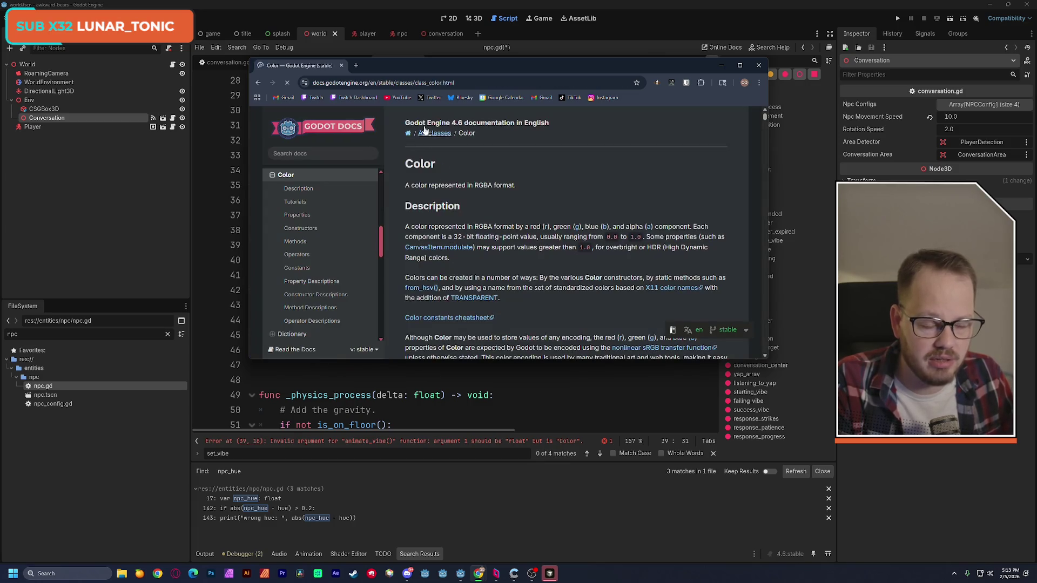
double_click(400, 64)
scroll(540, 243, down, 3)
scroll(565, 240, down, 8)
scroll(569, 238, down, 5)
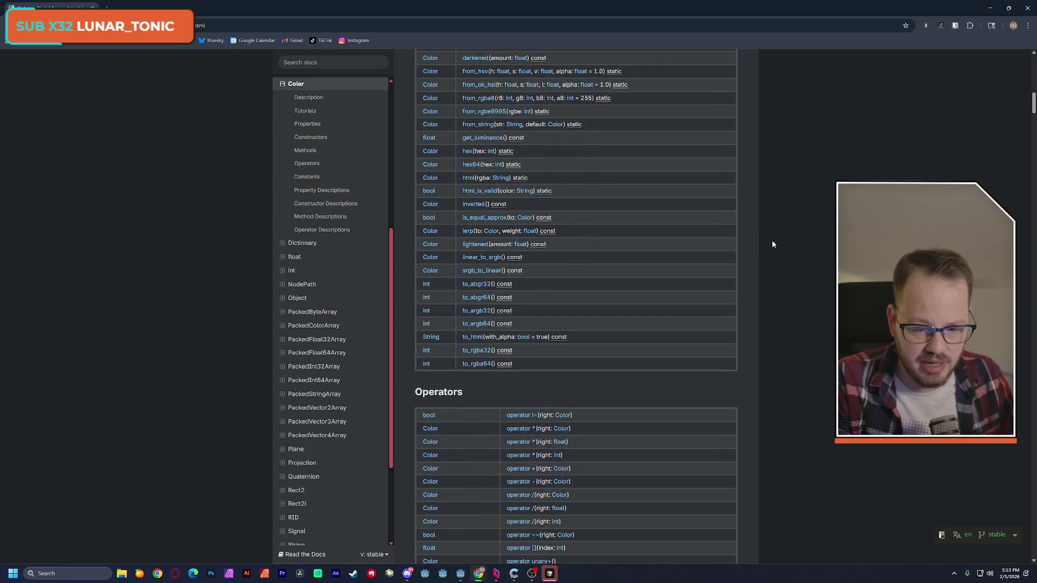
- Find 'saturation' on the Color docs page to reach the HSV properties, then return to Godot
key(ctrl+f)
text(saturation)
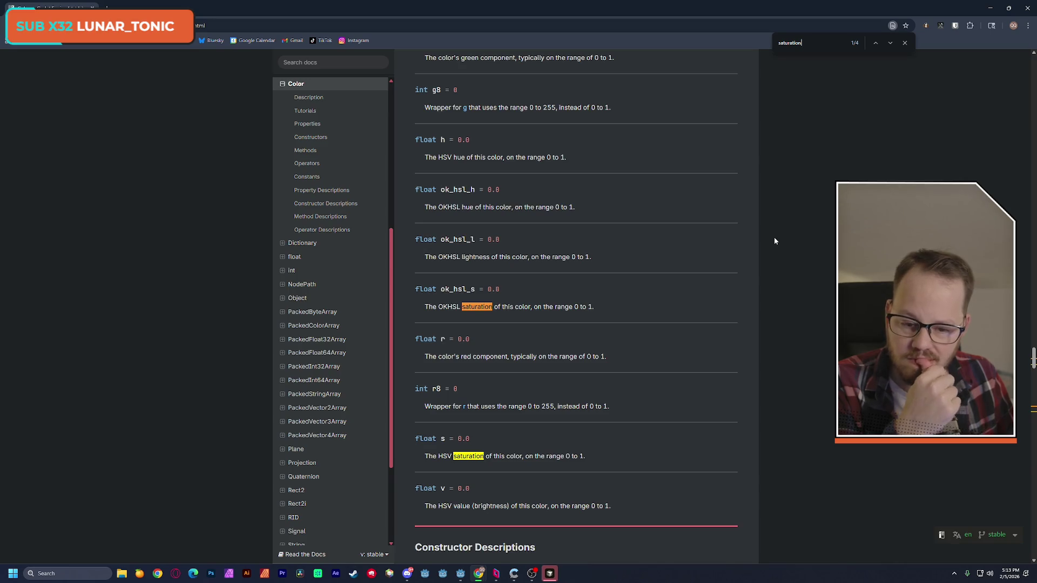
key(alt+Tab)
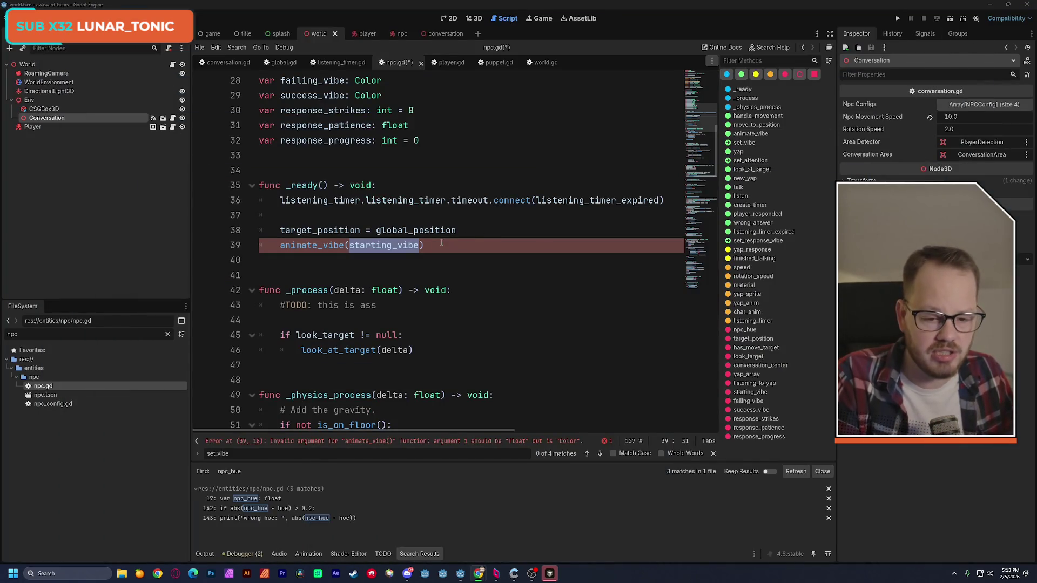
- Check the autocomplete members available after starting_vibe on line 39, leaving the code unchanged
key(End)
double_click(376, 245)
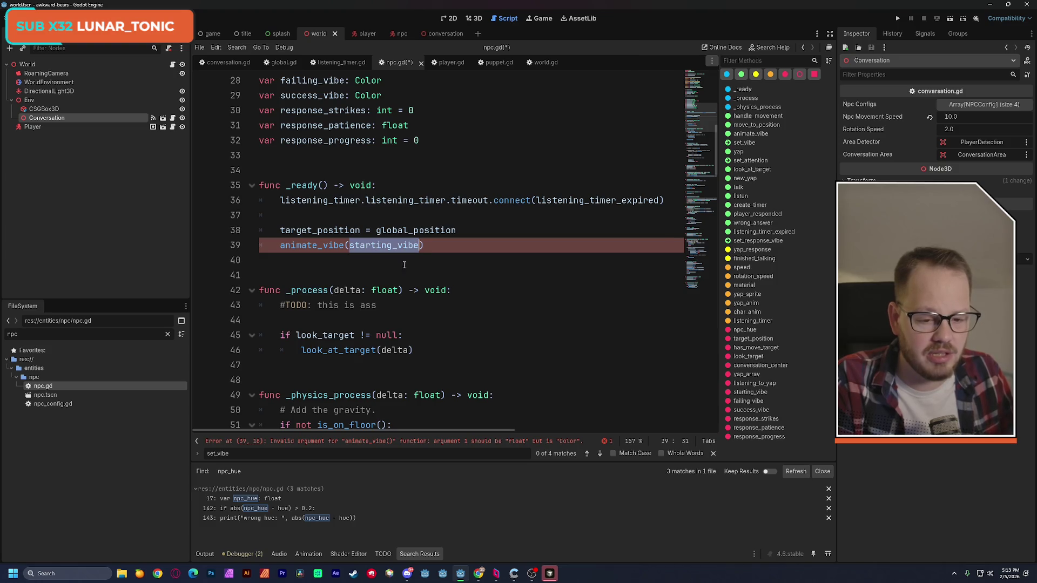
key(Right)
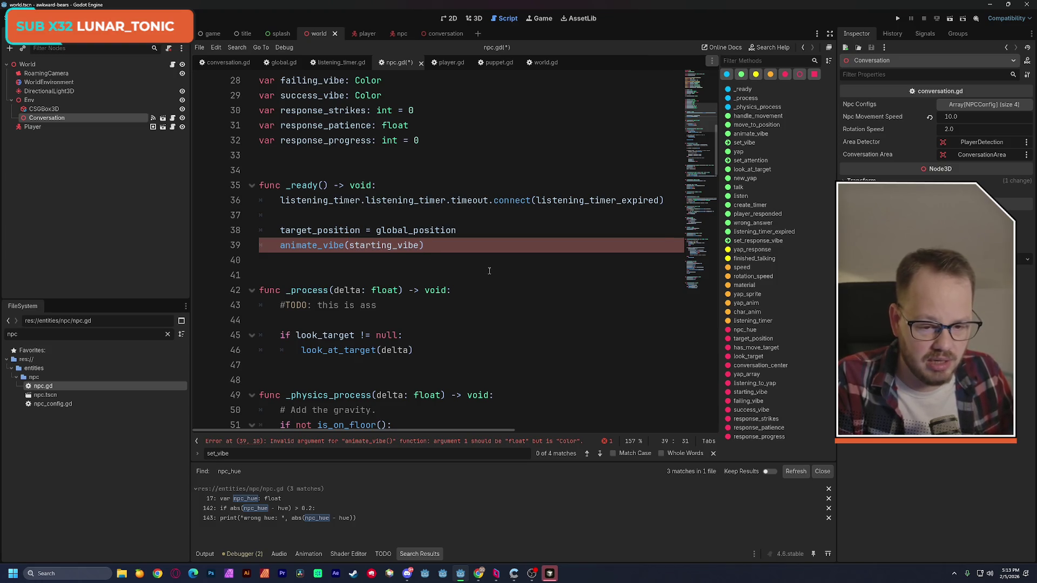
text(.)
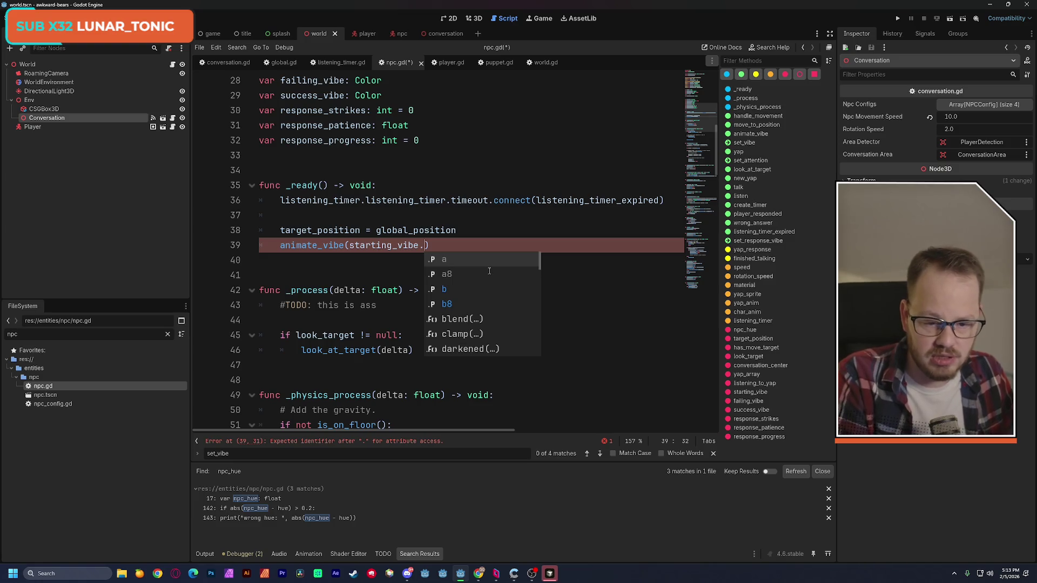
key(BackSpace)
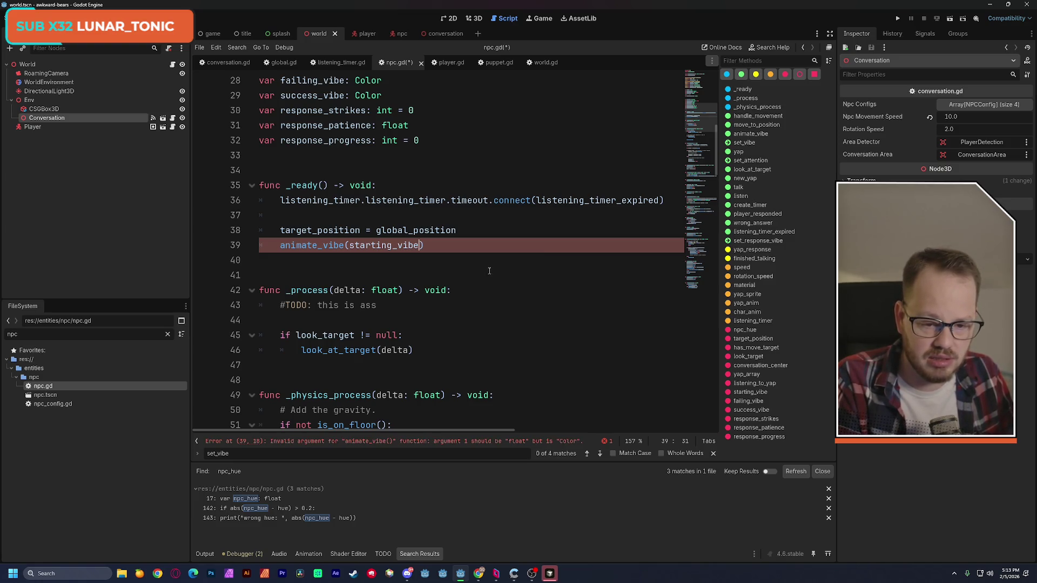
- Find 'hsv' in the script to view Color.from_hsv(hue, 1.0, 1.0), then return to the Color docs
key(ctrl+f)
text(hsv)
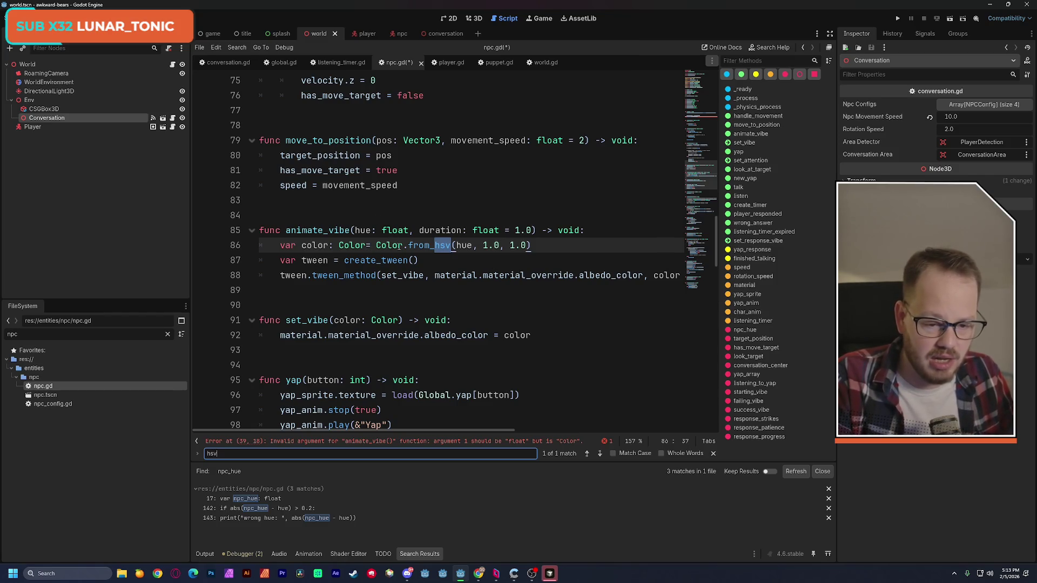
drag(376, 246, 545, 243)
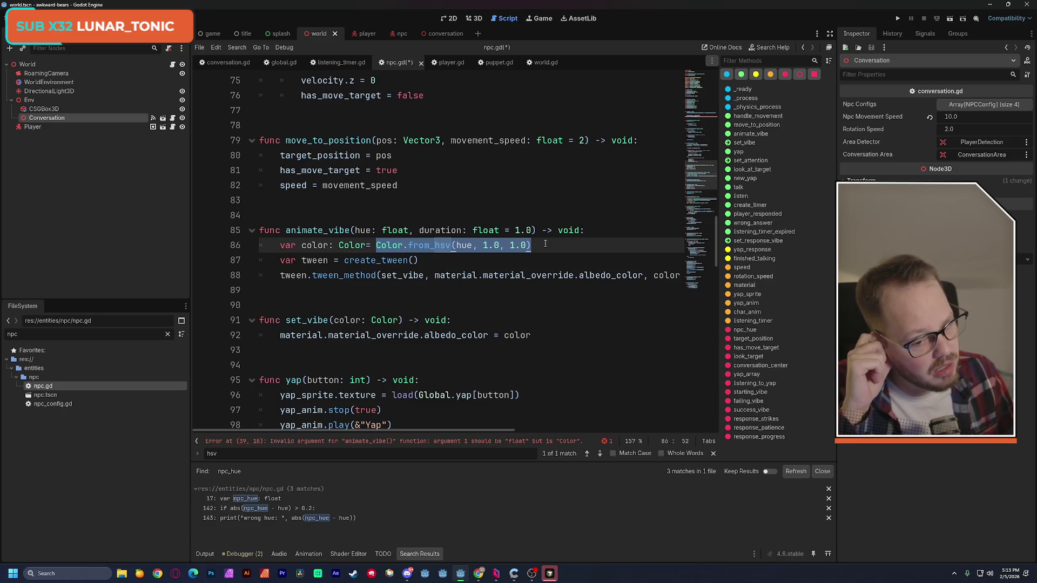
key(alt+Tab)
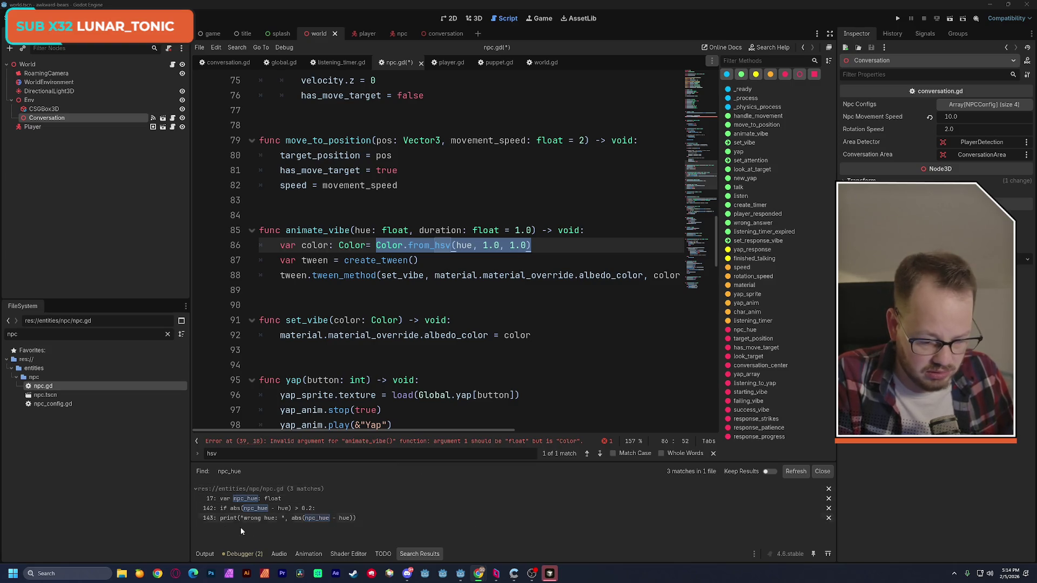
mouse_move(479, 574)
click(517, 536)
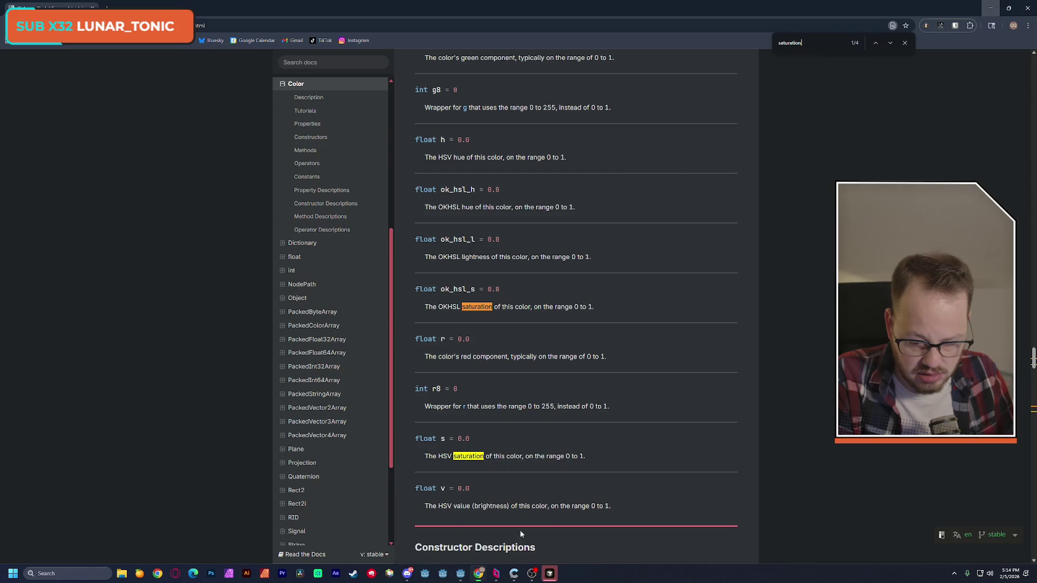
- Review the ok_hsl_s and s saturation properties in the Color docs, then minimize the browser
double_click(450, 290)
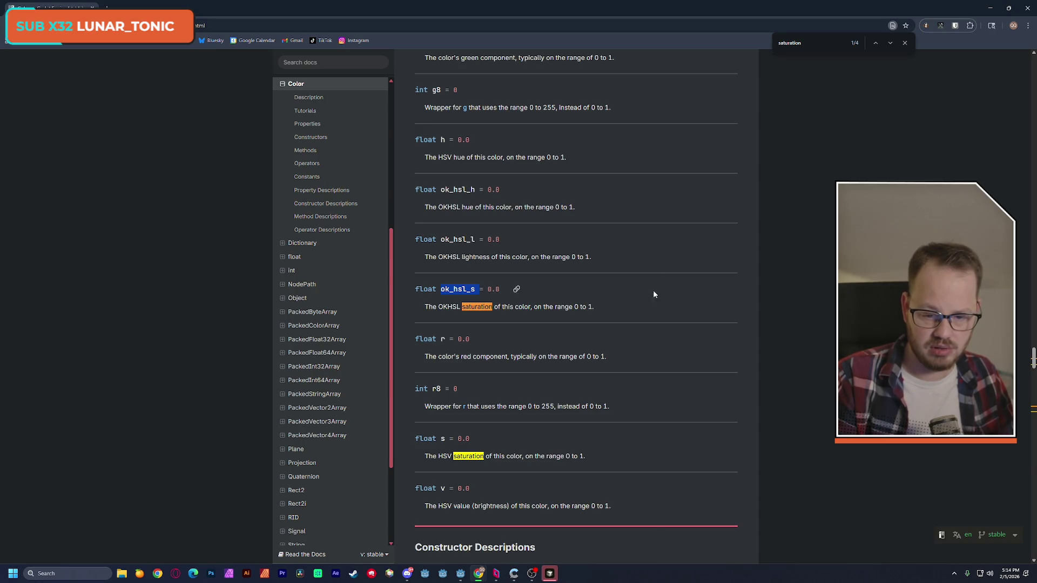
double_click(442, 440)
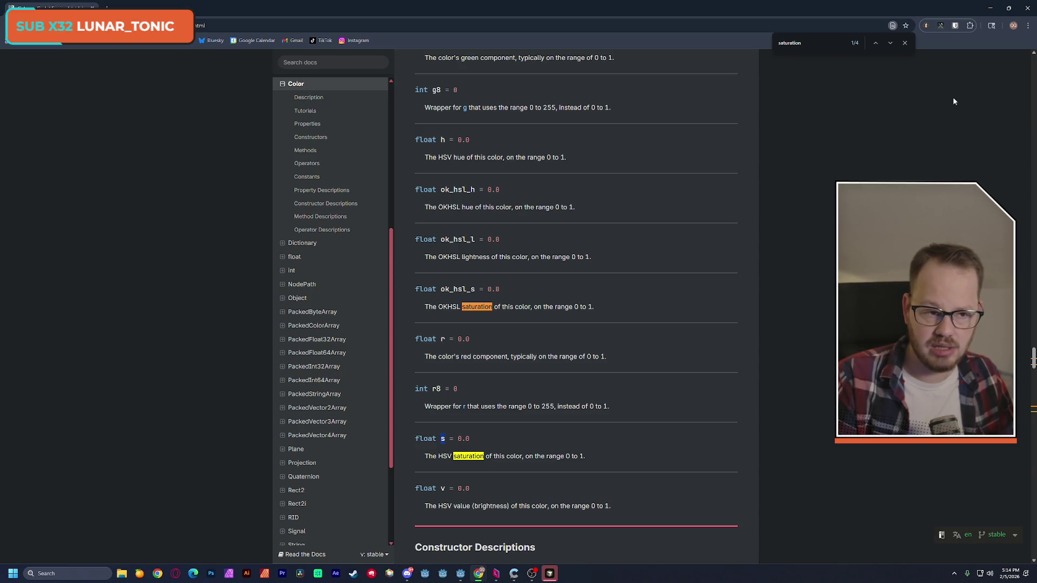
scroll(682, 373, up, 7)
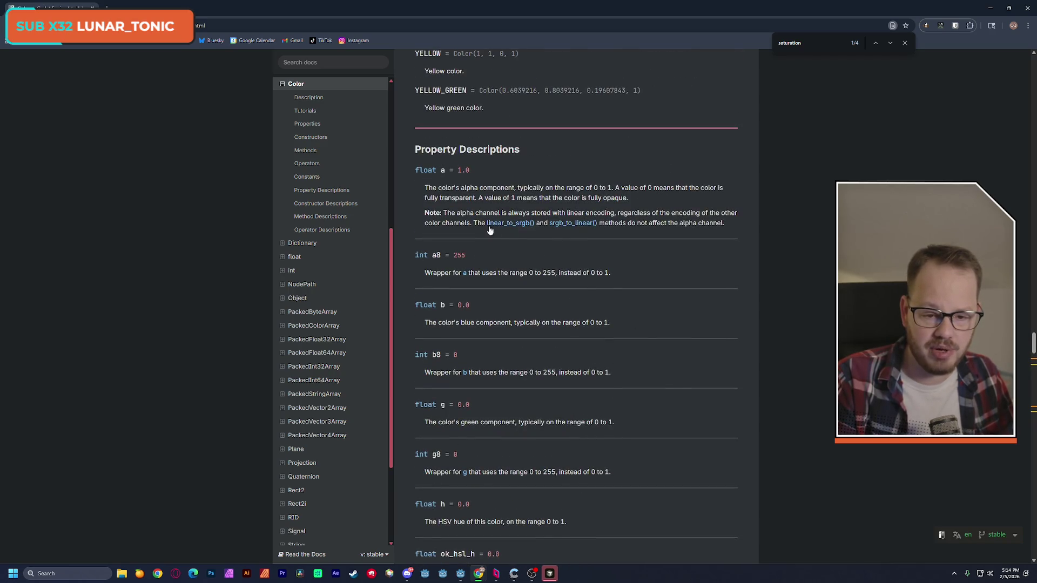
scroll(470, 227, up, 1)
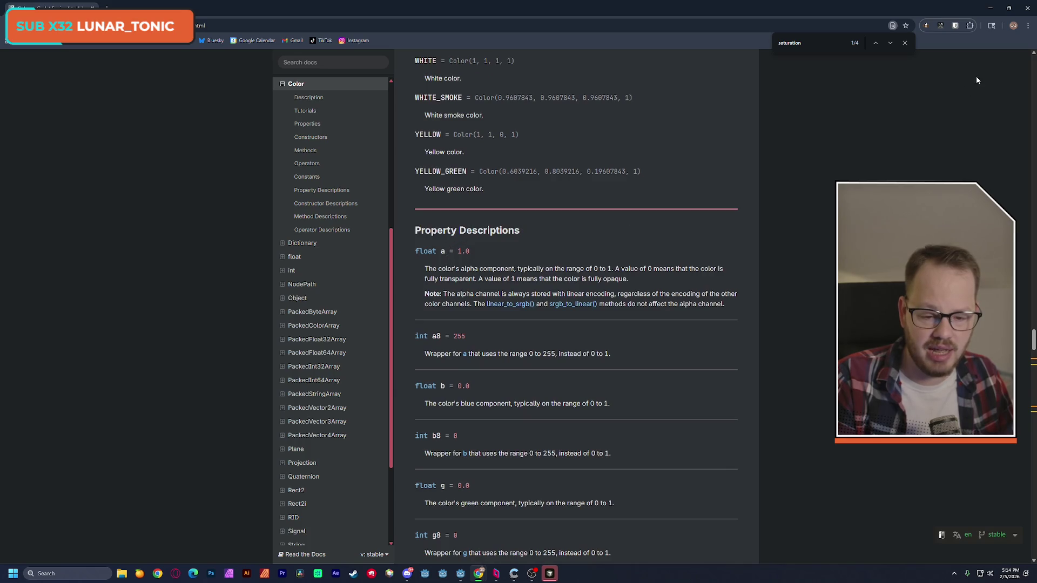
click(990, 8)
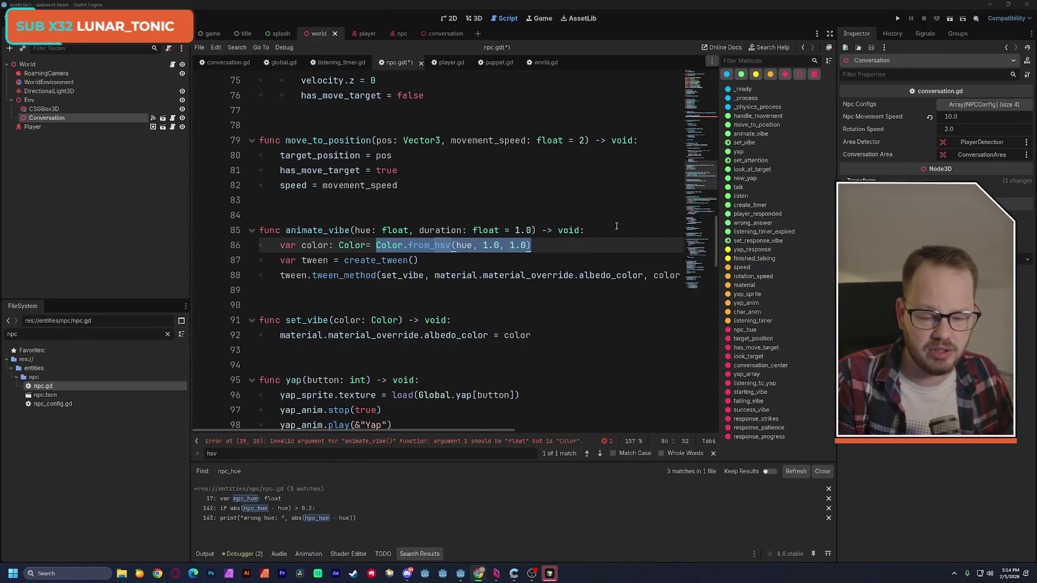
- Try starting_vibe.s on line 39, revert it, and insert a blank line after line 38
key(alt+Left)
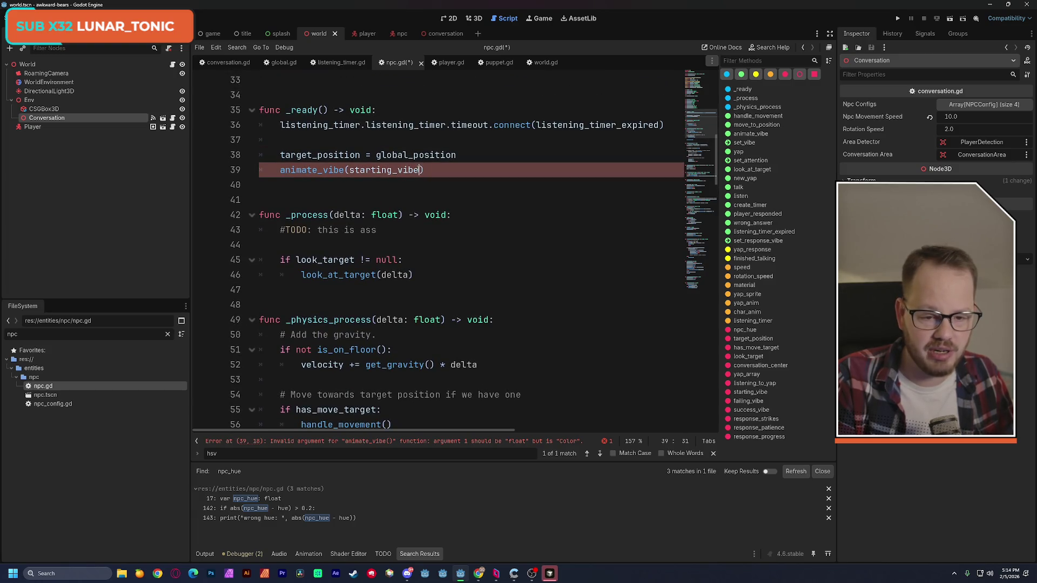
text(.s)
click(505, 142)
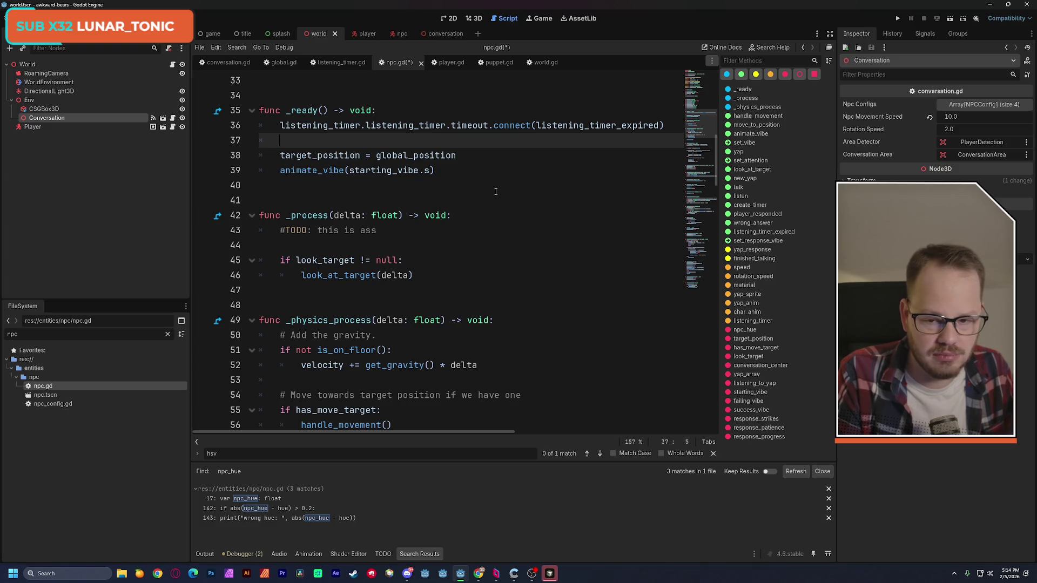
scroll(496, 192, up, 1)
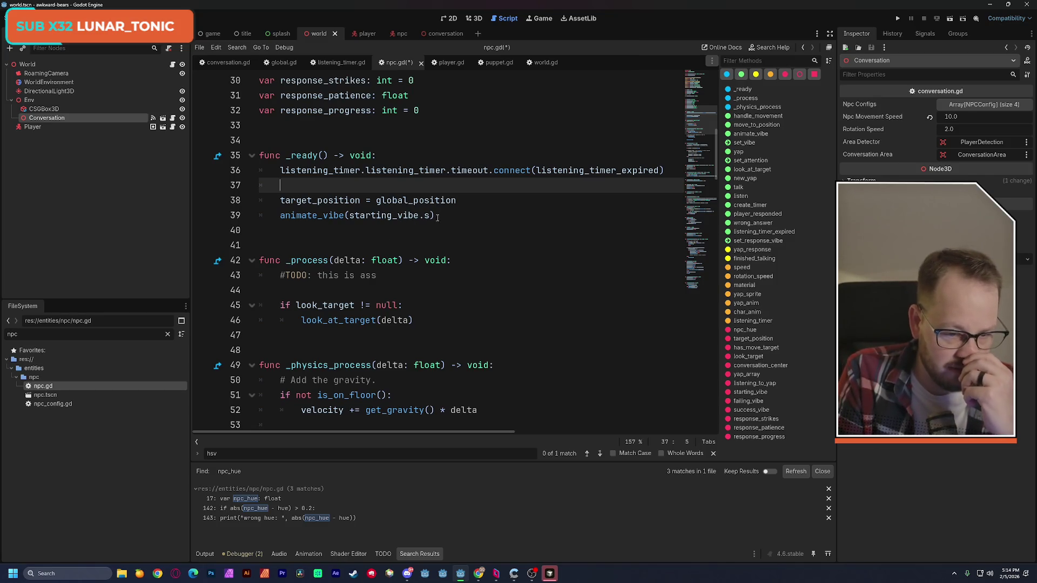
click(455, 201)
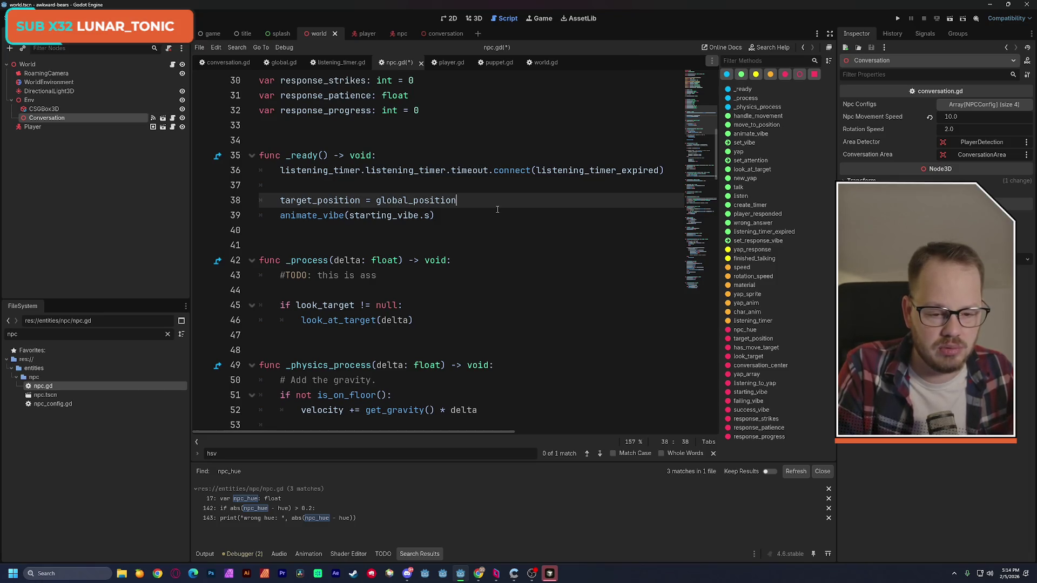
click(429, 216)
key(BackSpace)
key(BackSpace)
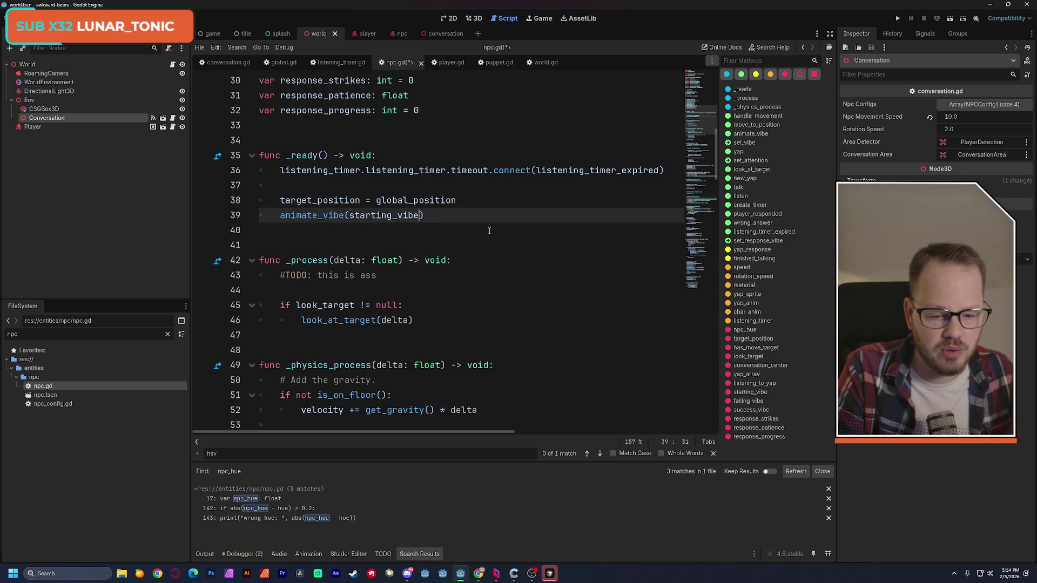
click(484, 203)
key(Return)
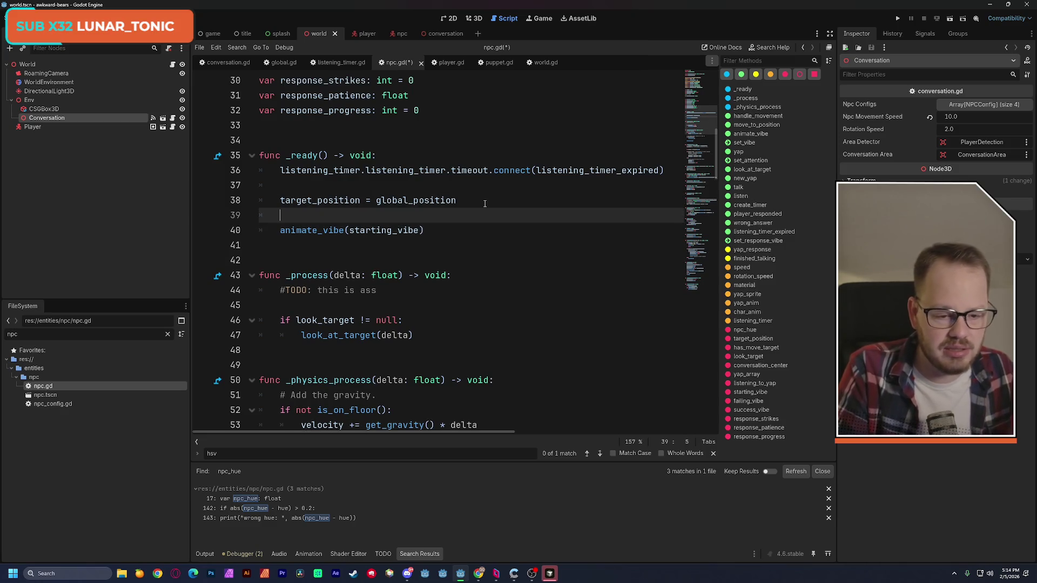